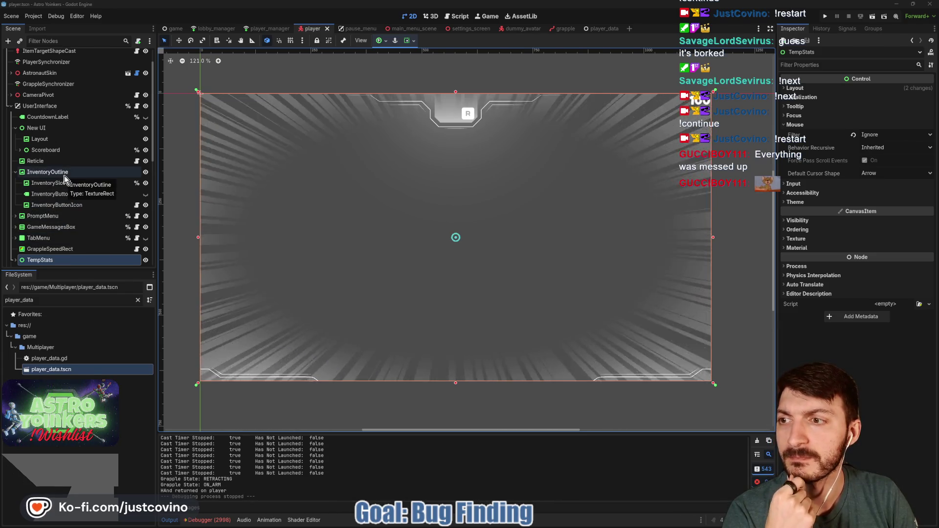
# Step: Open inventory_button_icon.gd from the InventoryButtonIcon node, then save and run the game
pyautogui.click(65, 205)
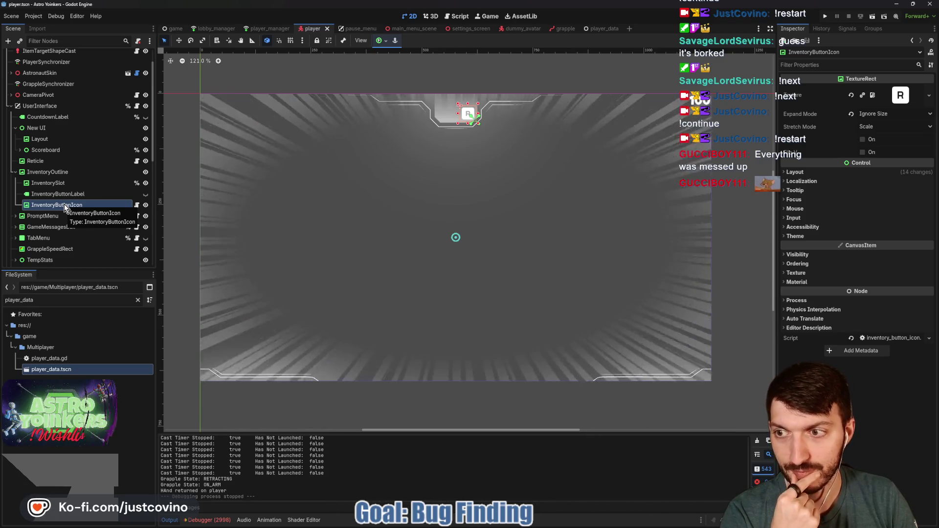
pyautogui.click(137, 205)
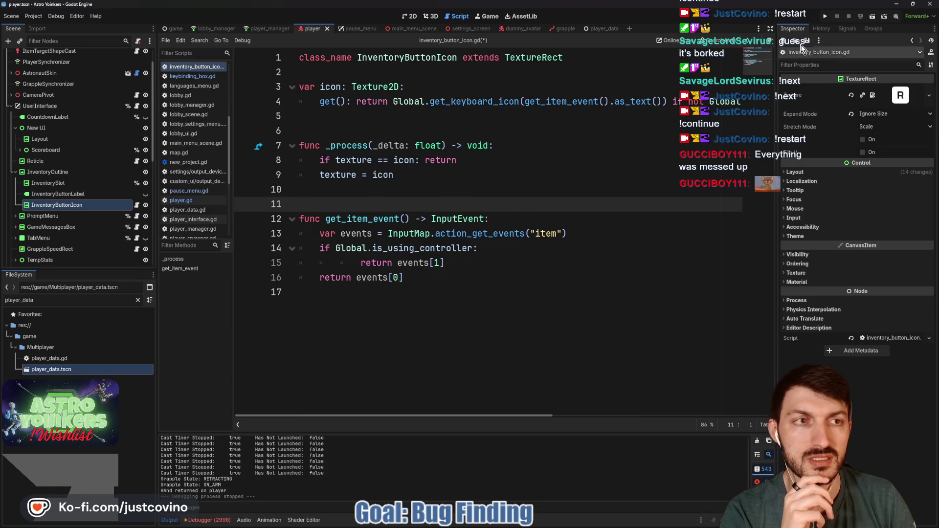
pyautogui.click(827, 15)
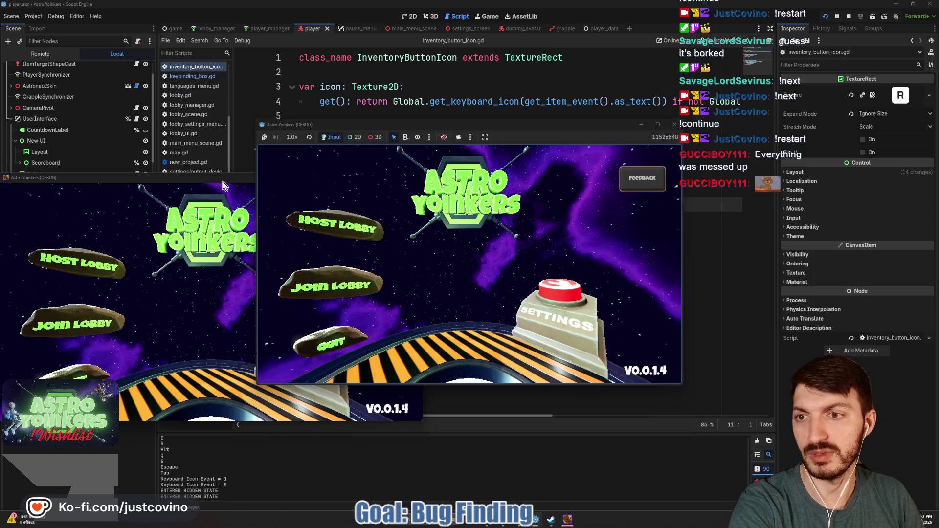
# Step: Host a new lobby in the running game window
pyautogui.click(222, 181)
pyautogui.click(362, 225)
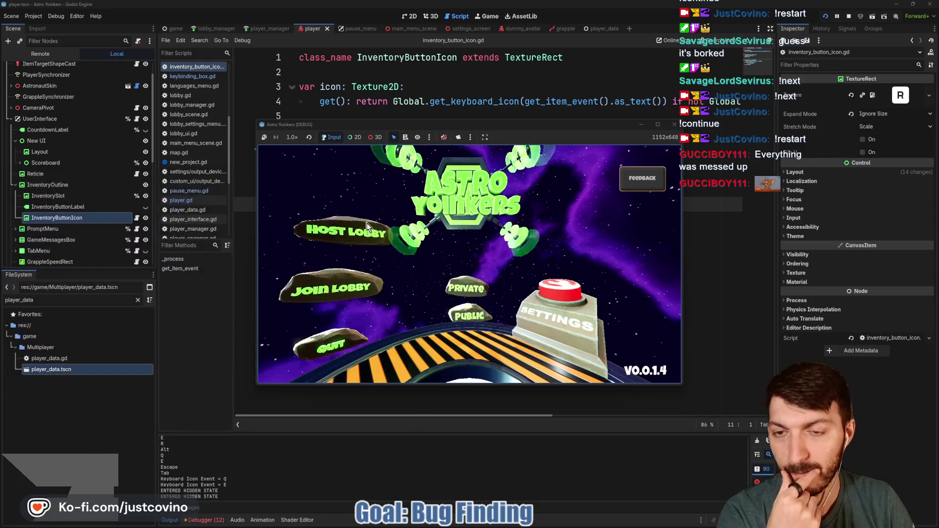
pyautogui.click(489, 223)
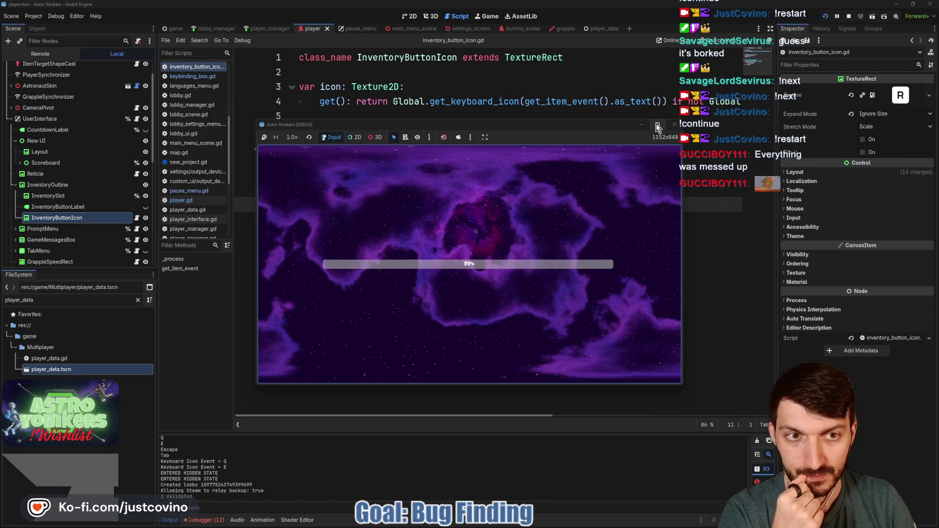
pyautogui.moveTo(657, 124)
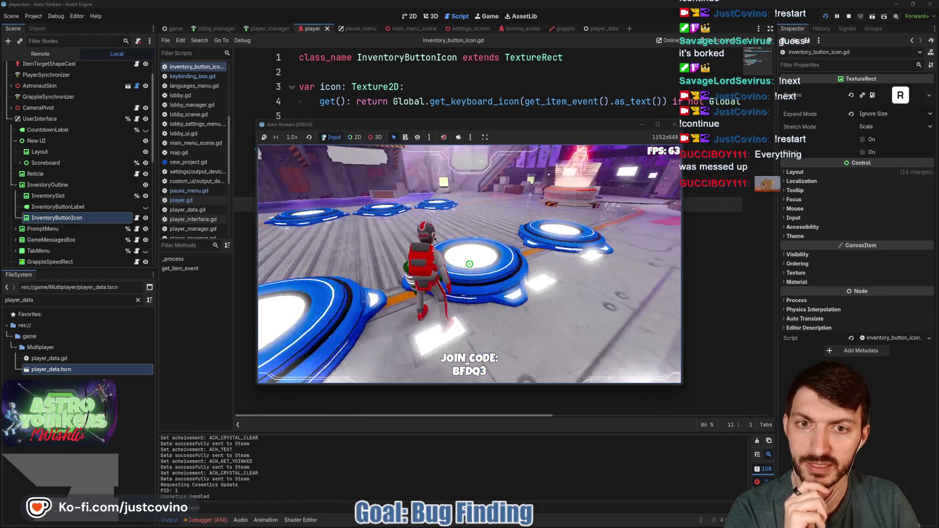
# Step: Pause the game and review the Keybindings settings, then resume gameplay
pyautogui.press('Escape')
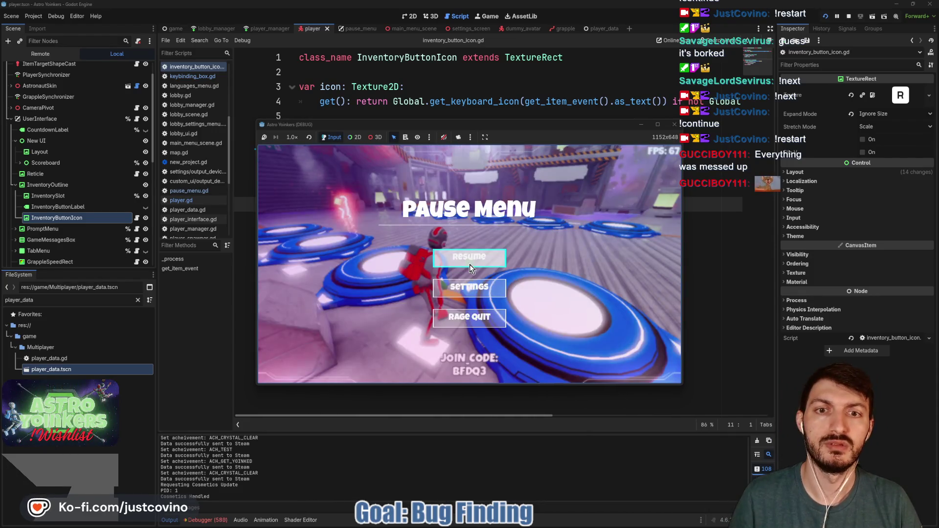
pyautogui.click(471, 288)
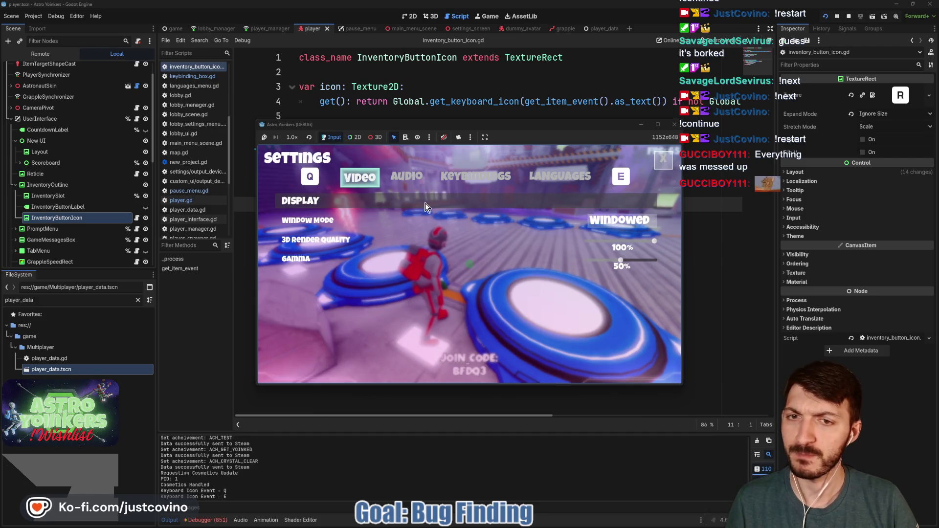
pyautogui.press('e')
pyautogui.press('e')
pyautogui.scroll(-5, 454, 242)
pyautogui.scroll(-3, 445, 248)
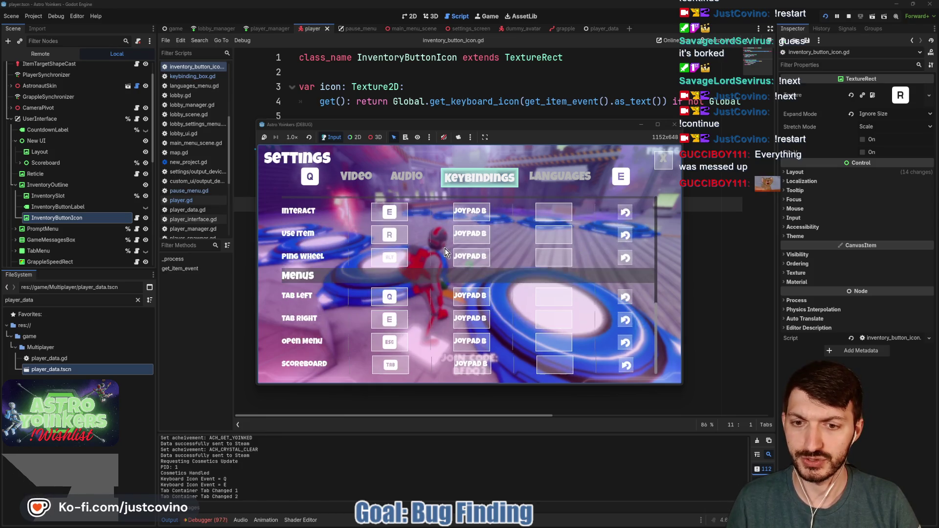
pyautogui.scroll(1, 445, 248)
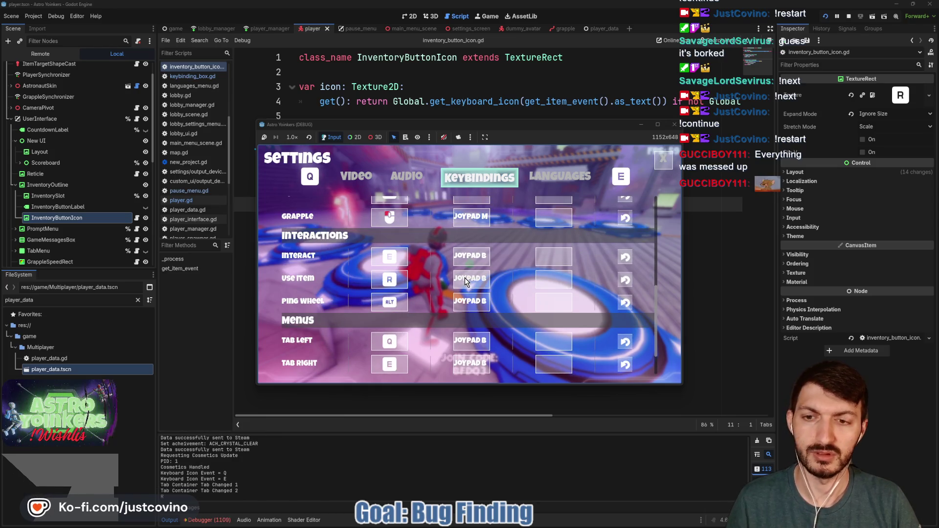
pyautogui.press('Escape')
pyautogui.press('Escape')
# Step: Walk the astronaut off the pad and fire the grapple, then pause and return to the editor
pyautogui.press('w')
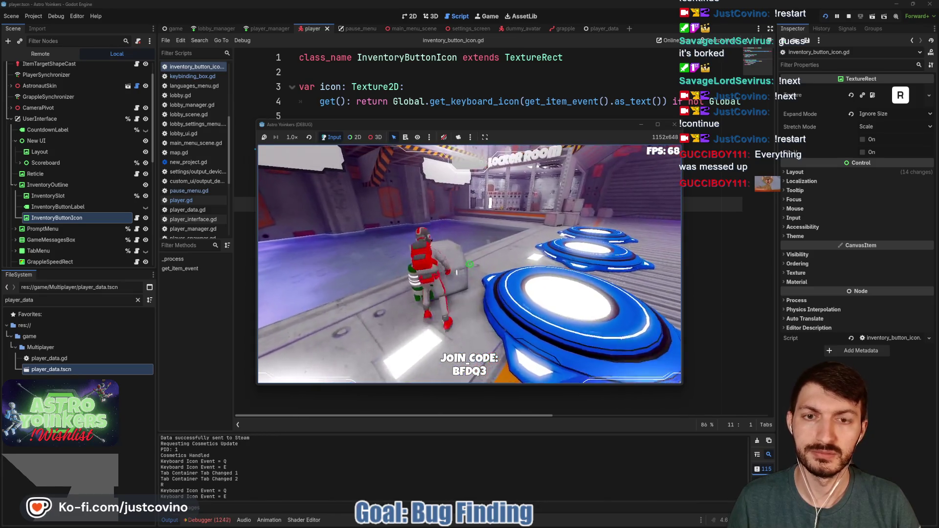
pyautogui.click(470, 264)
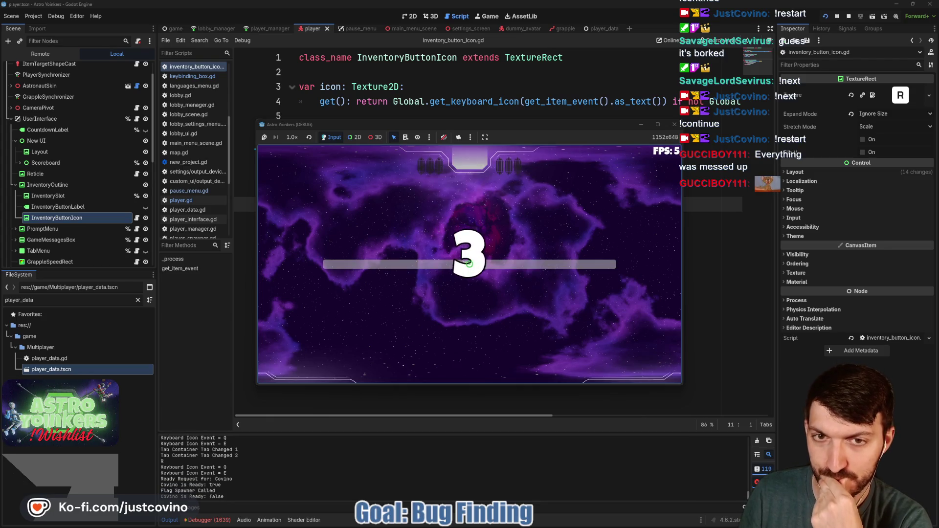
pyautogui.press('w')
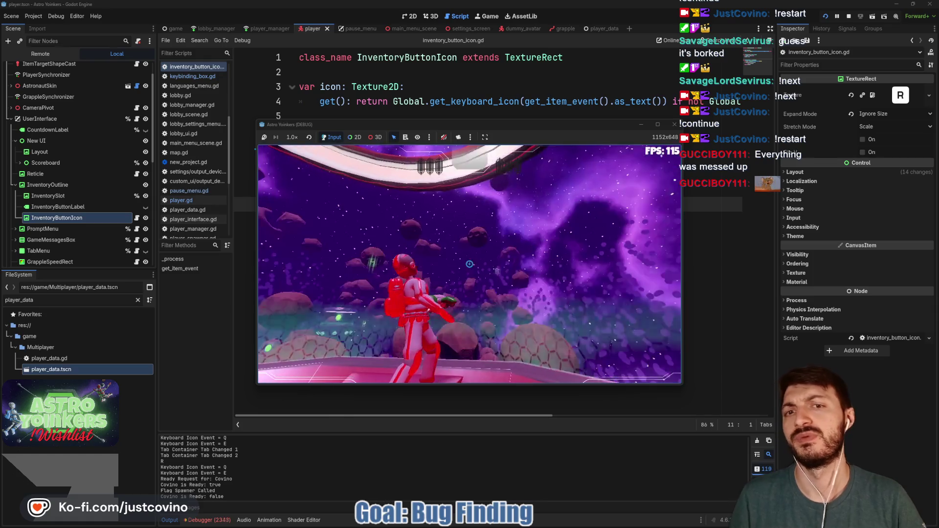
pyautogui.press('Escape')
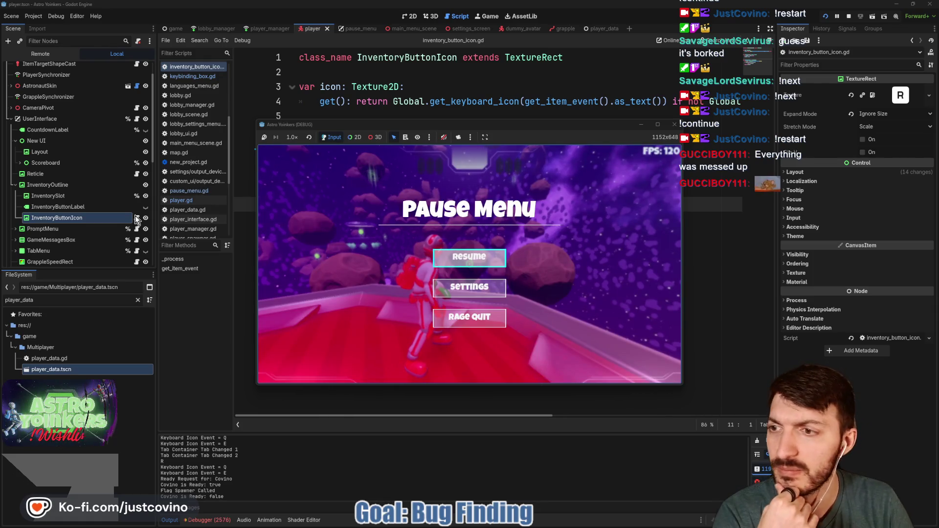
pyautogui.click(136, 218)
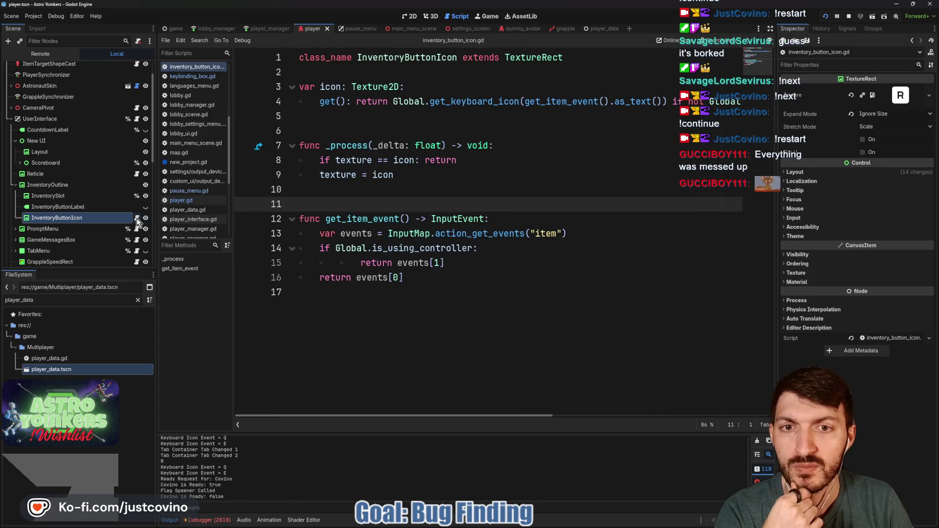
# Step: Delete the 'if texture == icon: return' line and its blank line, then save the script
pyautogui.moveTo(470, 164); pyautogui.dragTo(299, 162)
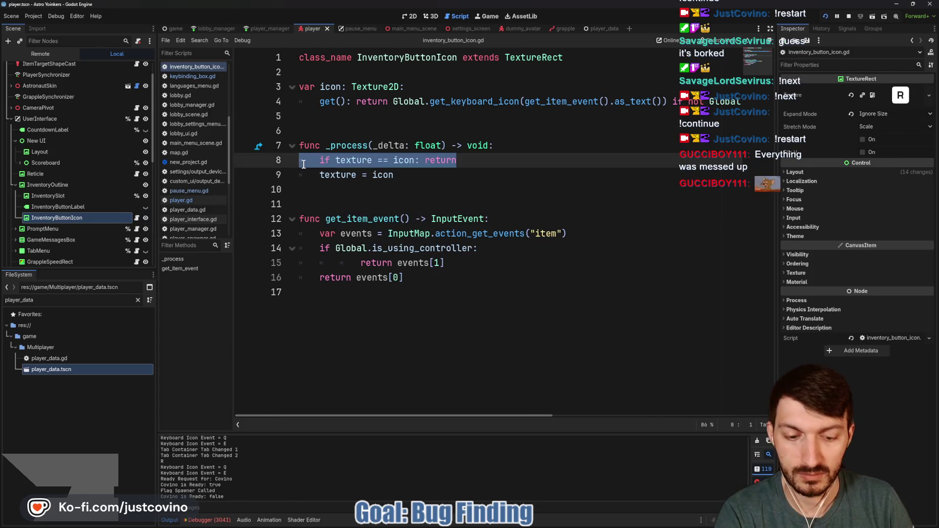
pyautogui.press('BackSpace')
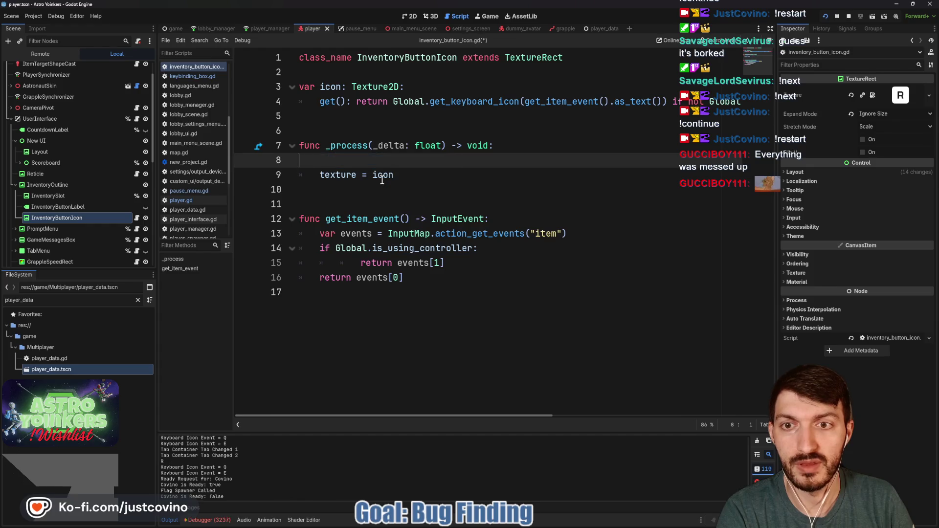
pyautogui.press('BackSpace')
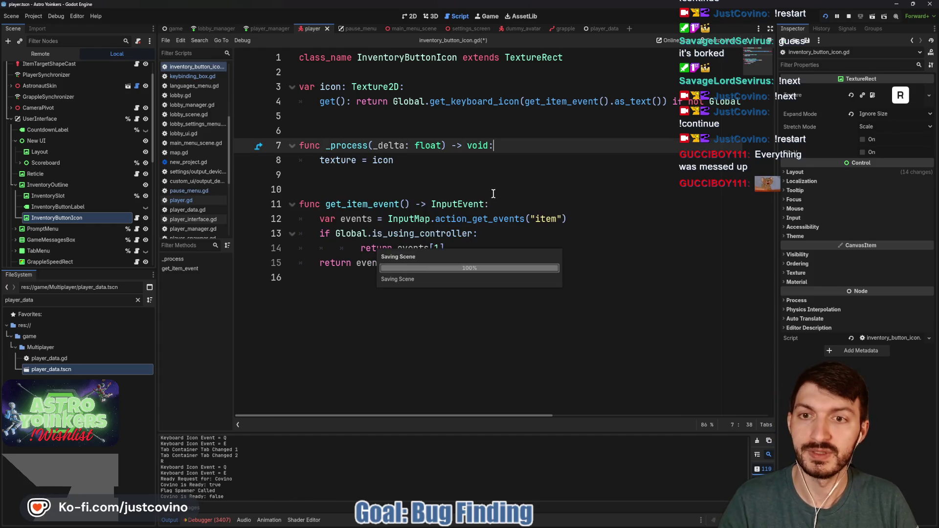
pyautogui.hotkey('ctrl', 's')
# Step: Run the game with F5, fire the grapple to test, then stop it with F8
pyautogui.moveTo(562, 520)
pyautogui.press('F5')
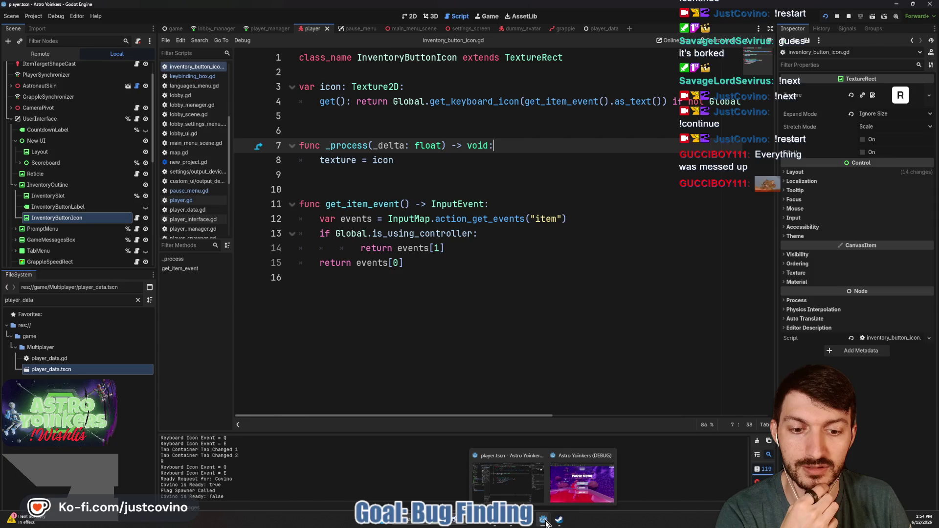
pyautogui.click(487, 259)
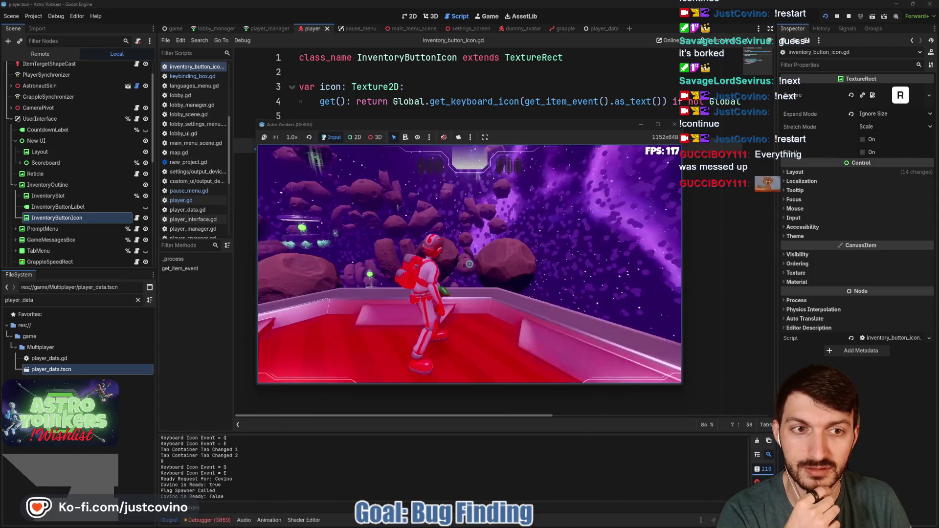
pyautogui.click(470, 264)
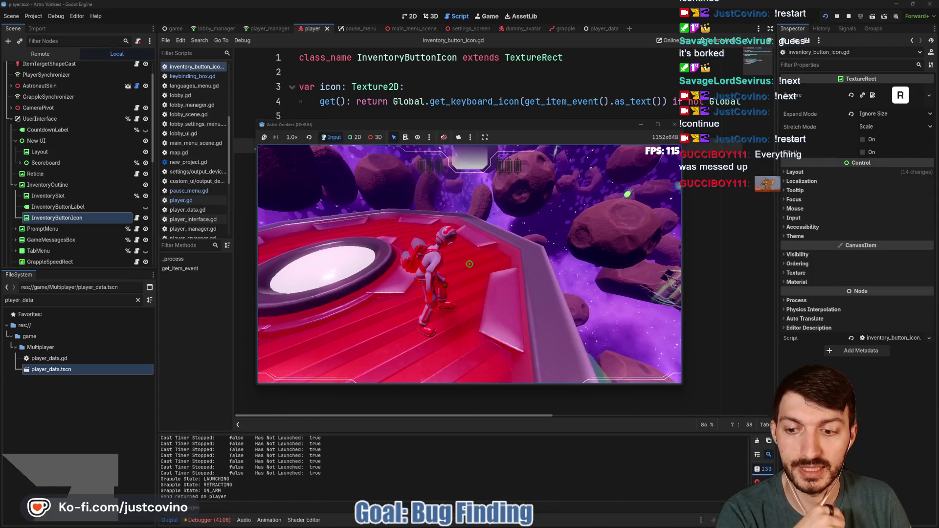
pyautogui.press('F8')
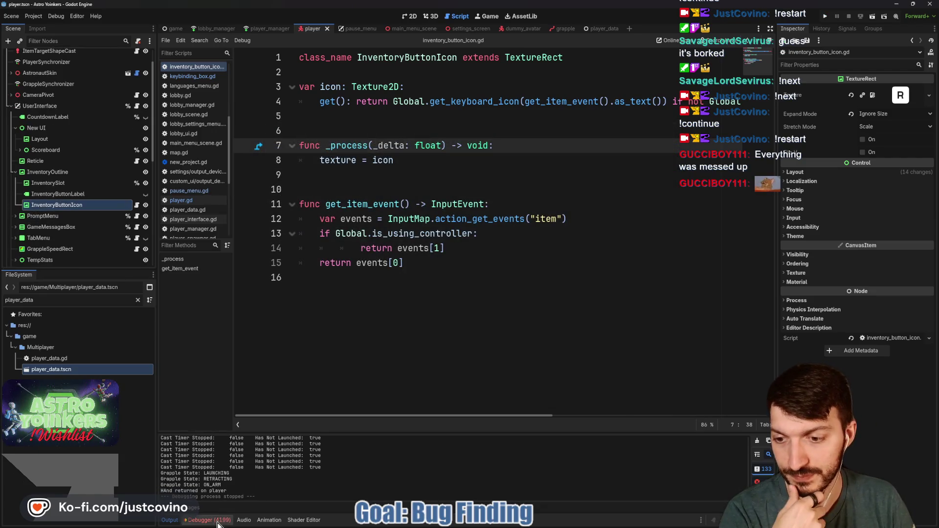
pyautogui.click(217, 522)
# Step: Show the debugger's Errors list and jump to the push_to_talk error at global.gd line 113
pyautogui.click(219, 361)
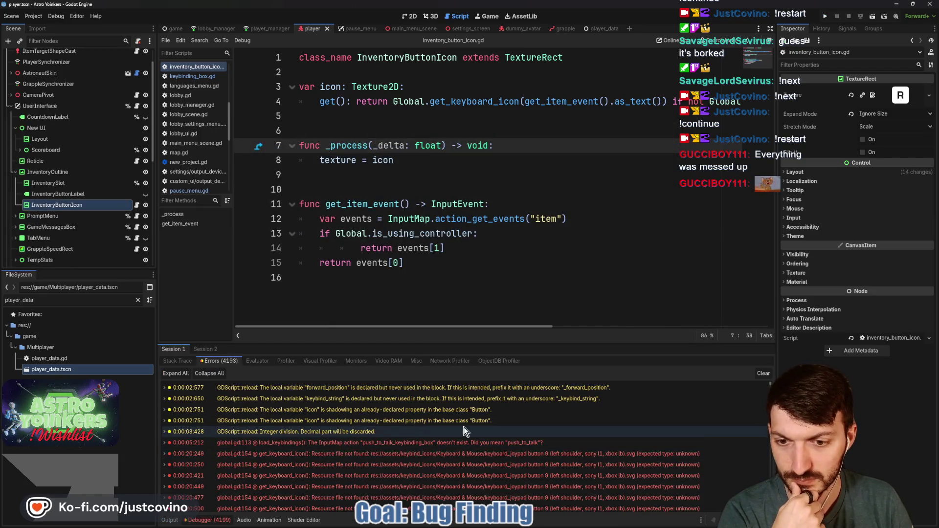
pyautogui.moveTo(534, 445)
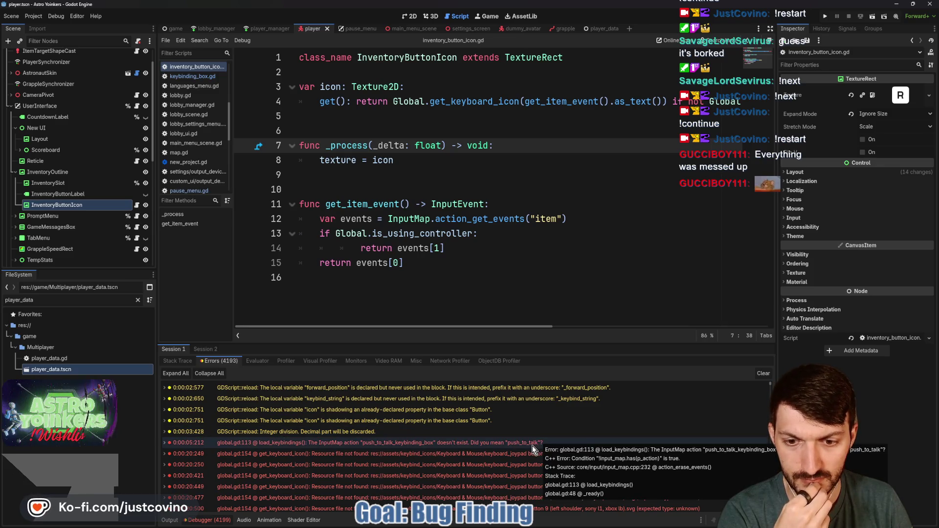
pyautogui.doubleClick(503, 443)
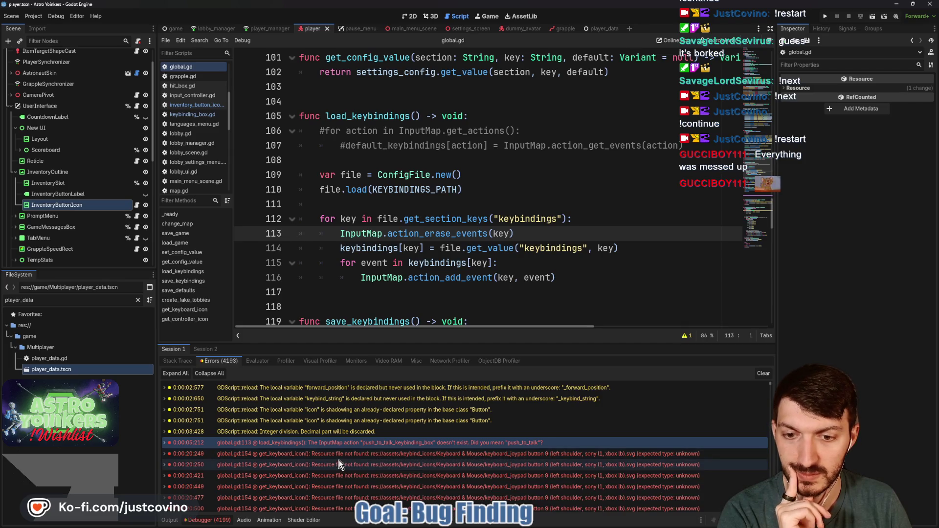
# Step: Scroll through the remaining debugger errors and go back to inventory_button_icon.gd
pyautogui.moveTo(336, 454)
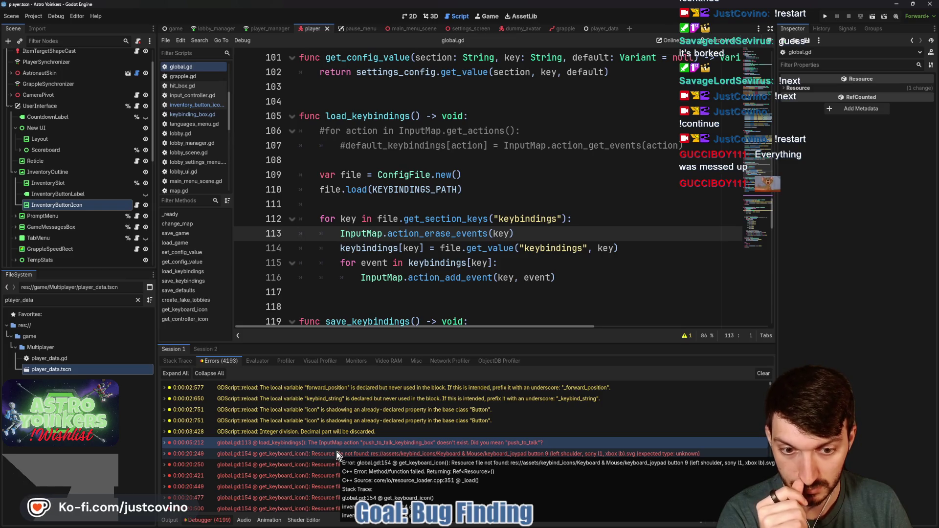
pyautogui.scroll(-3, 335, 447)
pyautogui.scroll(-12, 334, 440)
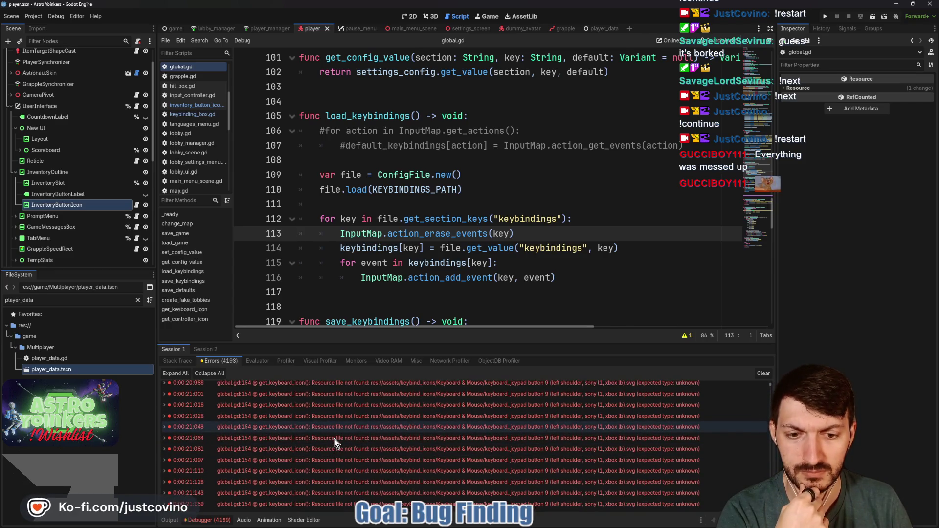
pyautogui.scroll(-3, 336, 444)
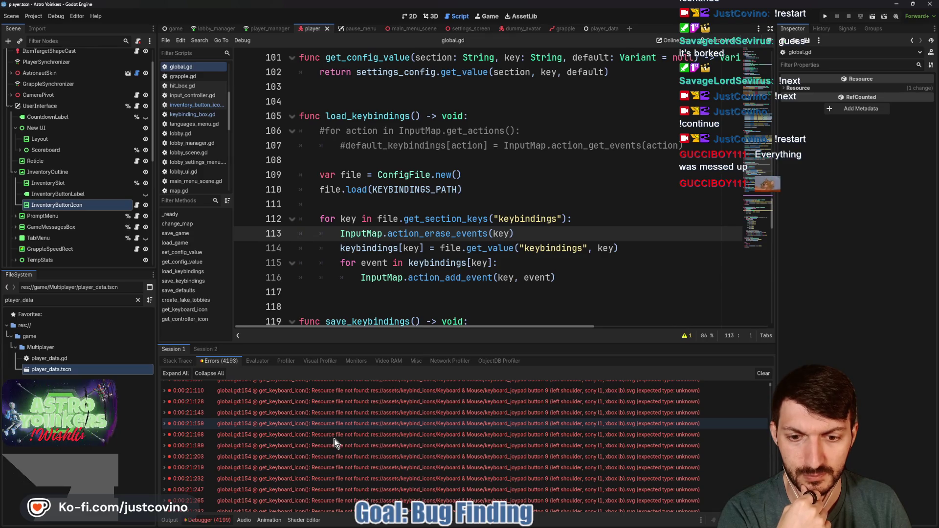
pyautogui.scroll(-5, 335, 443)
pyautogui.scroll(-5, 336, 444)
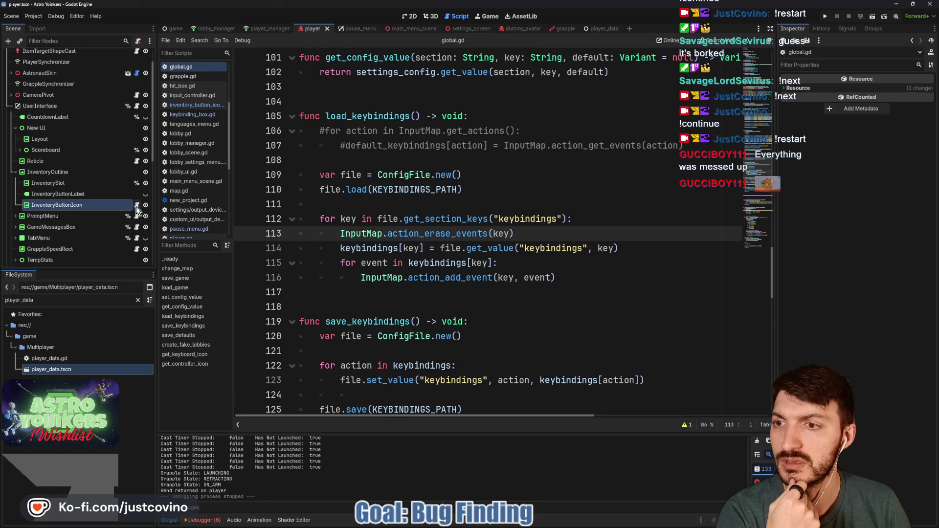
pyautogui.click(137, 206)
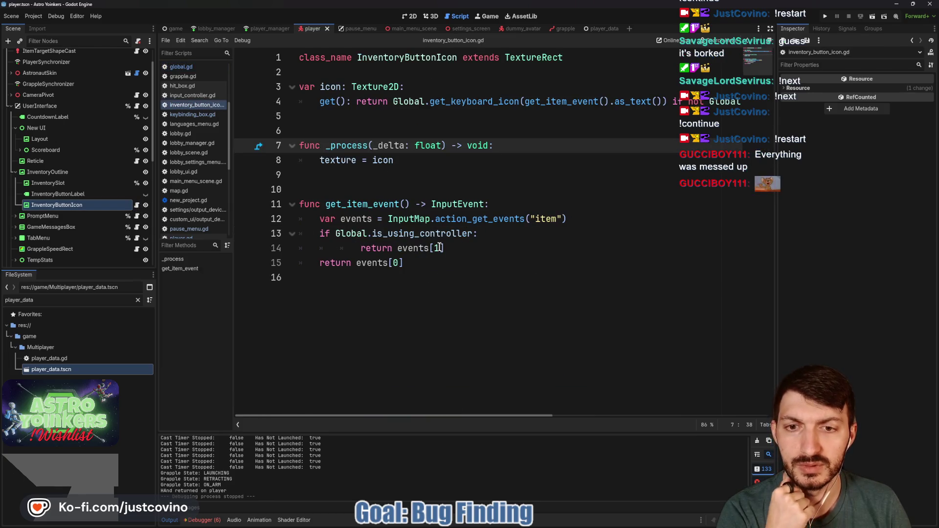
# Step: Set get_item_event to return events[0] on line 14 and events[1] on line 15, then save
pyautogui.click(440, 248)
pyautogui.press('BackSpace')
pyautogui.write('0')
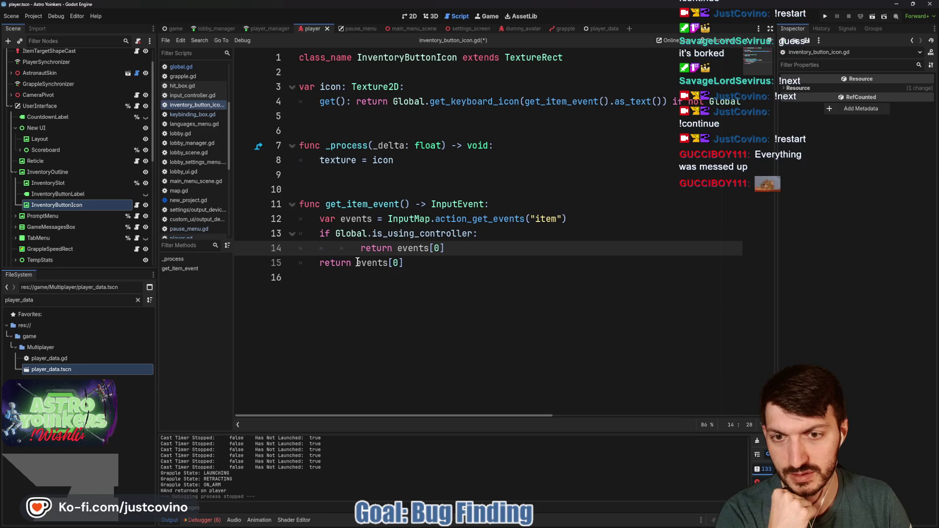
pyautogui.click(417, 265)
pyautogui.write('1')
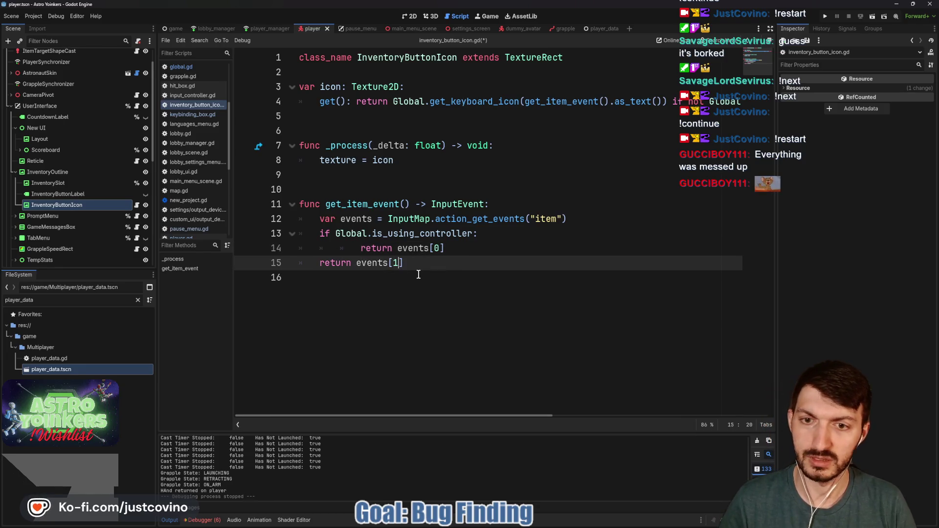
pyautogui.click(433, 257)
pyautogui.hotkey('ctrl', 's')
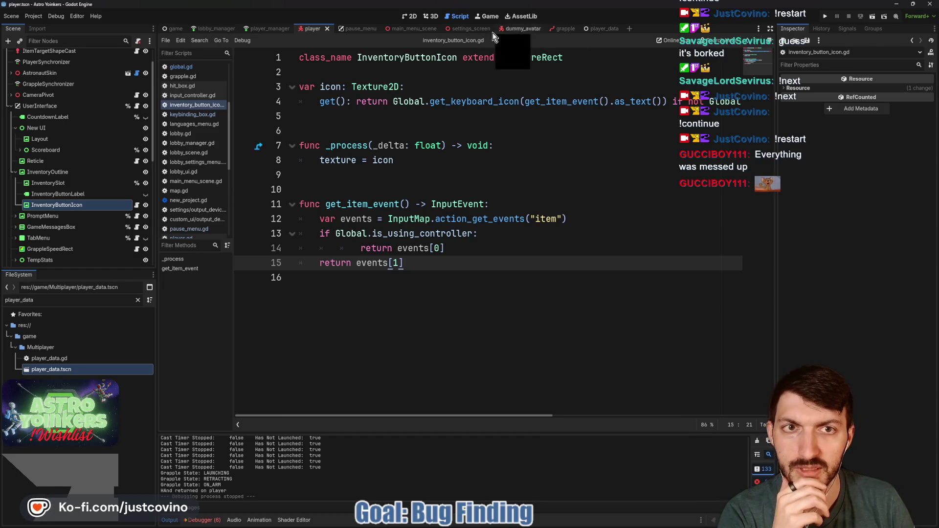
pyautogui.click(364, 29)
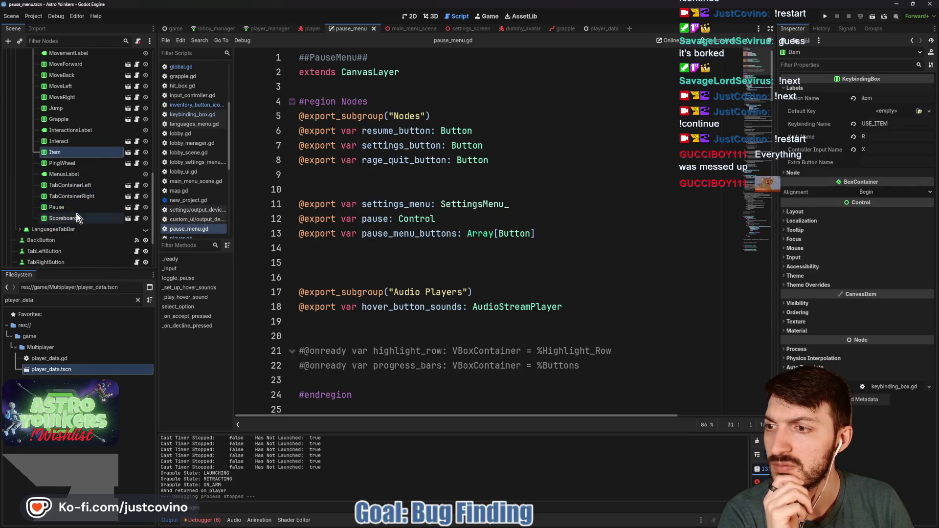
# Step: Collapse KeybindingsTabBar, expand AudioTabBar, and select its PushToTalk node
pyautogui.scroll(10, 78, 213)
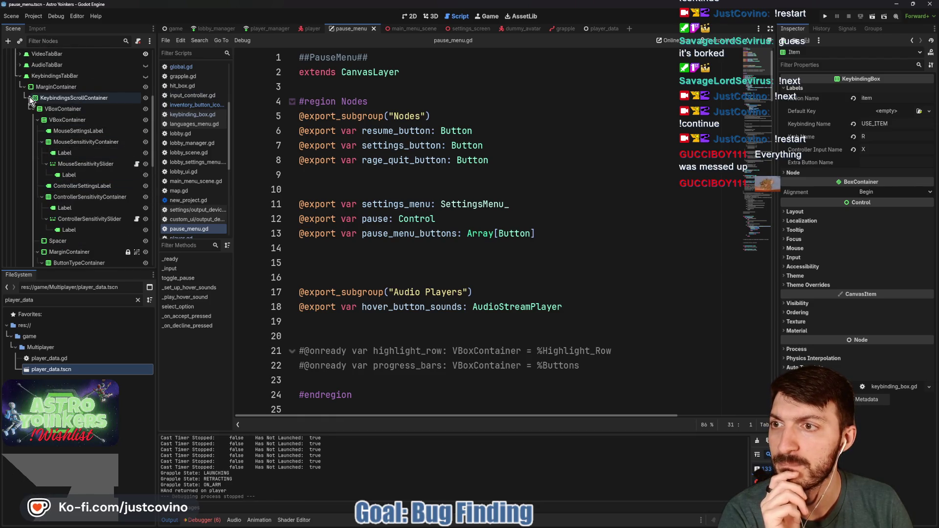
pyautogui.click(20, 76)
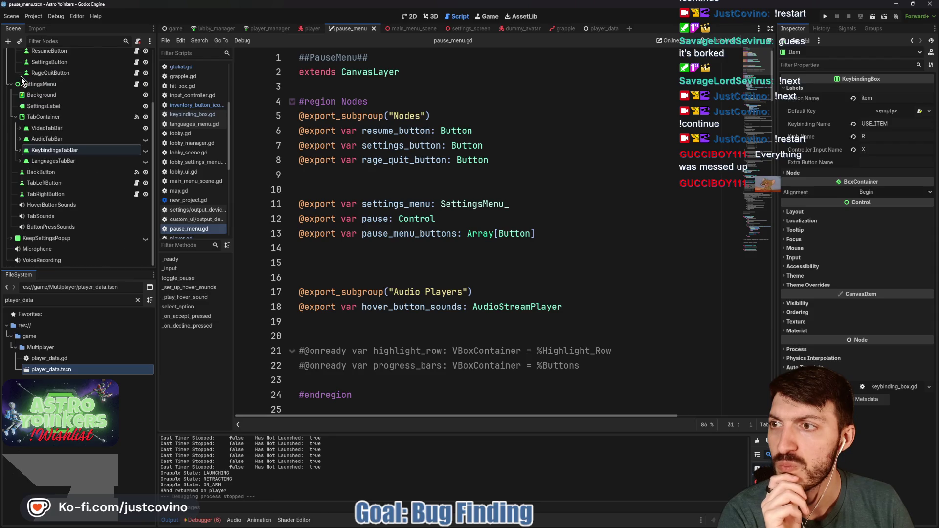
pyautogui.click(146, 139)
pyautogui.click(20, 139)
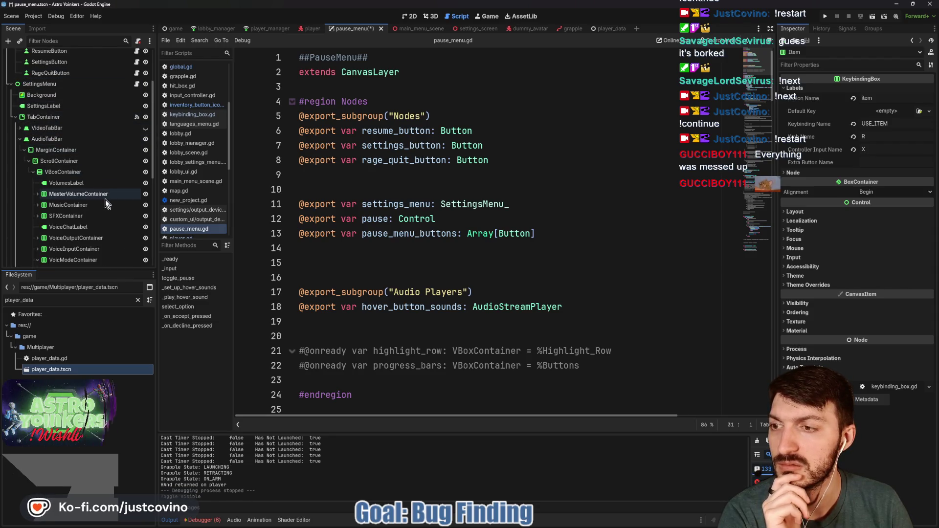
pyautogui.scroll(-3, 105, 200)
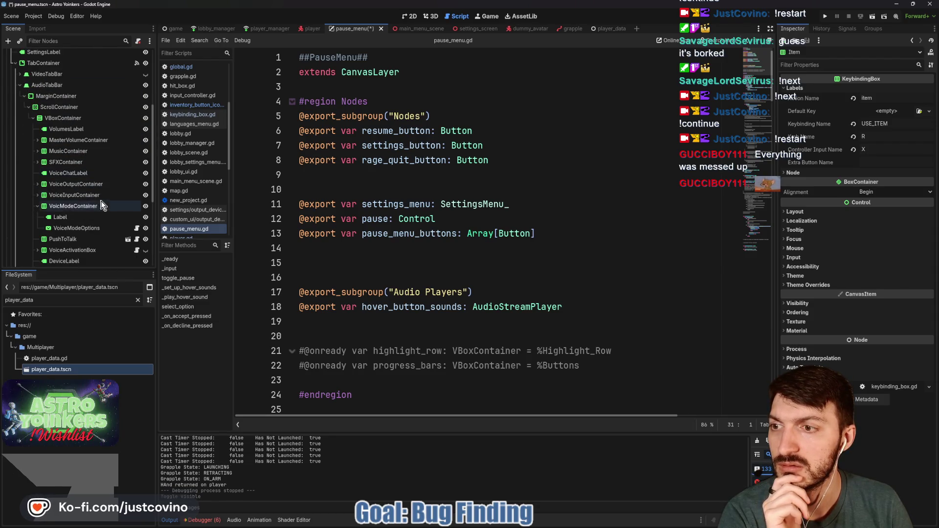
pyautogui.click(76, 242)
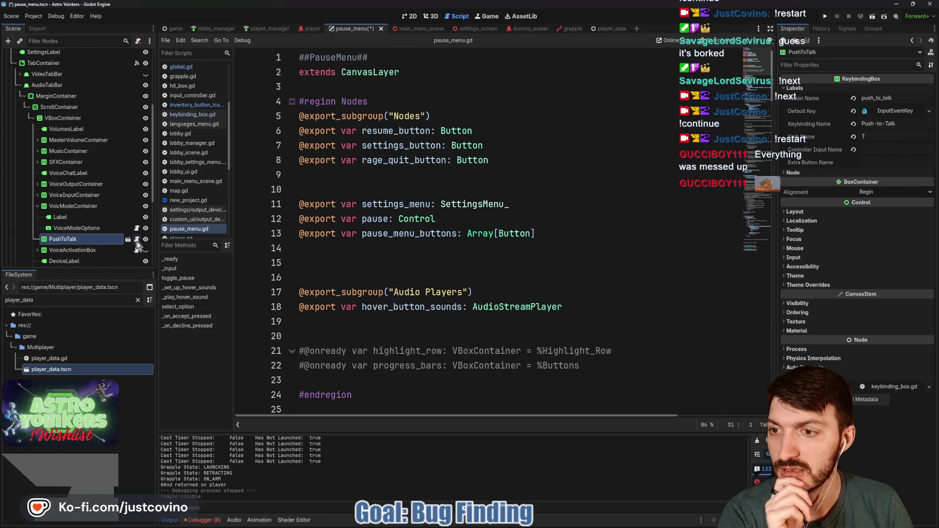
# Step: Keep the PushToTalk name unchanged, save the pause menu scene, and launch the game
pyautogui.doubleClick(79, 240)
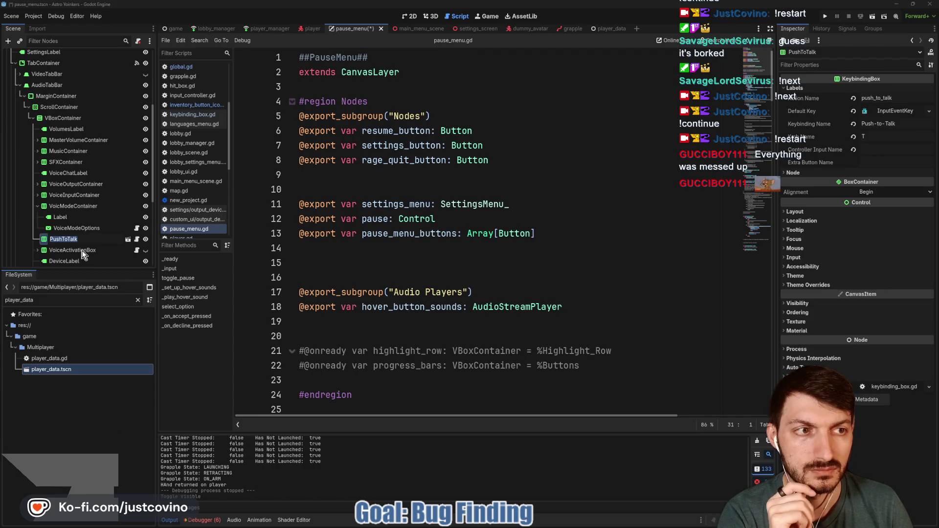
pyautogui.press('Return')
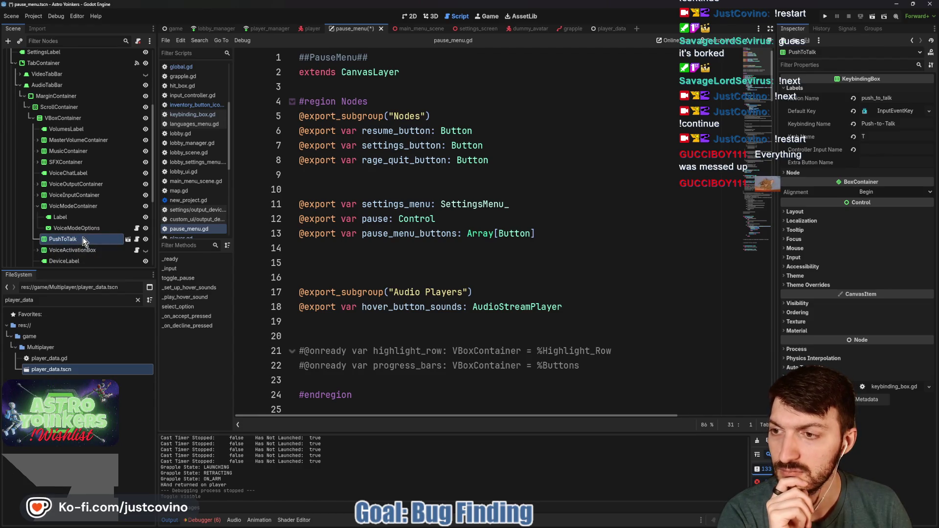
pyautogui.scroll(-3, 83, 237)
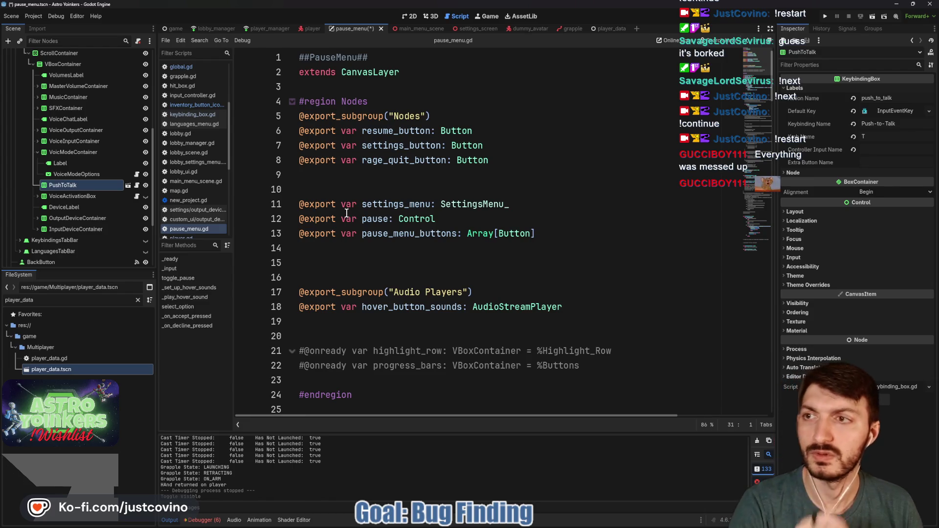
pyautogui.hotkey('ctrl', 's')
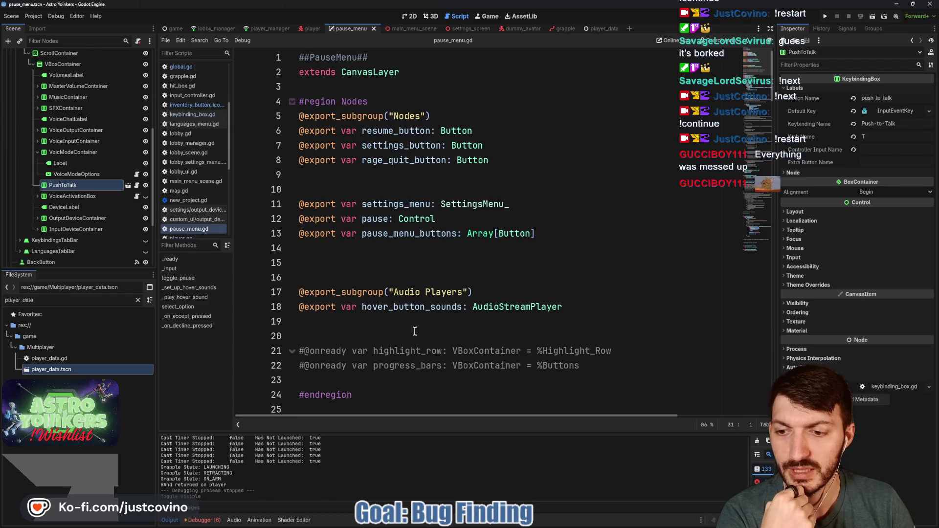
pyautogui.click(830, 16)
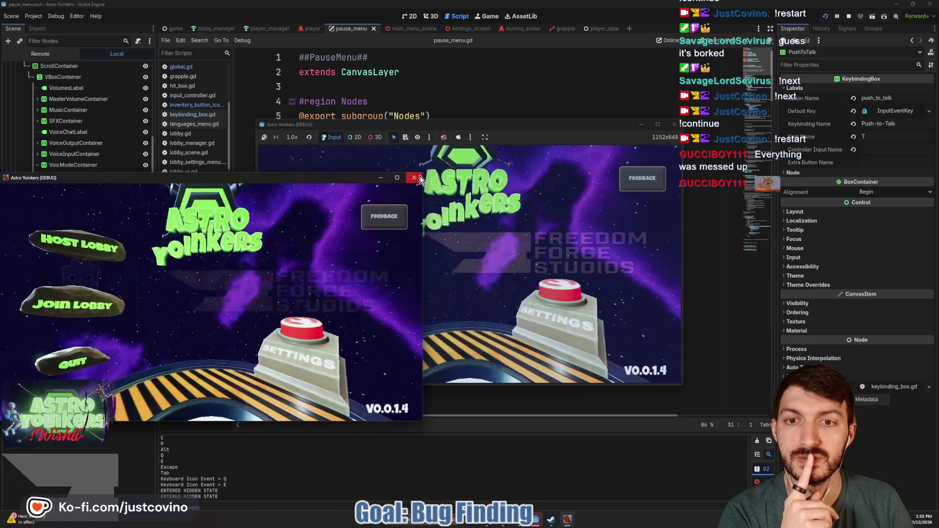
# Step: Host a lobby, walk onto the blue ready pad, and open the pause menu with Escape
pyautogui.click(440, 220)
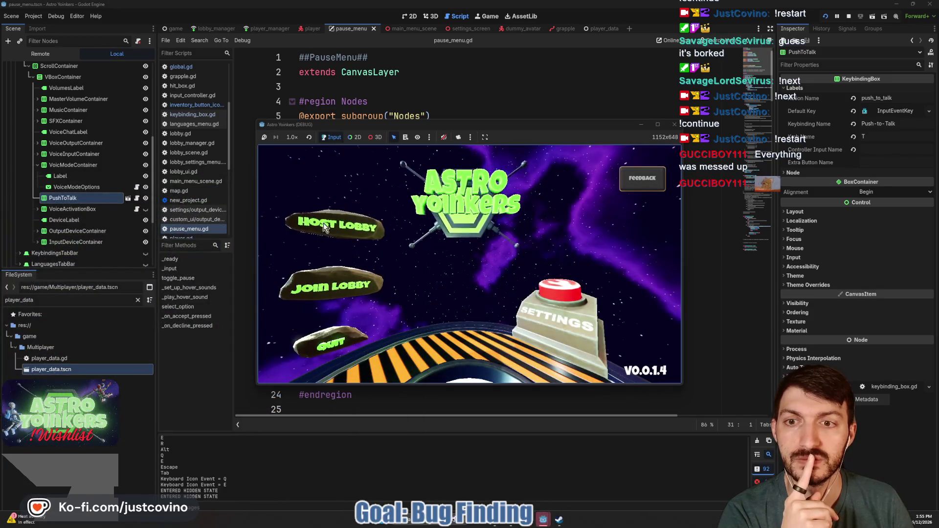
pyautogui.click(466, 243)
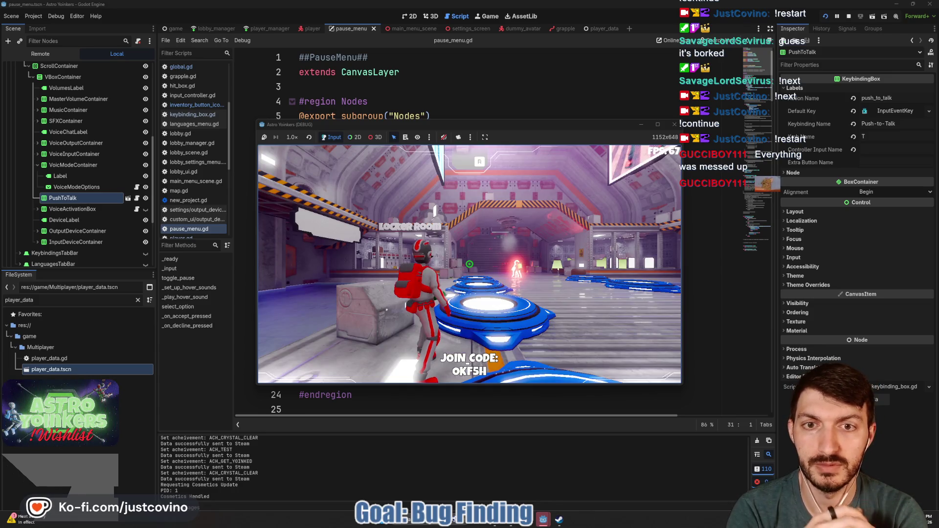
pyautogui.press('w')
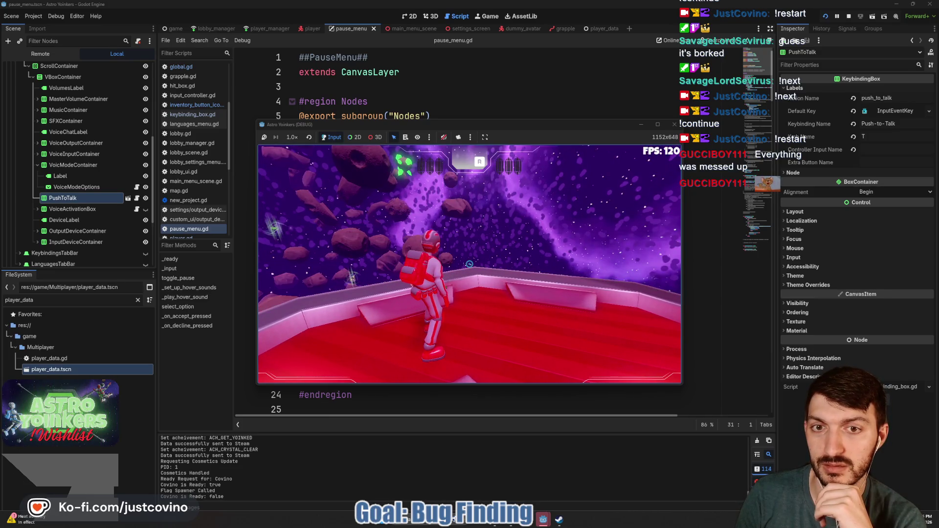
pyautogui.press('Escape')
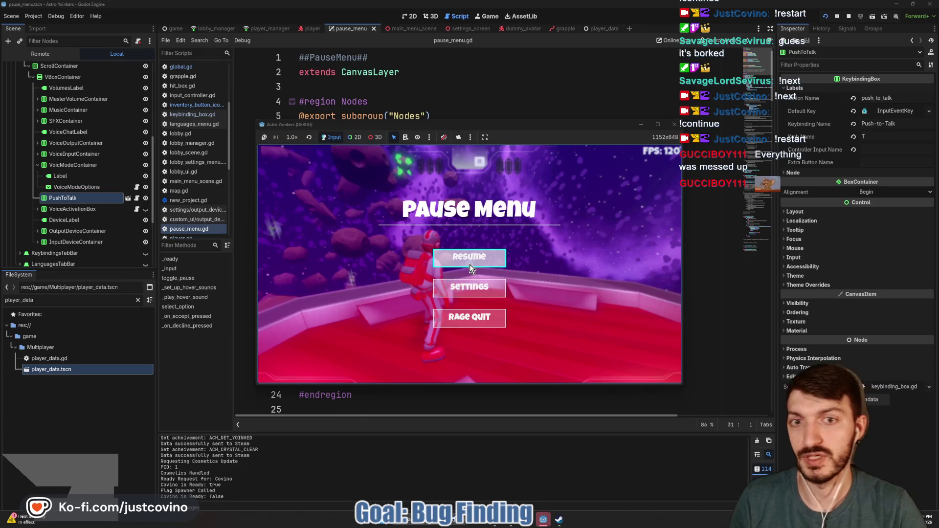
# Step: Open Settings > Keybindings, cancel rebinding Use Item so it stays on R, then resume play
pyautogui.click(469, 287)
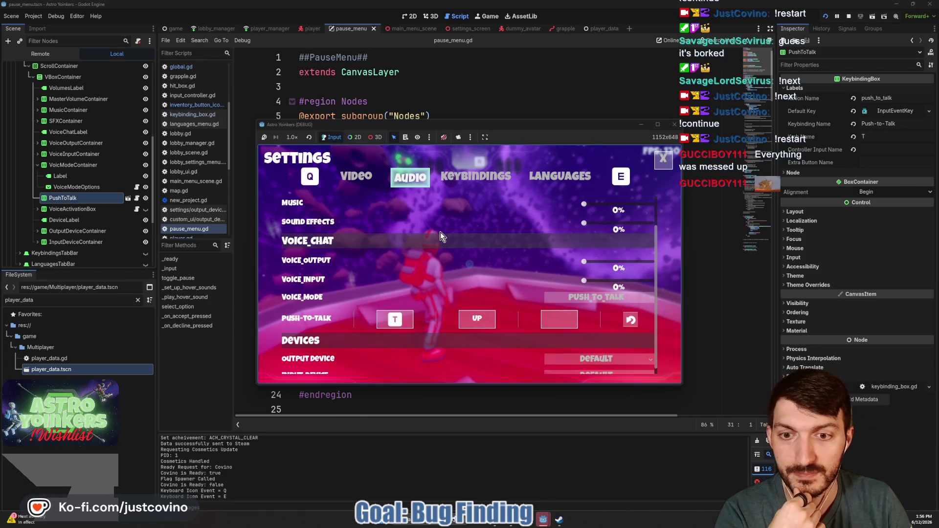
pyautogui.click(469, 181)
pyautogui.scroll(-6, 431, 284)
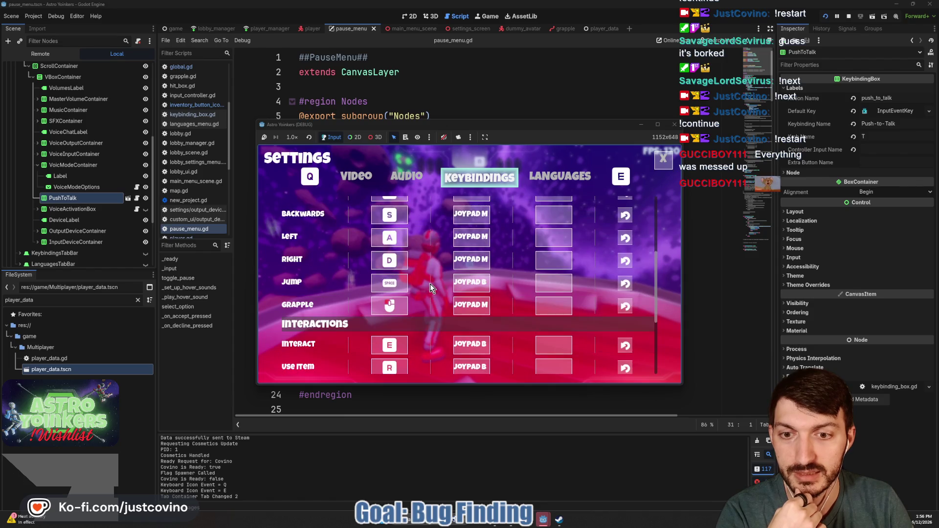
pyautogui.click(394, 324)
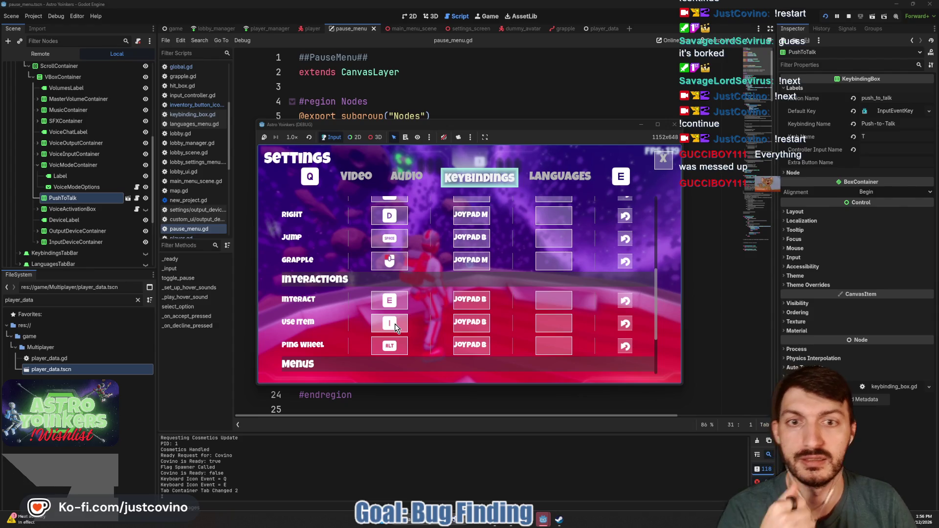
pyautogui.press('Escape')
pyautogui.press('Escape')
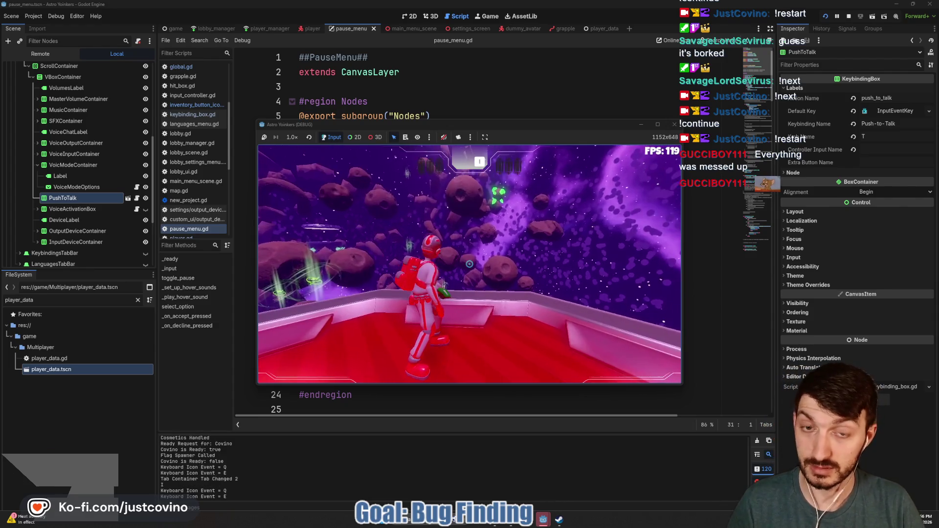
pyautogui.press('Escape')
pyautogui.click(468, 281)
pyautogui.scroll(-3, 414, 284)
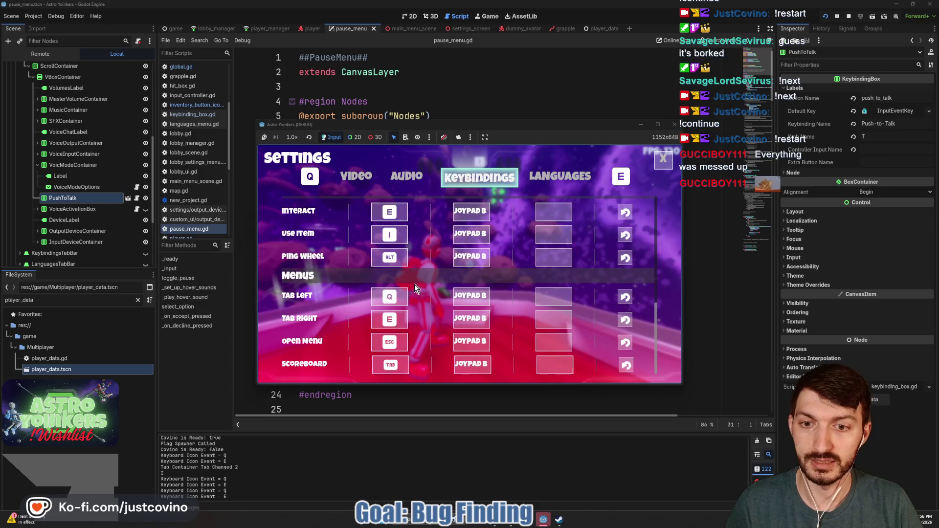
pyautogui.scroll(2, 411, 281)
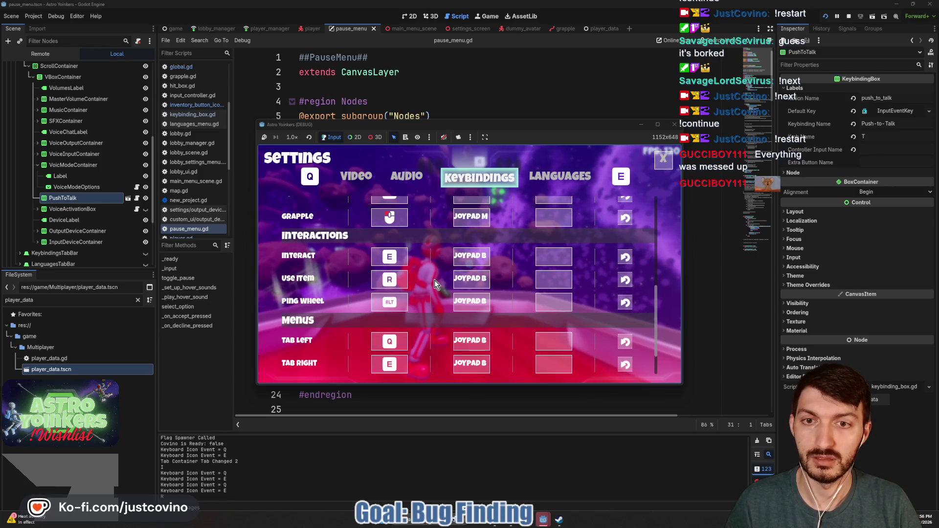
pyautogui.press('Escape')
pyautogui.press('Escape')
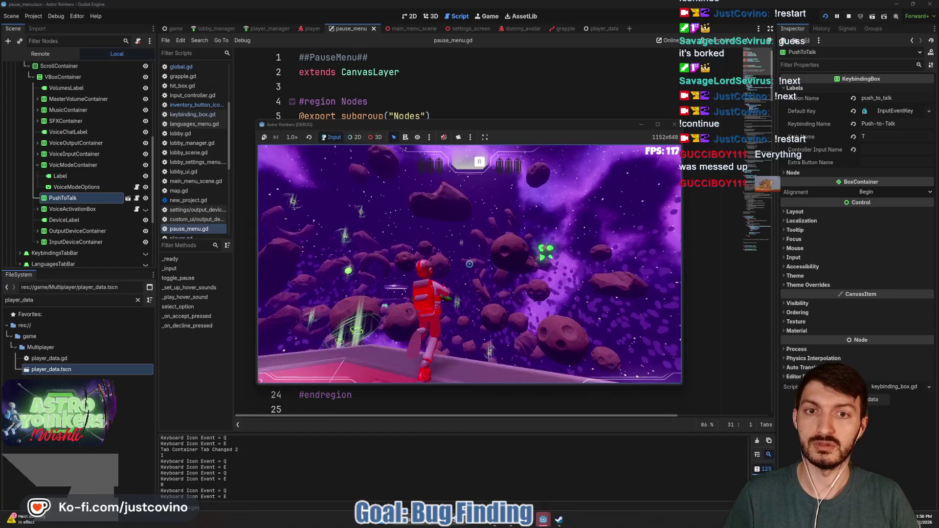
# Step: Fire three grapples at asteroids in the game, then stop the run with F8
pyautogui.click(469, 264)
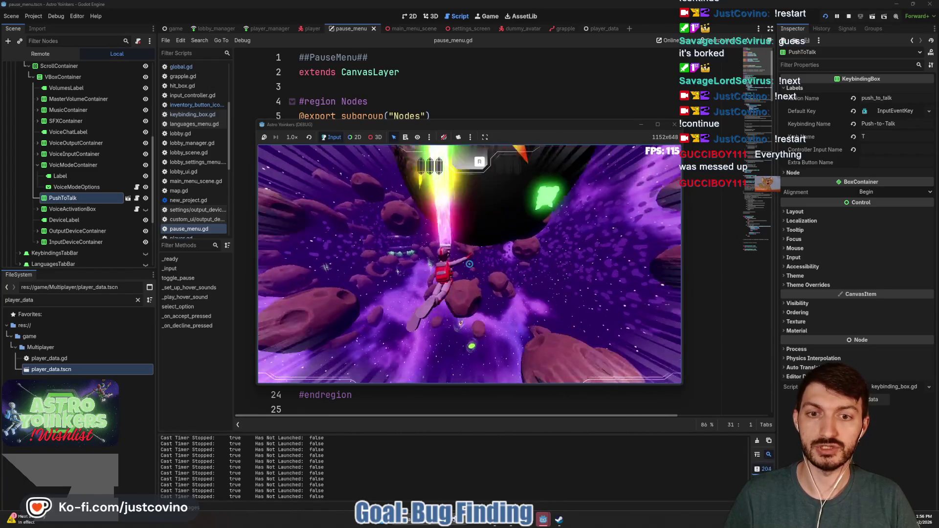
pyautogui.click(469, 264)
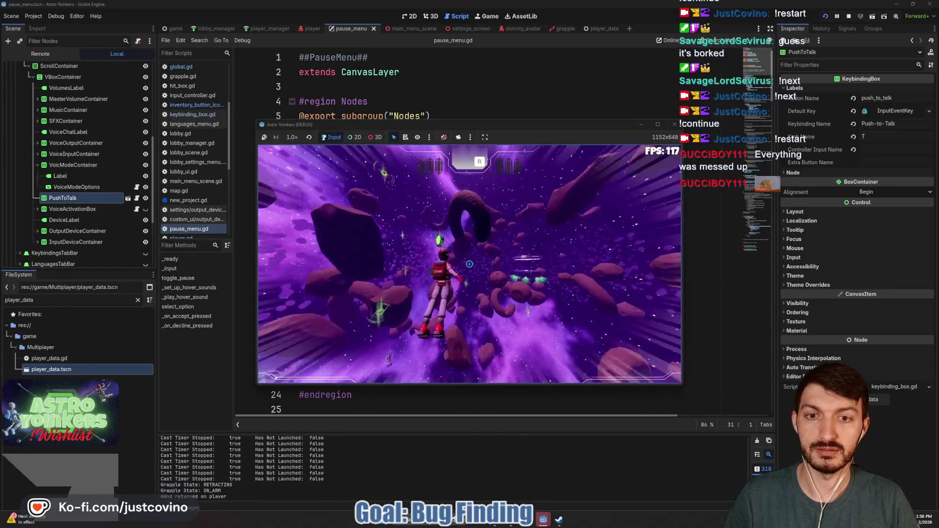
pyautogui.click(470, 264)
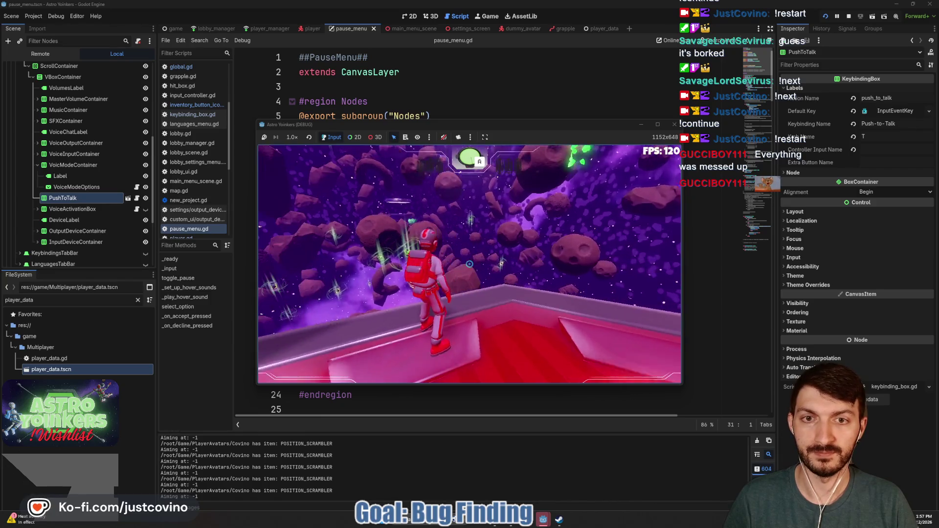
pyautogui.press('F8')
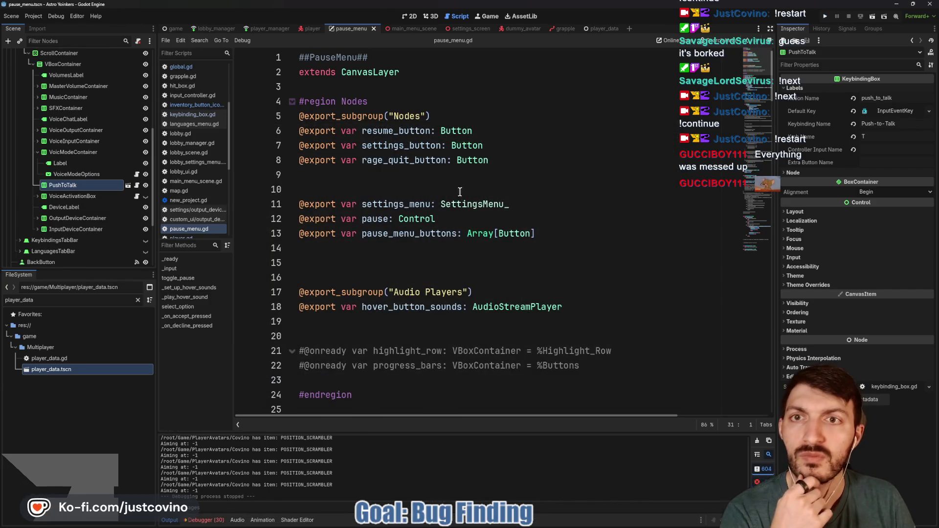
# Step: Tint the InventoryButtonIcon's Visibility Modulate blue, then cyan, in the 2D scene
pyautogui.click(312, 30)
pyautogui.click(411, 17)
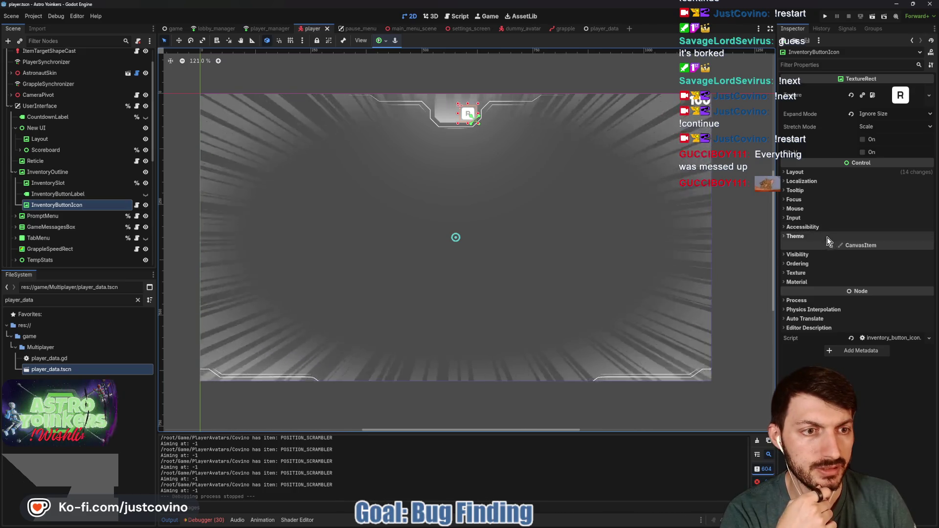
pyautogui.click(808, 255)
pyautogui.click(880, 278)
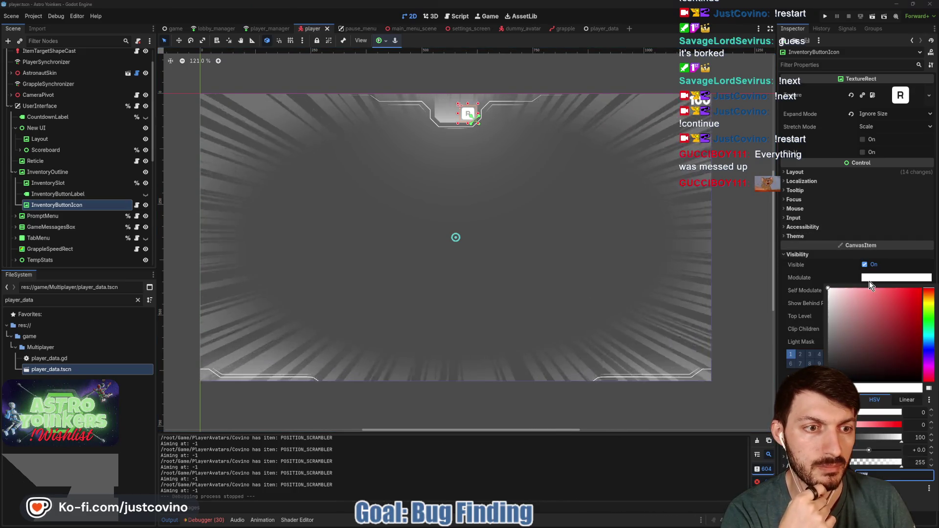
pyautogui.click(932, 341)
pyautogui.moveTo(896, 295); pyautogui.dragTo(938, 296)
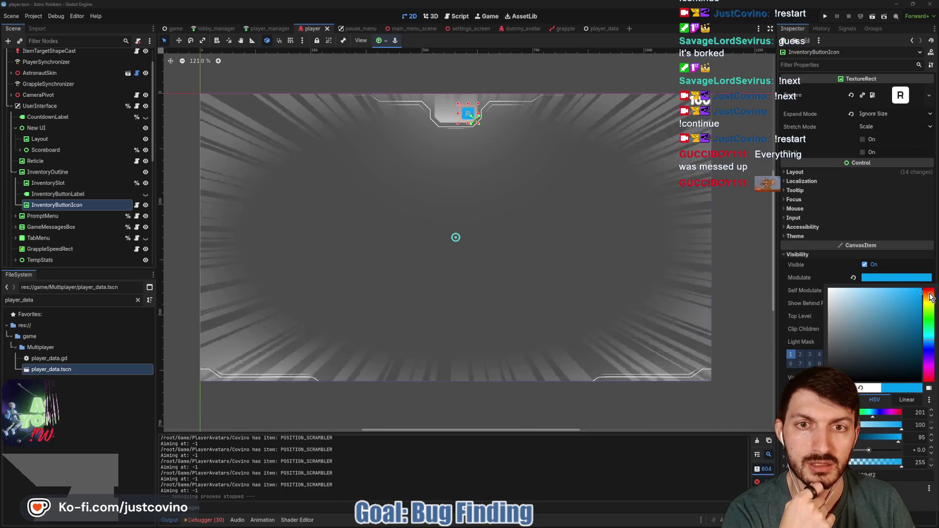
pyautogui.click(931, 339)
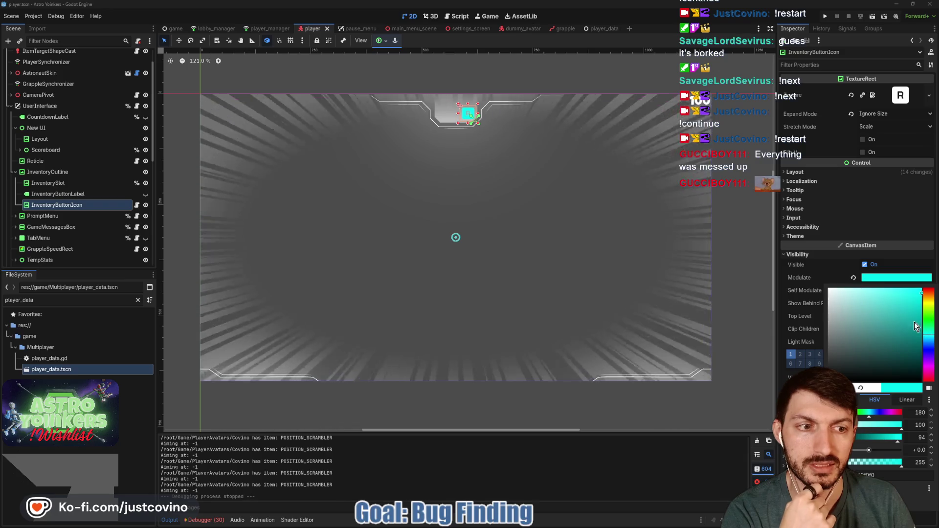
pyautogui.click(883, 277)
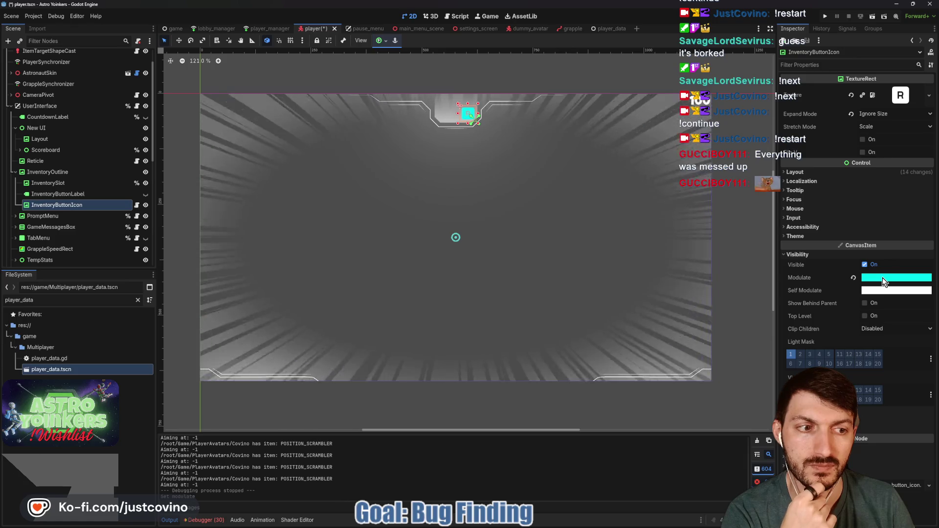
# Step: Reset the icon's Modulate back to plain white and return to inventory_button_icon.gd
pyautogui.click(882, 278)
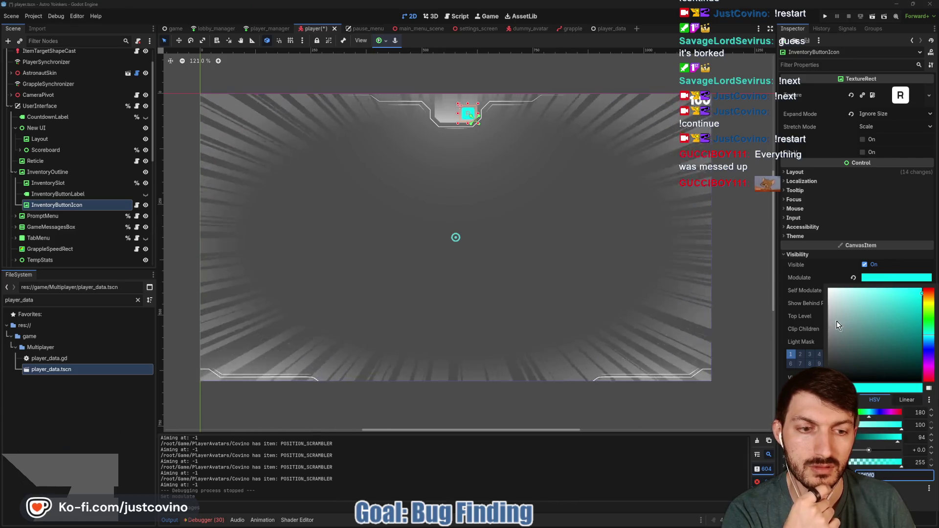
pyautogui.click(889, 478)
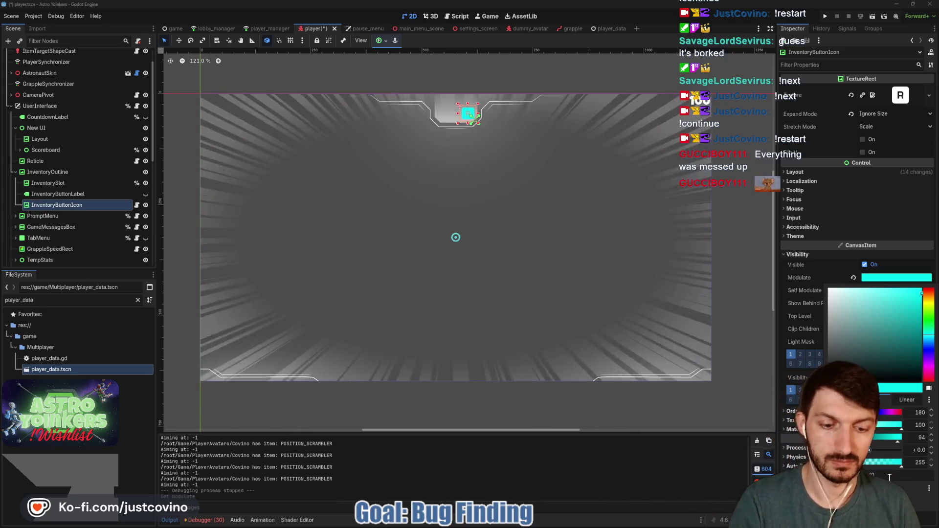
pyautogui.click(887, 277)
pyautogui.hotkey('ctrl', 'z')
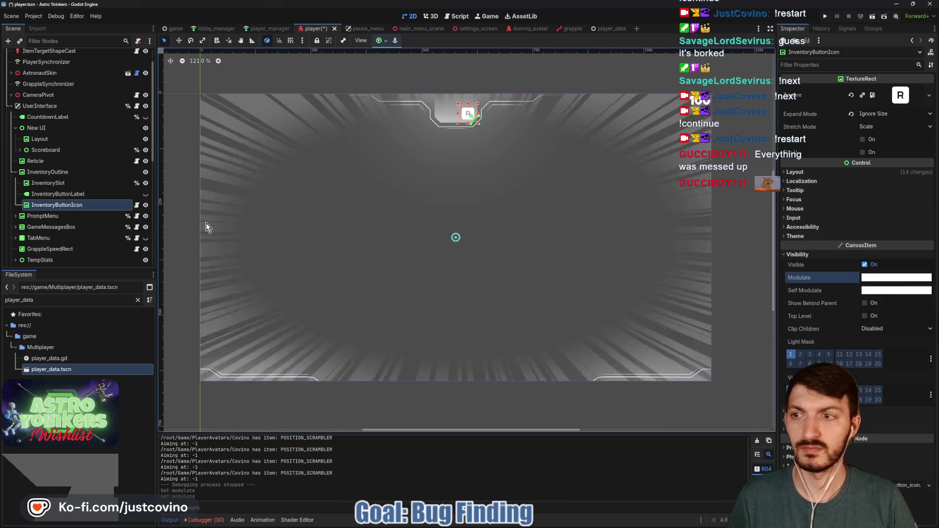
pyautogui.click(137, 206)
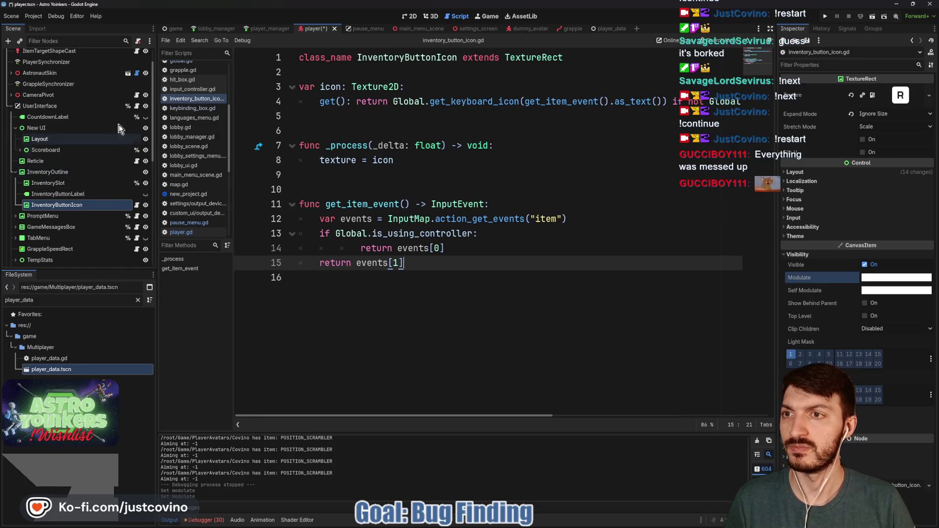
# Step: Delete the InventoryButtonLabel node from the player scene, save the scene, and open player.gd
pyautogui.click(93, 194)
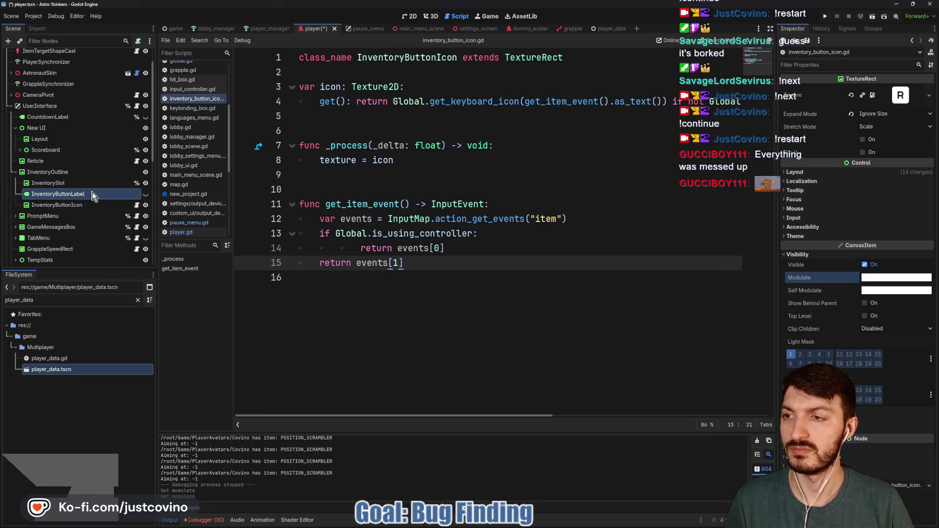
pyautogui.press('Delete')
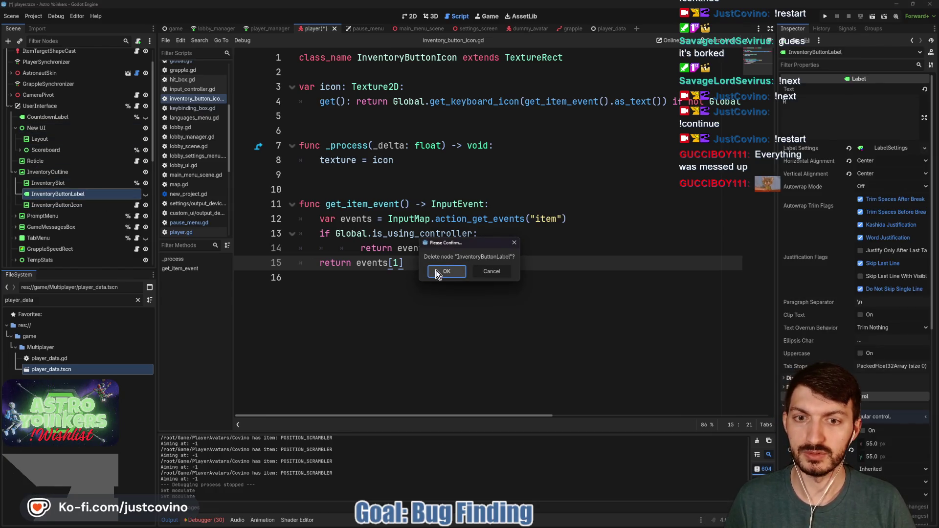
pyautogui.click(445, 271)
pyautogui.hotkey('ctrl', 's')
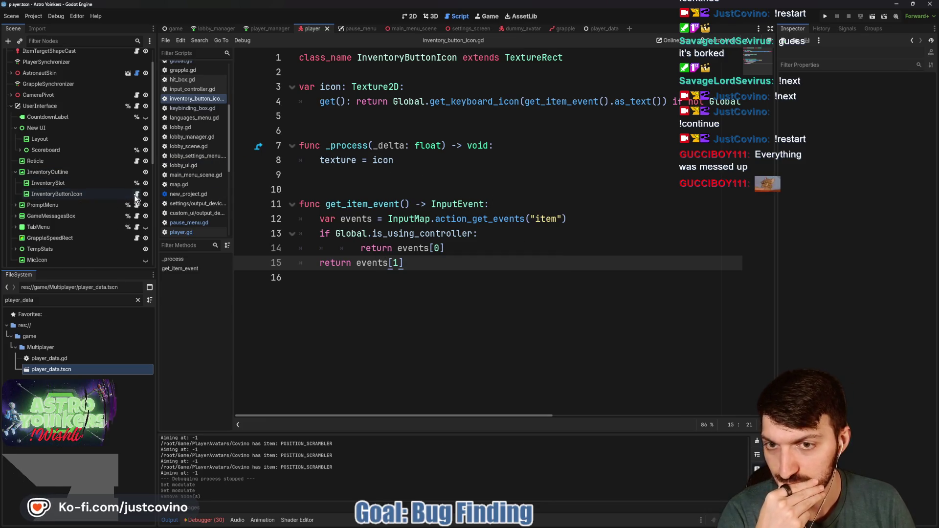
pyautogui.scroll(2, 122, 159)
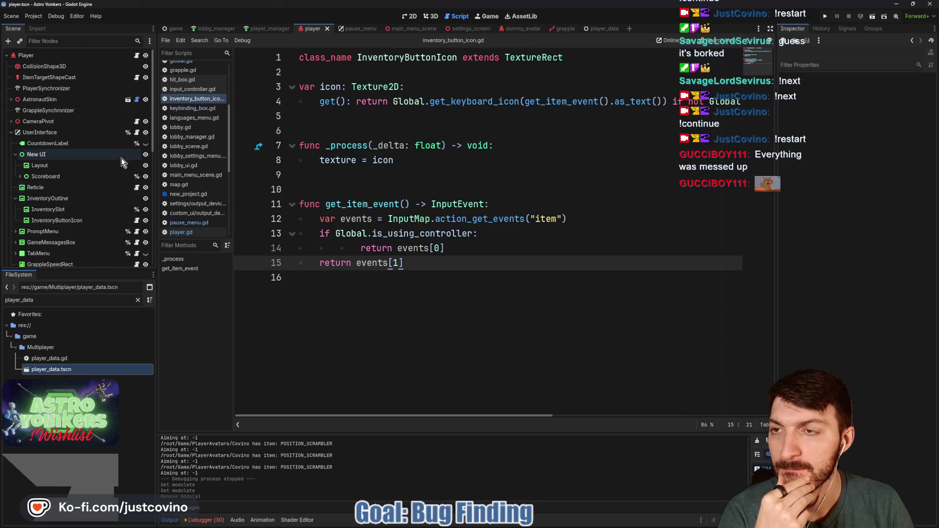
pyautogui.click(136, 56)
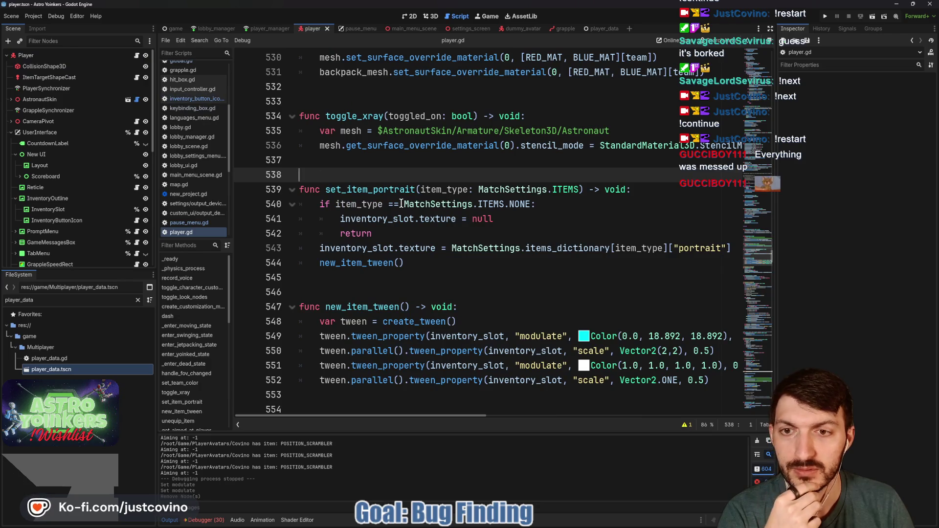
pyautogui.click(517, 219)
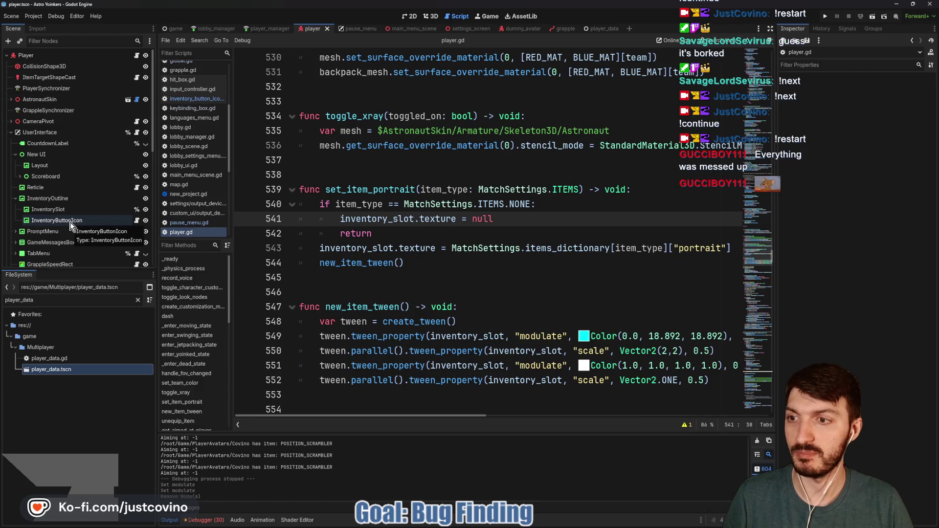
pyautogui.scroll(2, 508, 224)
pyautogui.scroll(20, 509, 225)
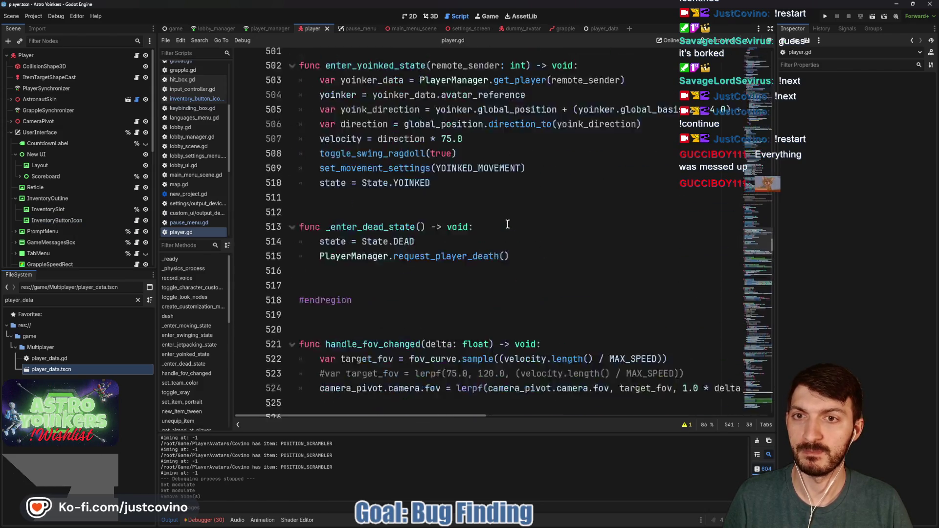
pyautogui.scroll(2, 507, 224)
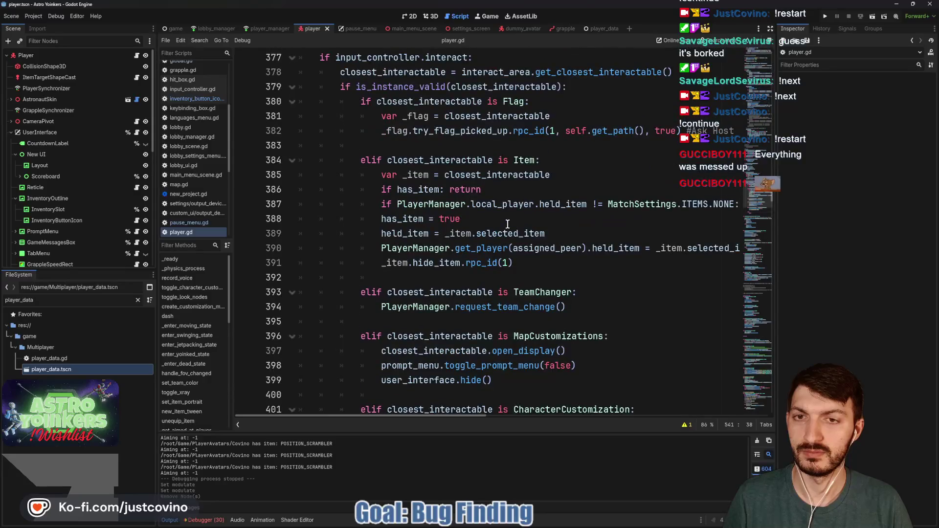
pyautogui.scroll(20, 508, 224)
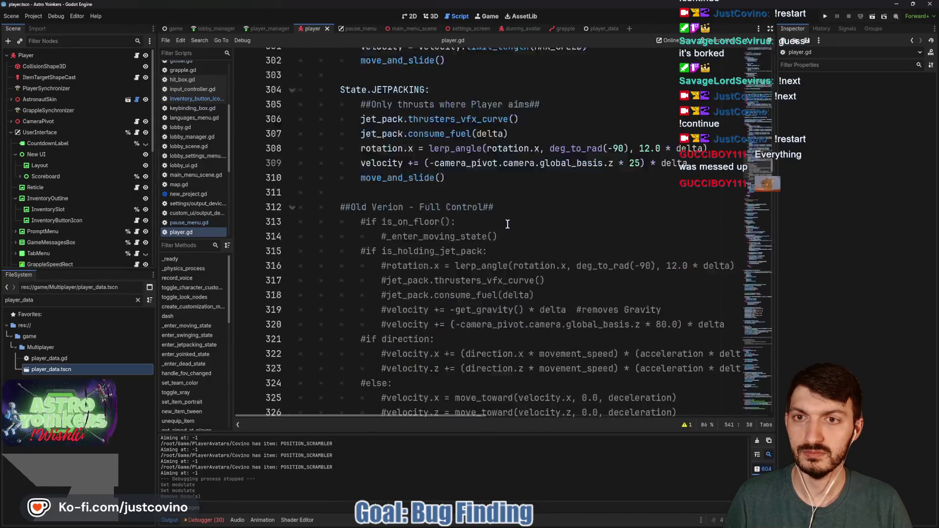
pyautogui.scroll(20, 508, 224)
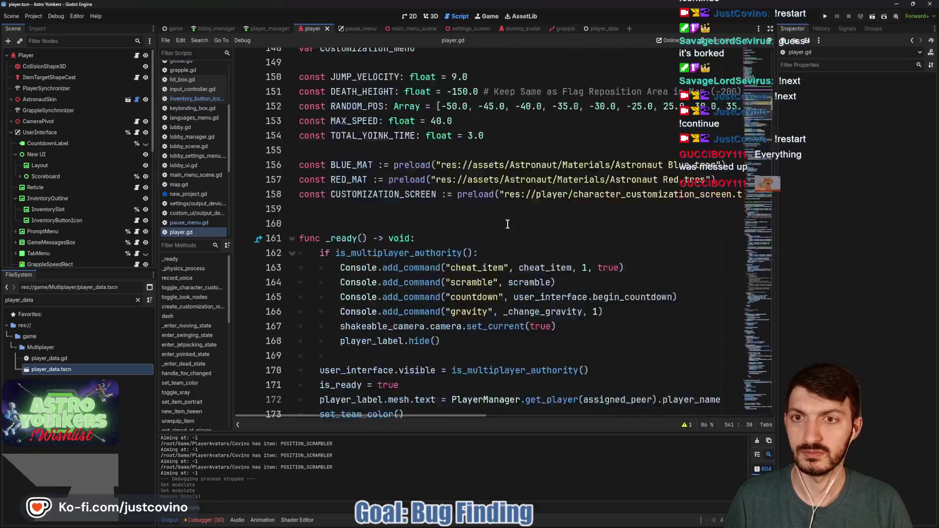
pyautogui.scroll(7, 508, 224)
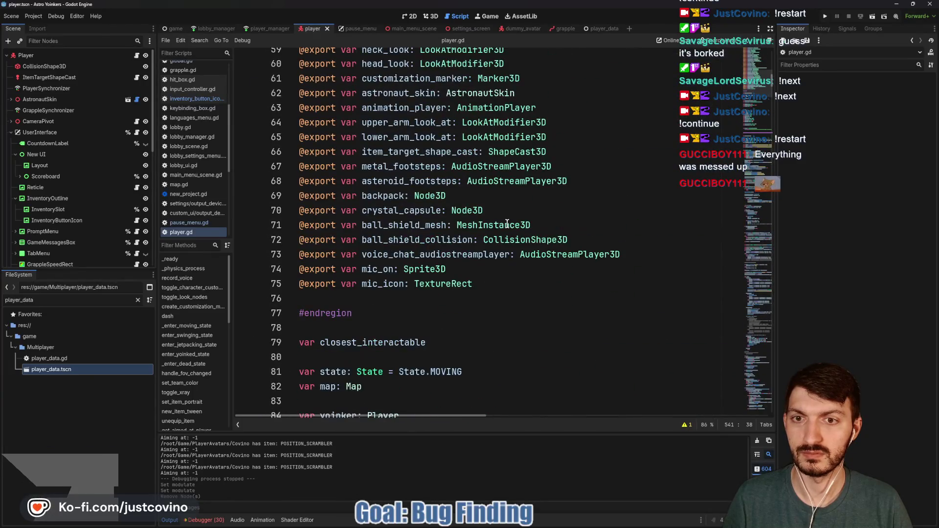
pyautogui.click(371, 298)
pyautogui.moveTo(69, 223); pyautogui.dragTo(303, 297)
# Step: Fold the State Swaps region and move to the blank line after new_item_tween
pyautogui.scroll(-4, 438, 253)
pyautogui.scroll(-20, 438, 253)
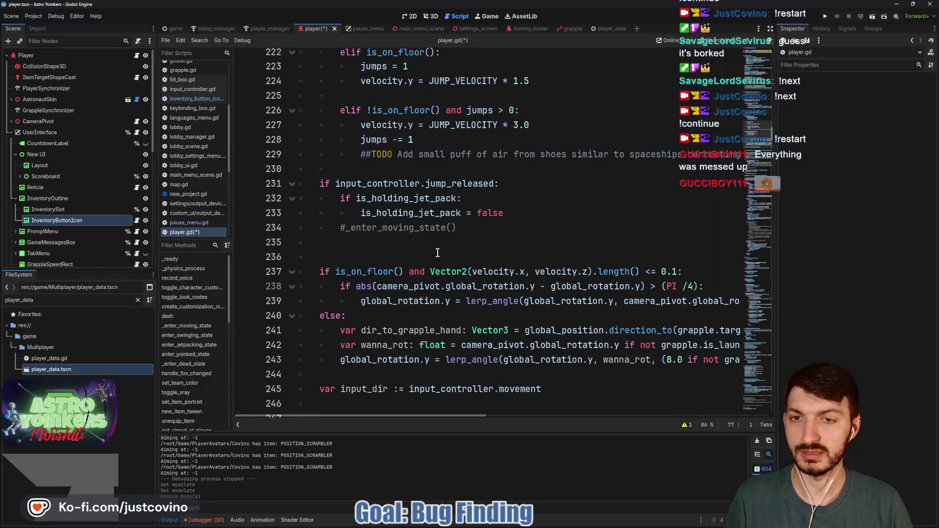
pyautogui.scroll(-20, 438, 253)
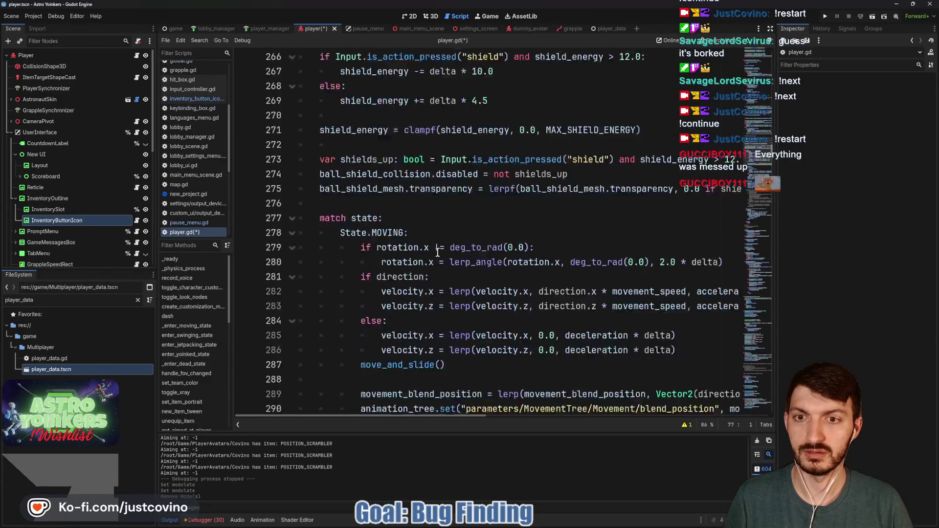
pyautogui.scroll(-16, 436, 250)
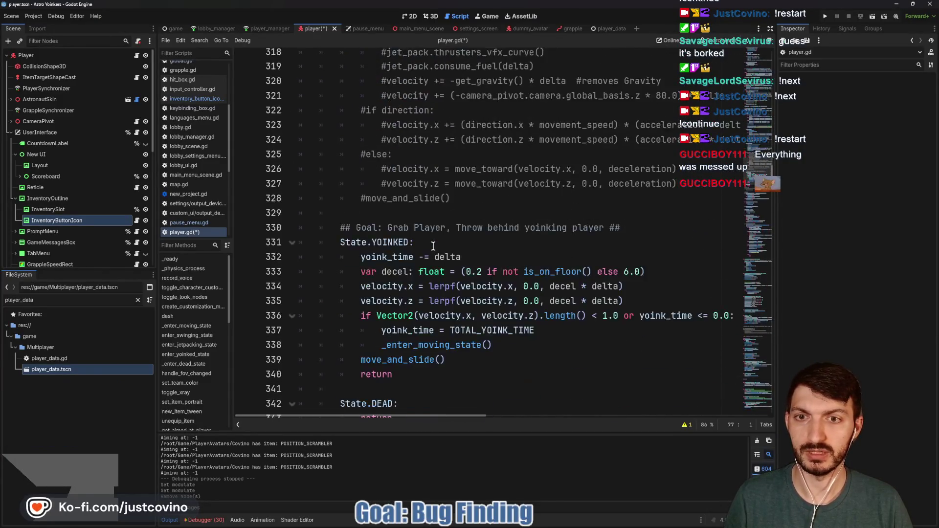
pyautogui.scroll(-5, 433, 246)
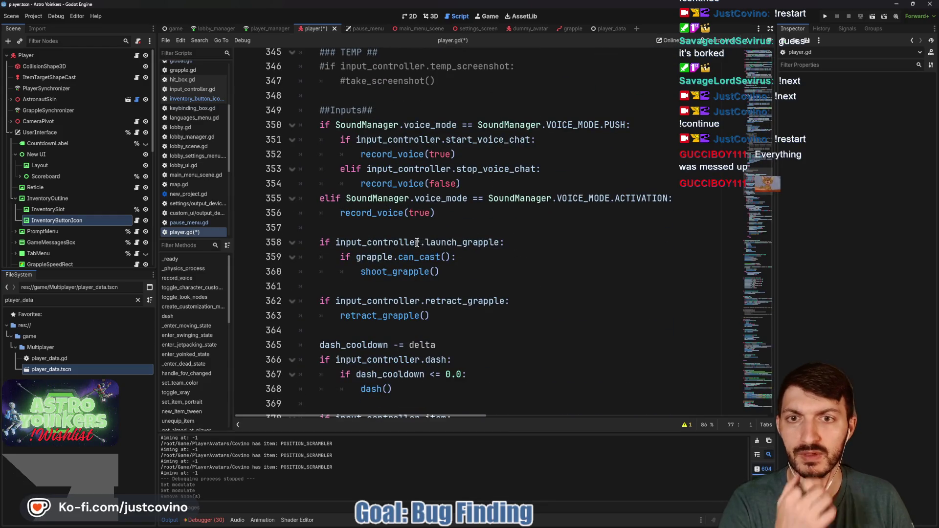
pyautogui.scroll(-5, 417, 243)
pyautogui.scroll(-14, 408, 240)
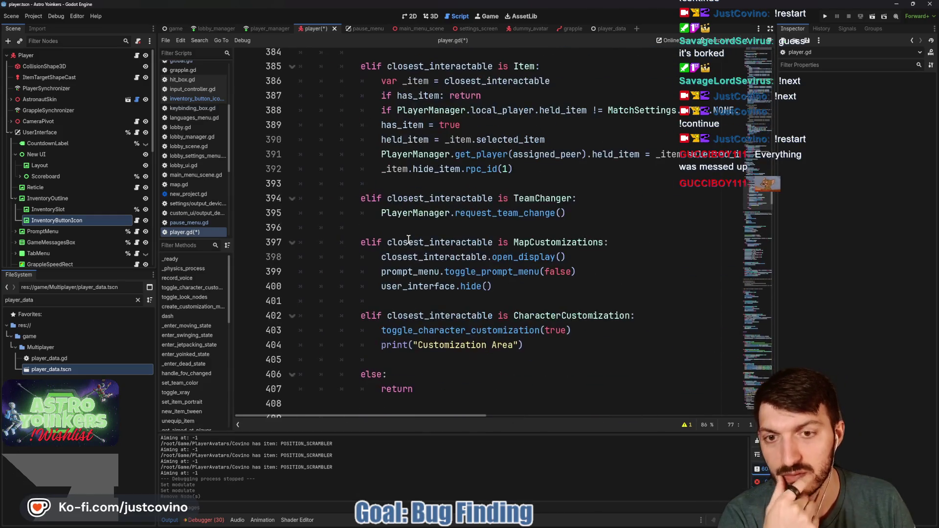
pyautogui.scroll(-18, 409, 240)
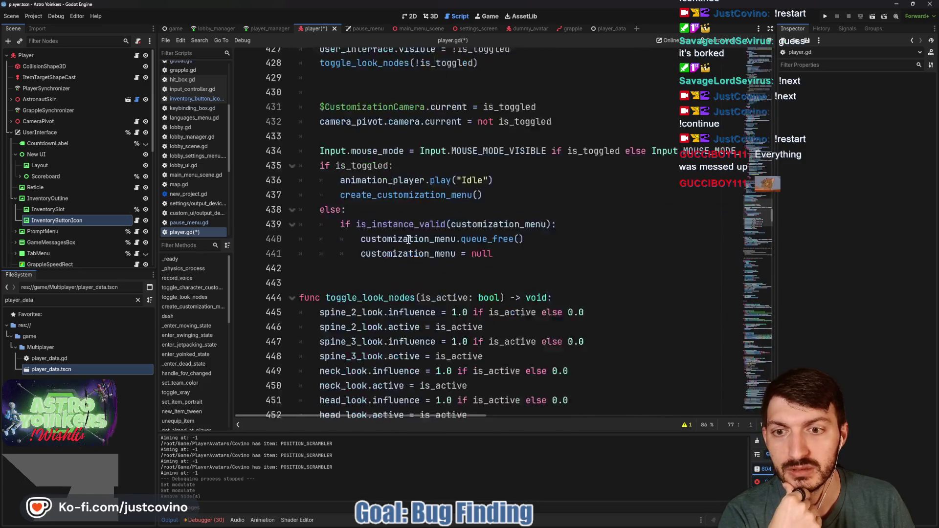
pyautogui.scroll(-8, 409, 240)
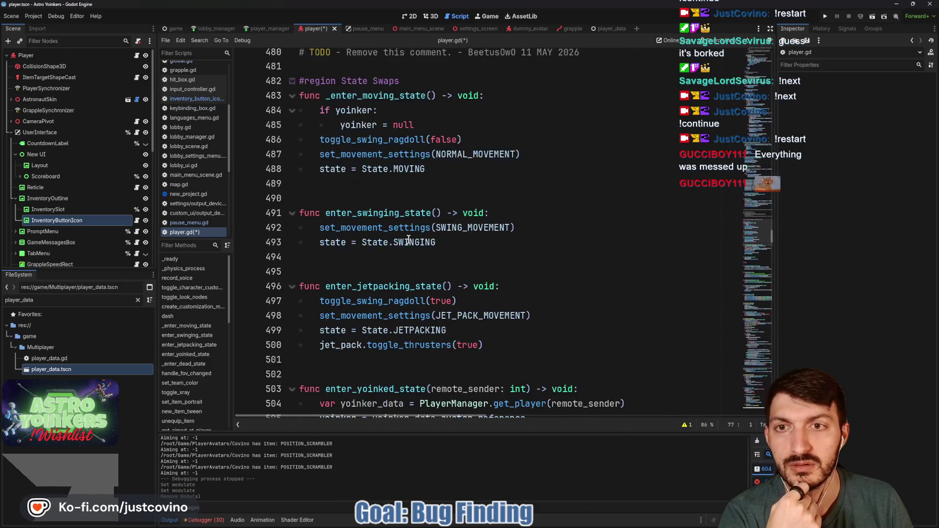
pyautogui.click(292, 80)
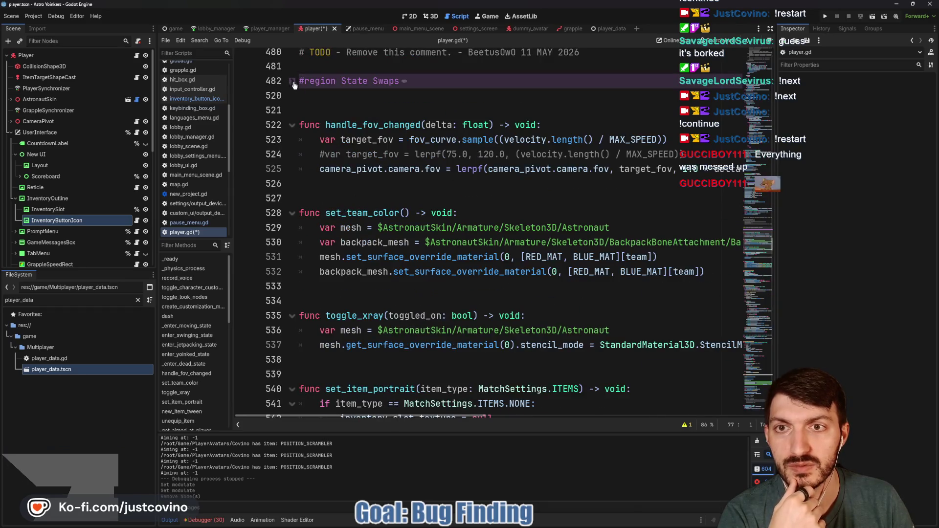
pyautogui.scroll(-3, 439, 191)
pyautogui.scroll(-2, 438, 193)
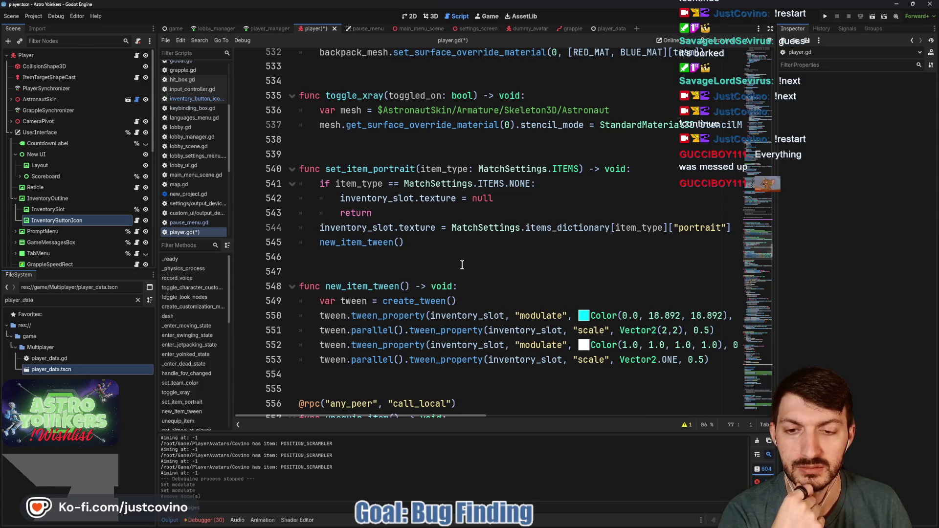
pyautogui.click(392, 370)
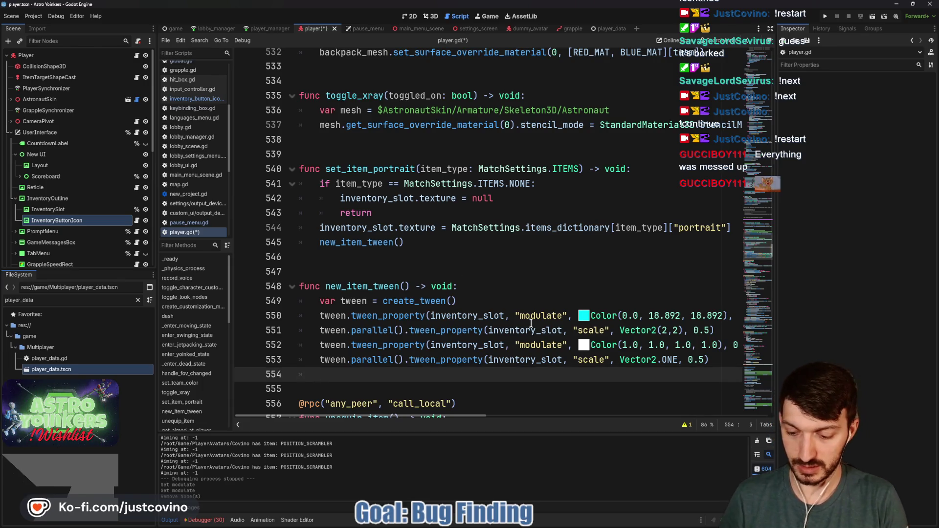
# Step: Add 'await tween.finished' and an inventory_button_icon.modulate assignment at the end of new_item_tween
pyautogui.write('await tween')
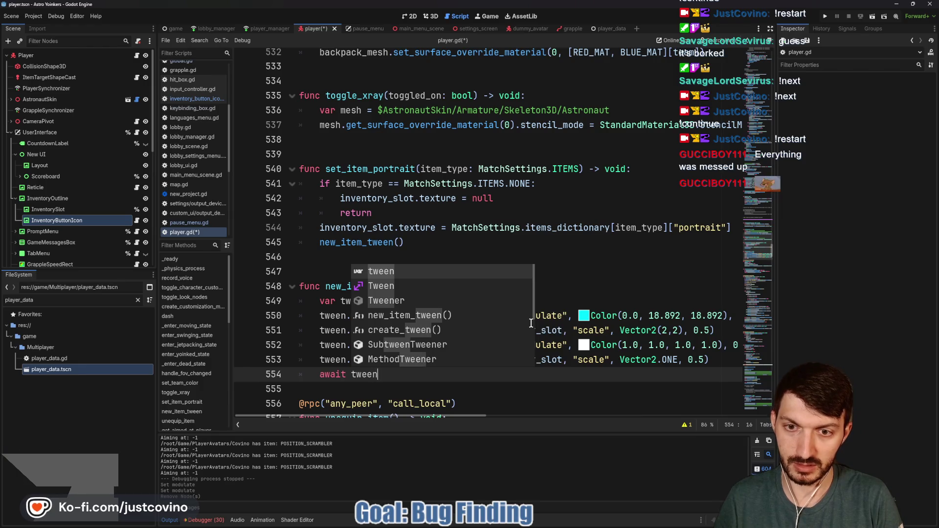
pyautogui.write('.finished')
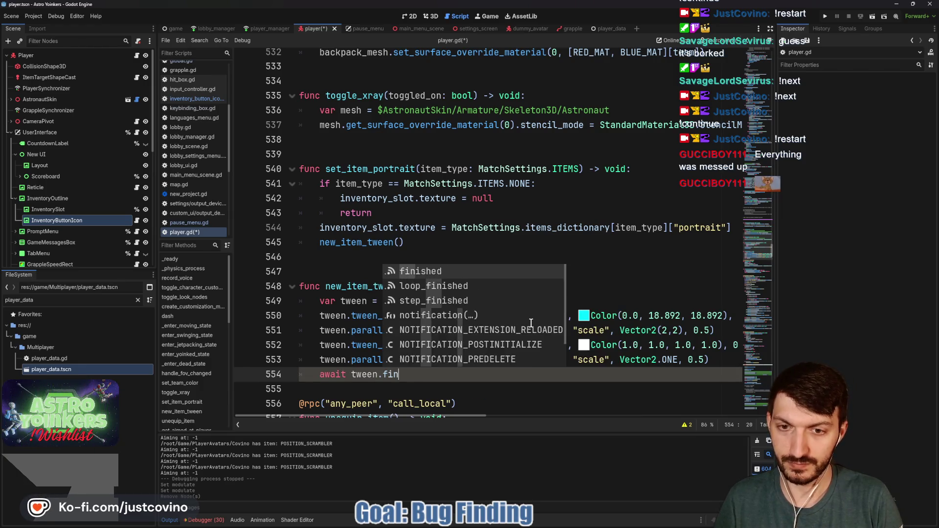
pyautogui.press('Return')
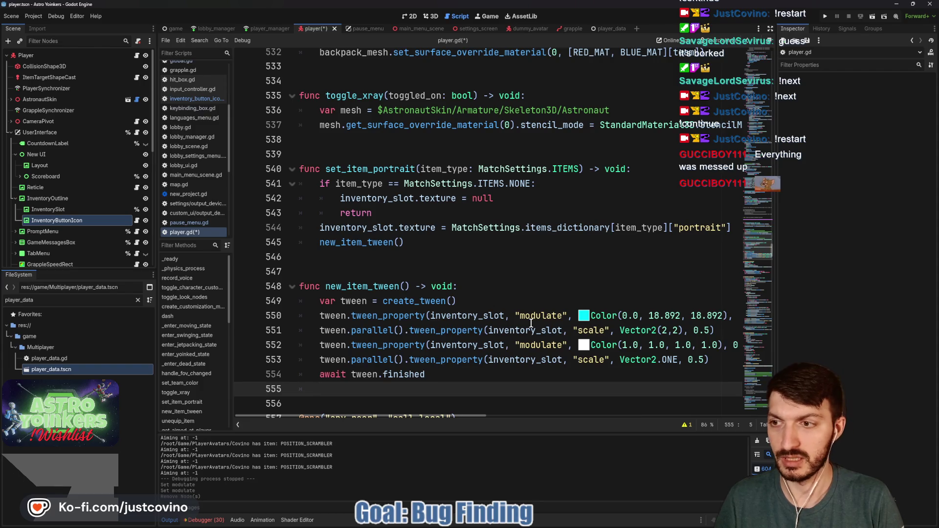
pyautogui.write('inven')
pyautogui.press('Return')
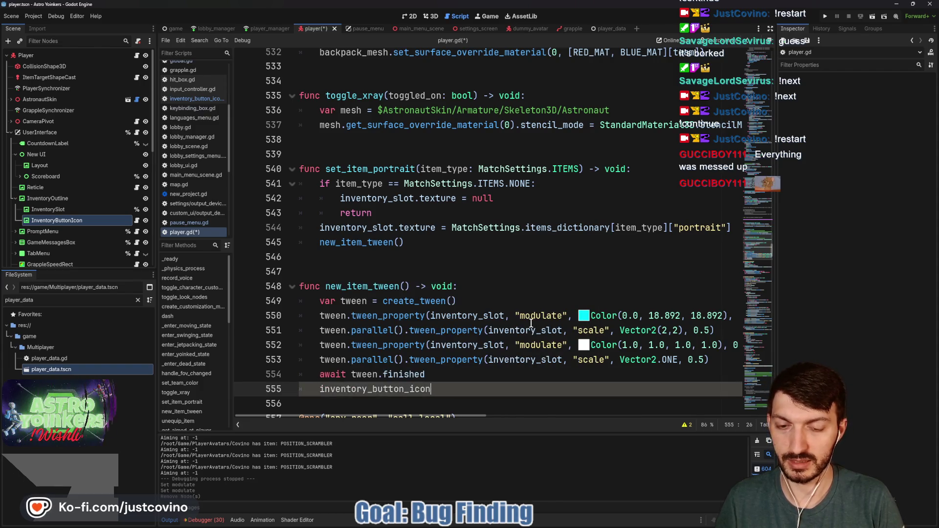
pyautogui.write('.modu')
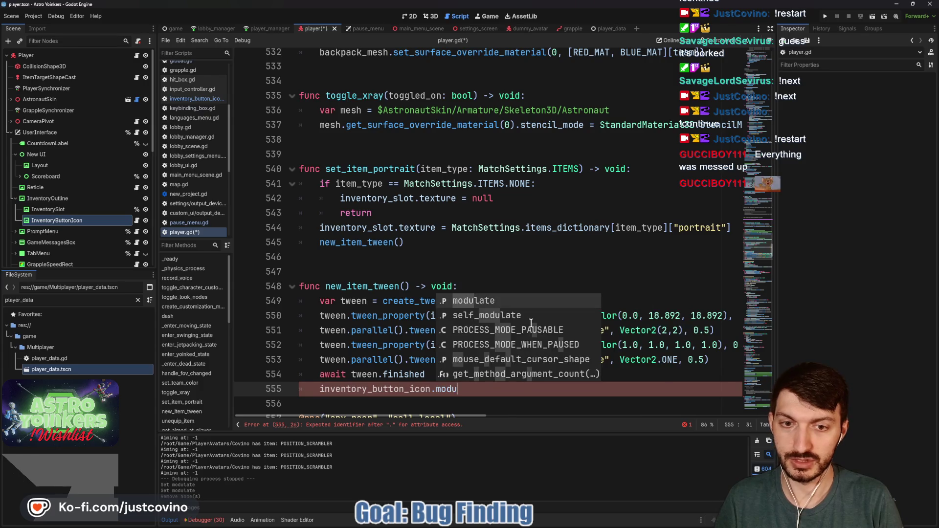
pyautogui.press('Return')
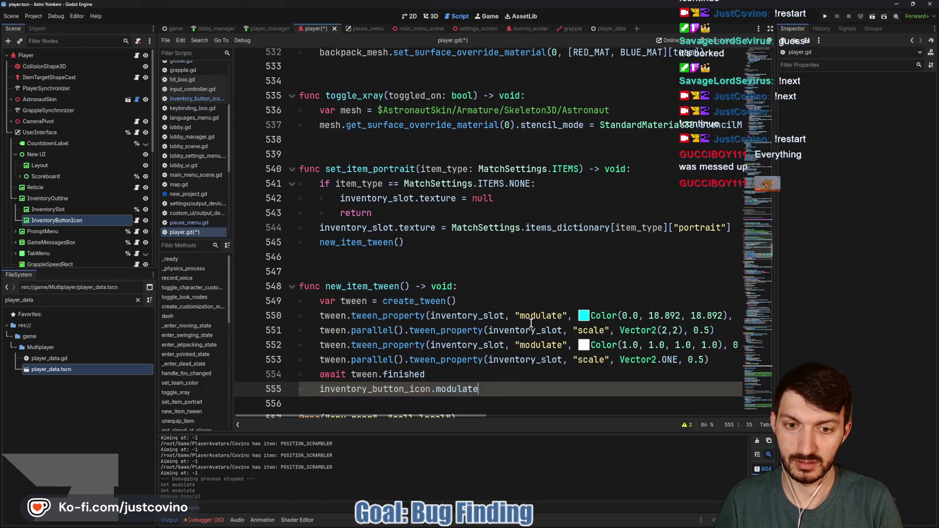
pyautogui.write(' = 00f0f0')
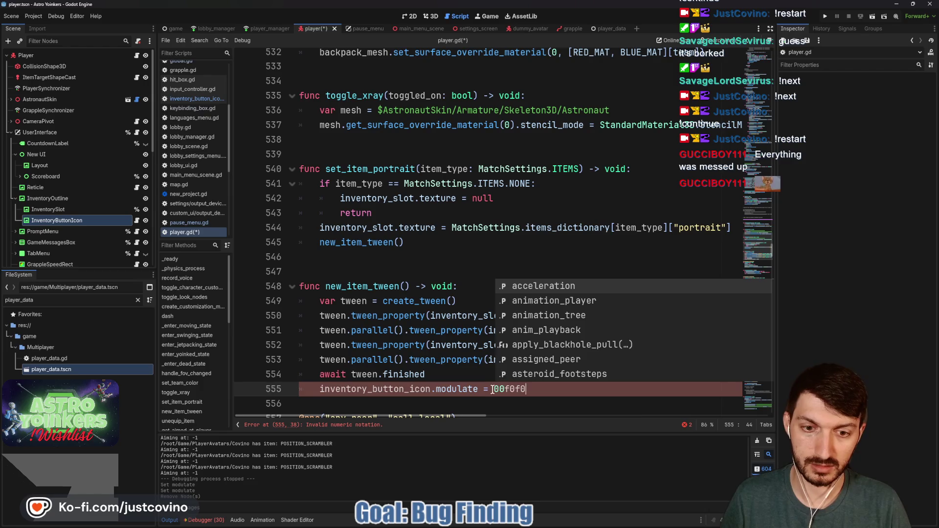
# Step: Replace the invalid 00f0f0 value with an empty Color() on line 555
pyautogui.moveTo(529, 389); pyautogui.dragTo(494, 389)
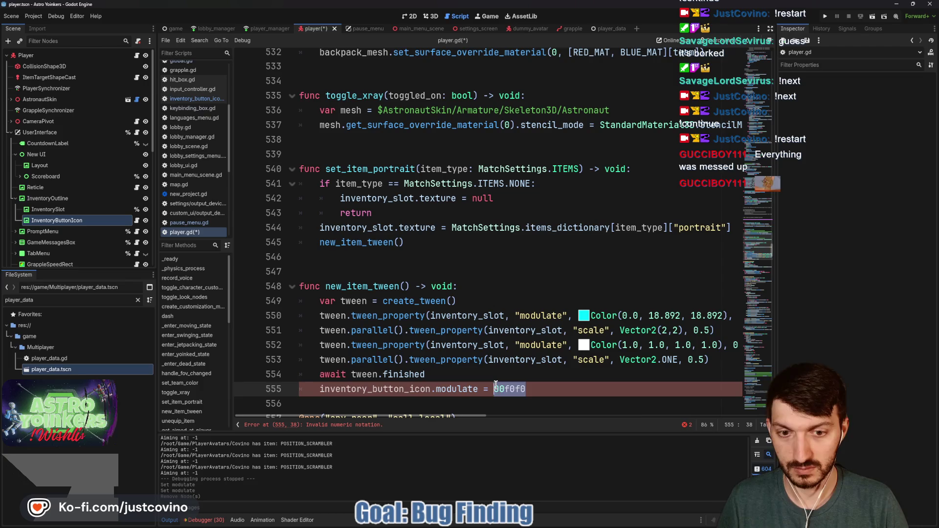
pyautogui.write('Color(')
pyautogui.click(578, 390)
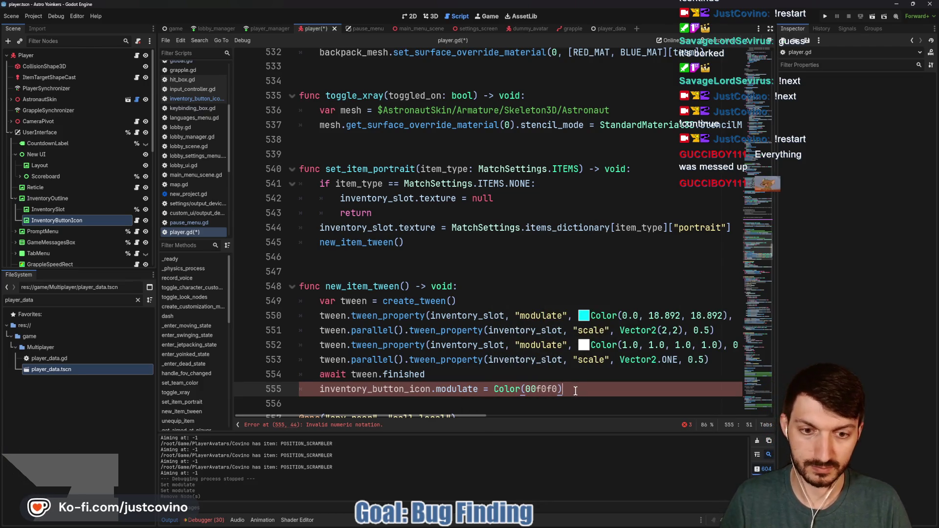
pyautogui.press('BackSpace')
pyautogui.press('BackSpace')
pyautogui.press('BackSpace')
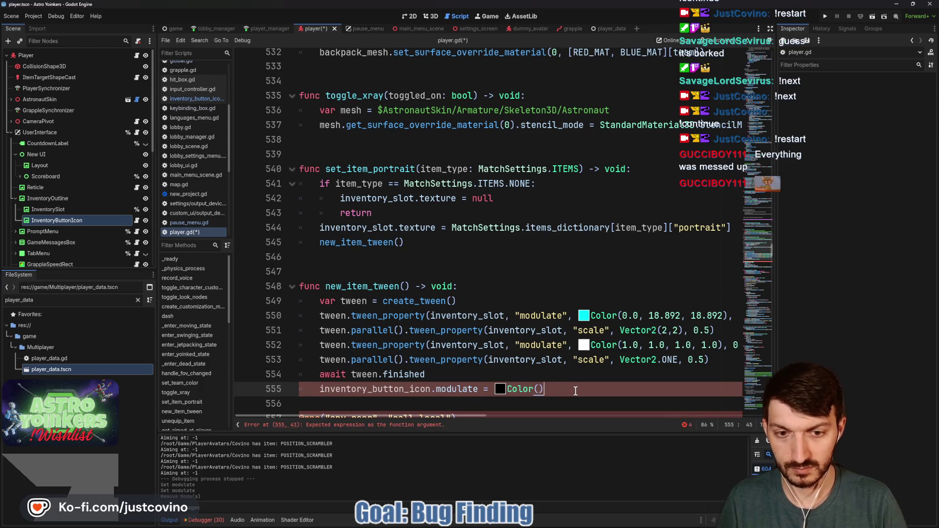
pyautogui.write(')')
pyautogui.click(500, 389)
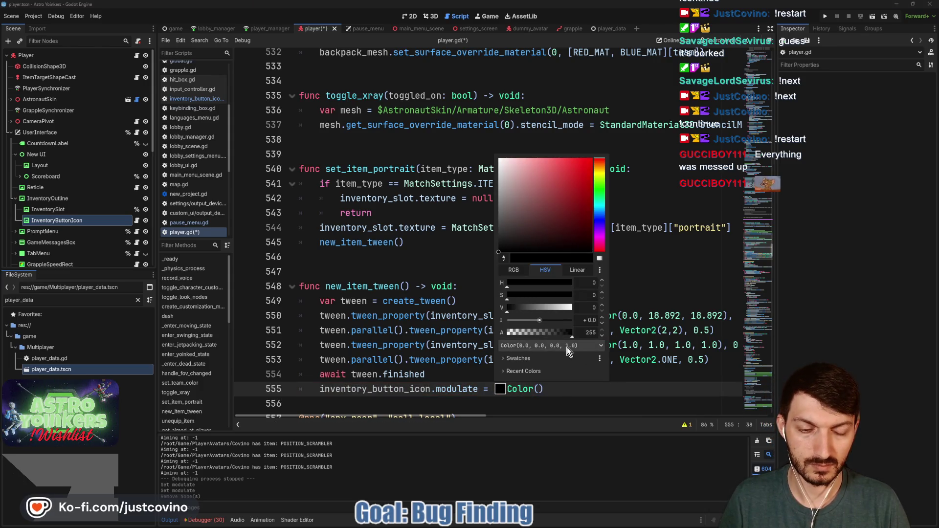
# Step: In the inline colour picker, switch to the float Color format and pick a cyan shade
pyautogui.click(568, 347)
pyautogui.click(564, 370)
pyautogui.click(556, 346)
pyautogui.click(551, 357)
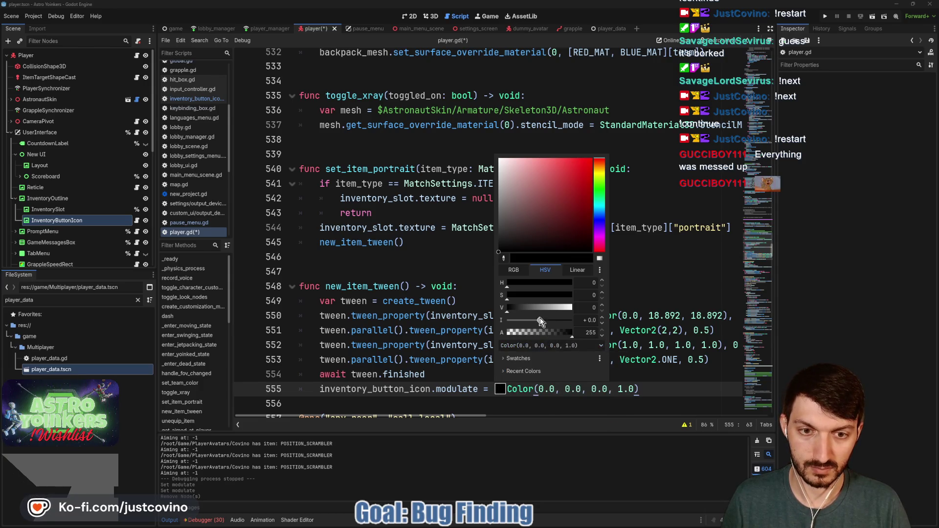
pyautogui.click(600, 200)
pyautogui.click(587, 165)
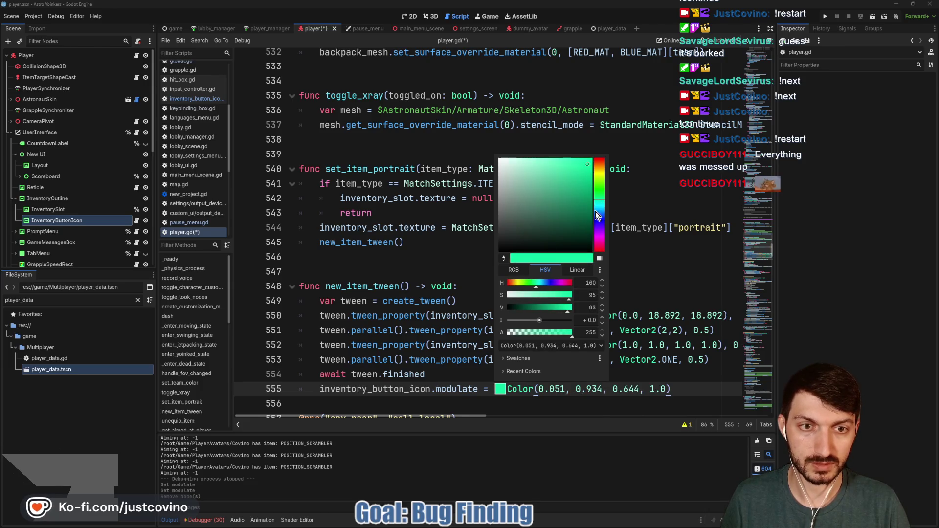
pyautogui.moveTo(598, 199); pyautogui.dragTo(601, 205)
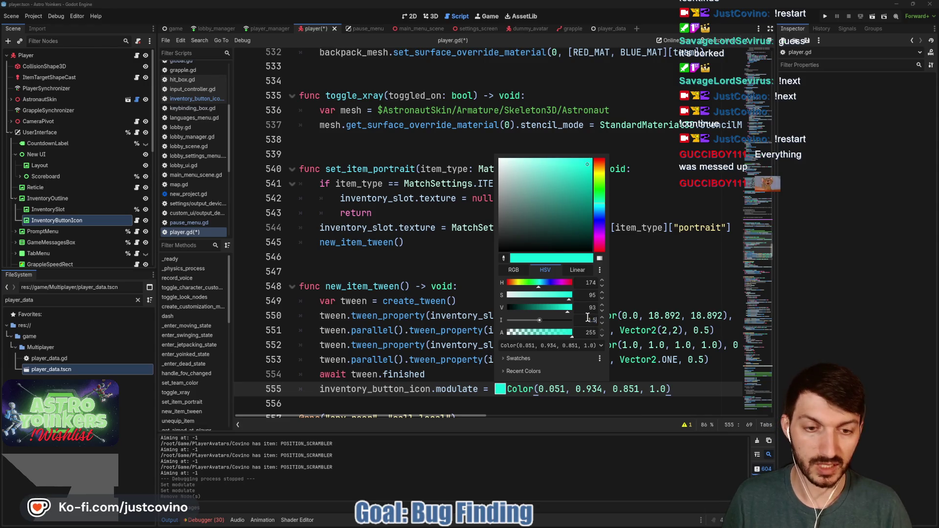
pyautogui.click(472, 377)
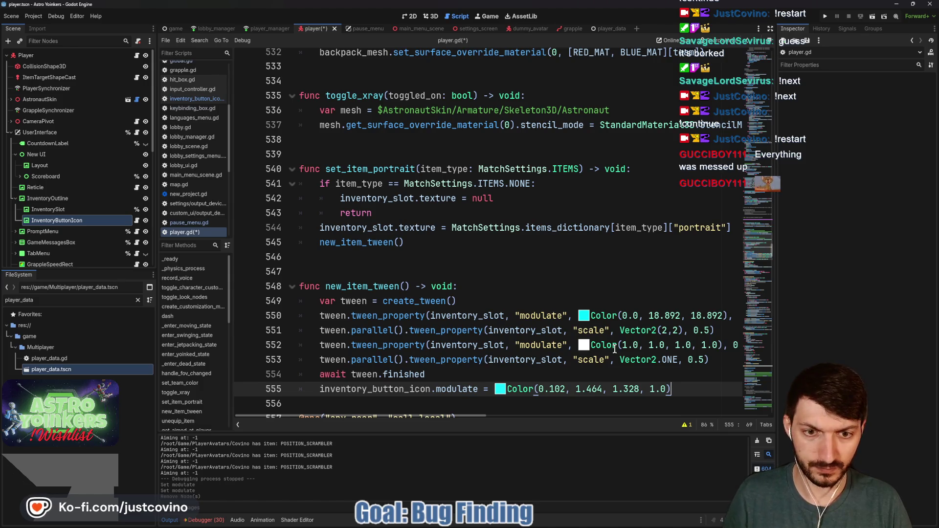
# Step: Paste line 550's Color(0.0, 18.892, 18.892) over line 555's colour and save the script
pyautogui.moveTo(621, 316)
pyautogui.mouseDown()
pyautogui.moveTo(724, 315)
pyautogui.moveTo(578, 315)
pyautogui.mouseUp()
pyautogui.hotkey('ctrl', 'c')
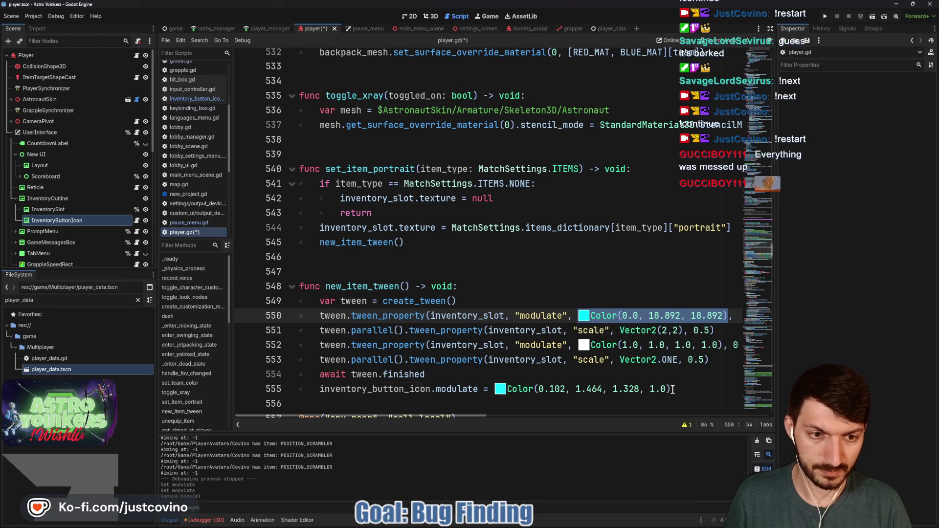
pyautogui.moveTo(671, 389); pyautogui.dragTo(488, 390)
pyautogui.hotkey('ctrl', 'v')
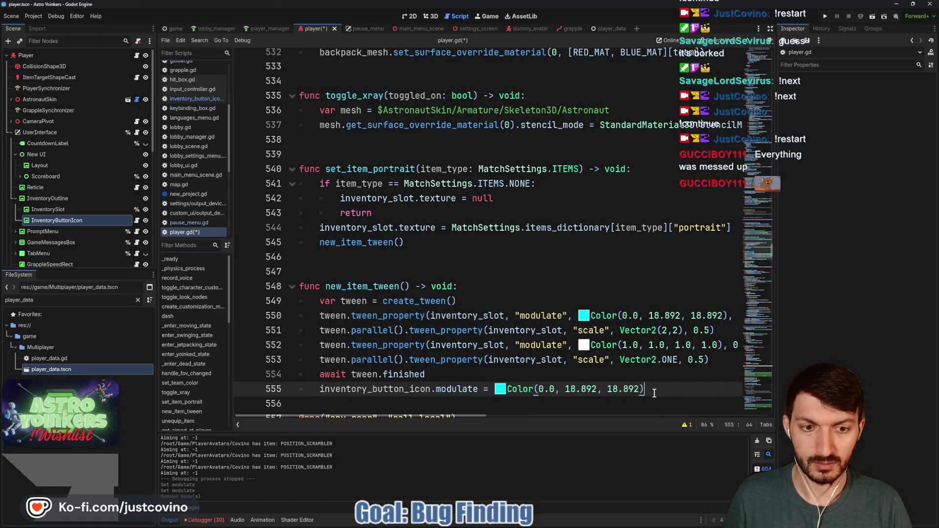
pyautogui.hotkey('ctrl', 's')
pyautogui.click(426, 403)
pyautogui.press('Return')
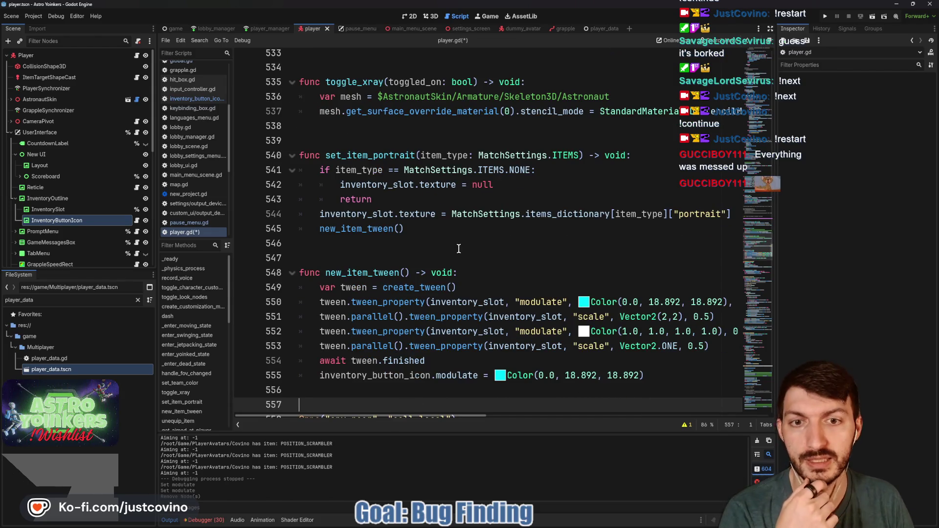
# Step: In the NONE branch, add inventory_button_icon.modulate = Color(1.0, 1.0, 1.0, 1.0) using the white swatch, then save
pyautogui.click(508, 185)
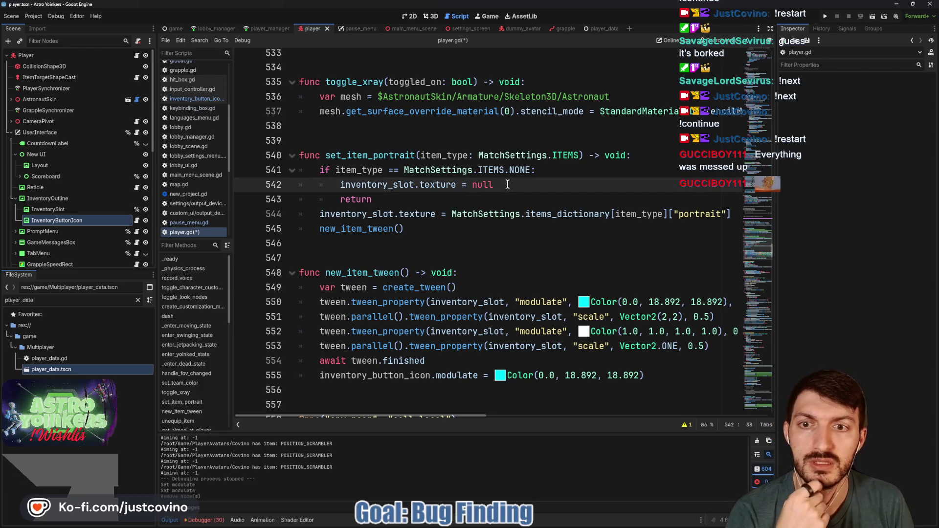
pyautogui.press('Return')
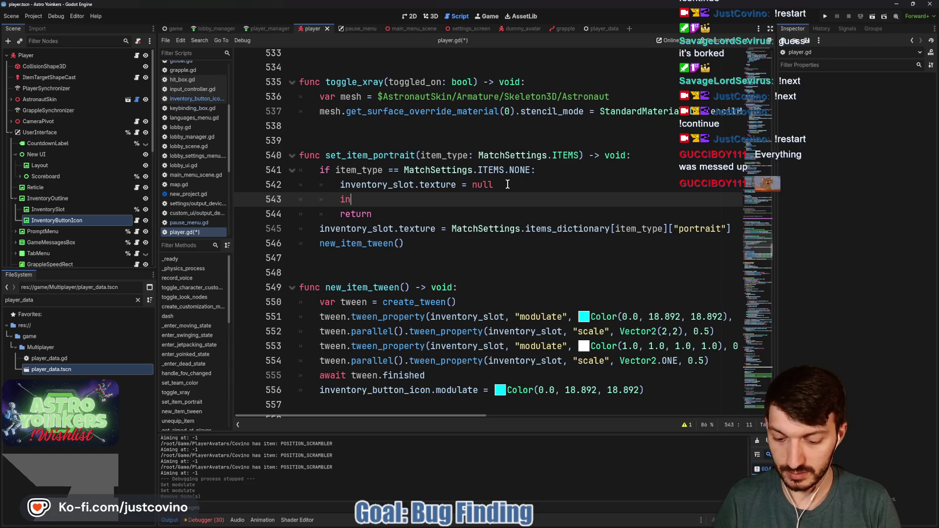
pyautogui.write('ventory')
pyautogui.press('Return')
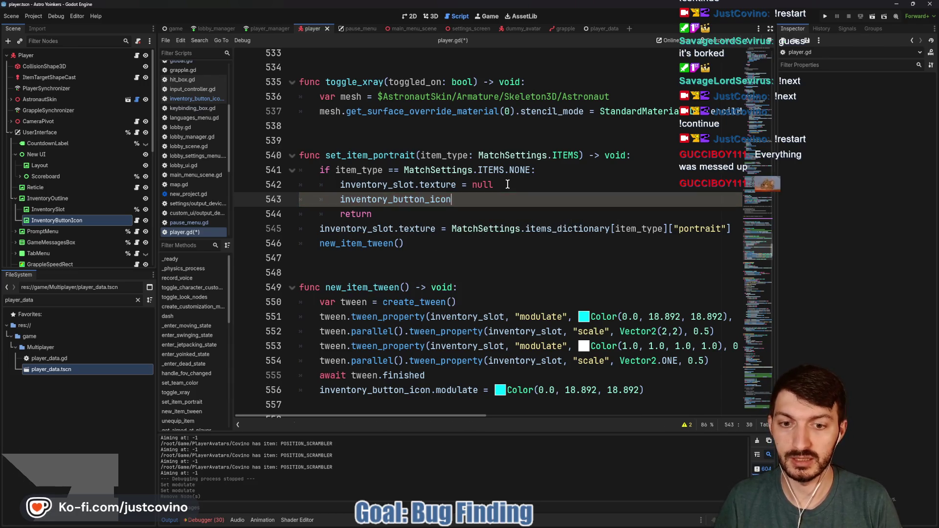
pyautogui.write('.modul')
pyautogui.press('Return')
pyautogui.write('Colo')
pyautogui.press('Return')
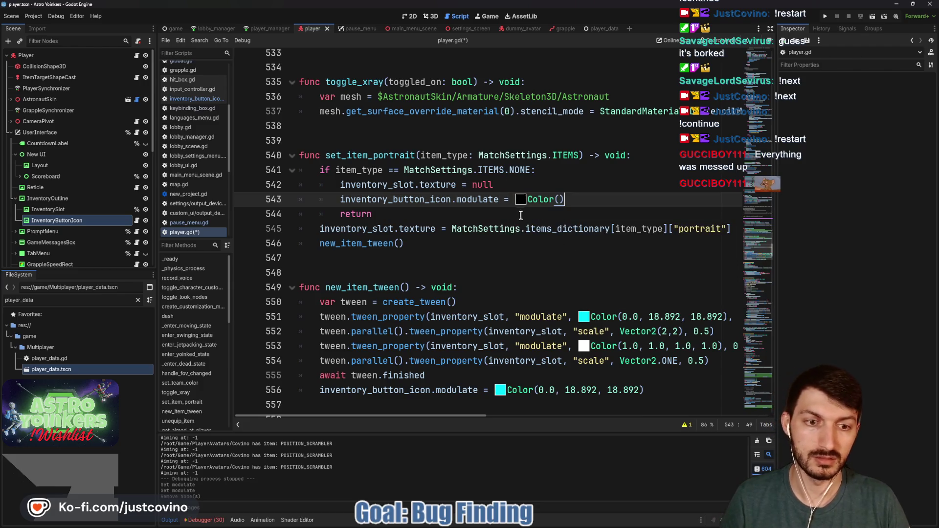
pyautogui.click(521, 202)
pyautogui.click(524, 218)
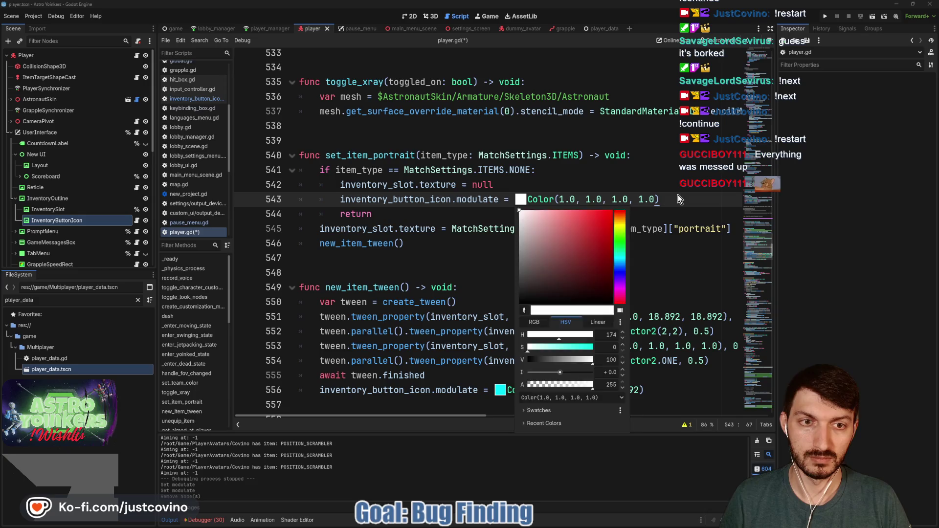
pyautogui.click(671, 208)
pyautogui.hotkey('ctrl', 's')
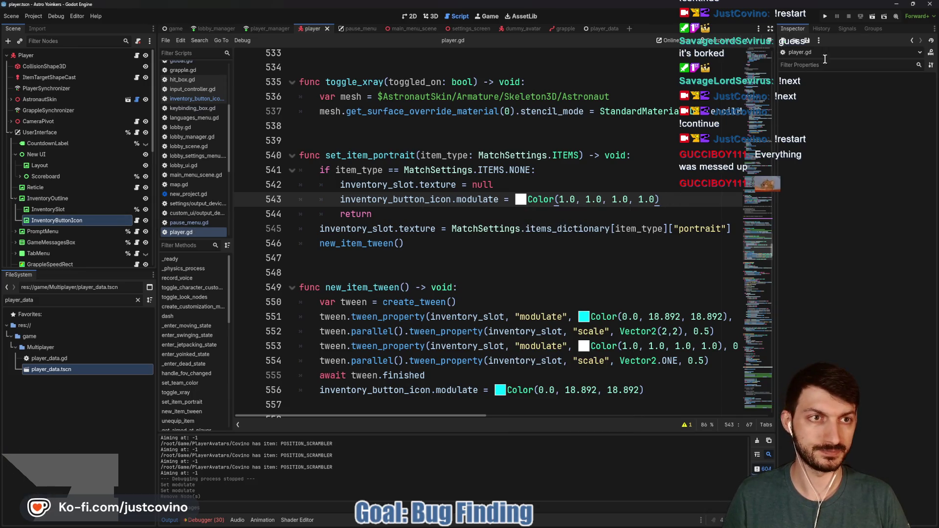
# Step: Run the game from the 2D view, close the extra game window, and host a new lobby
pyautogui.click(408, 16)
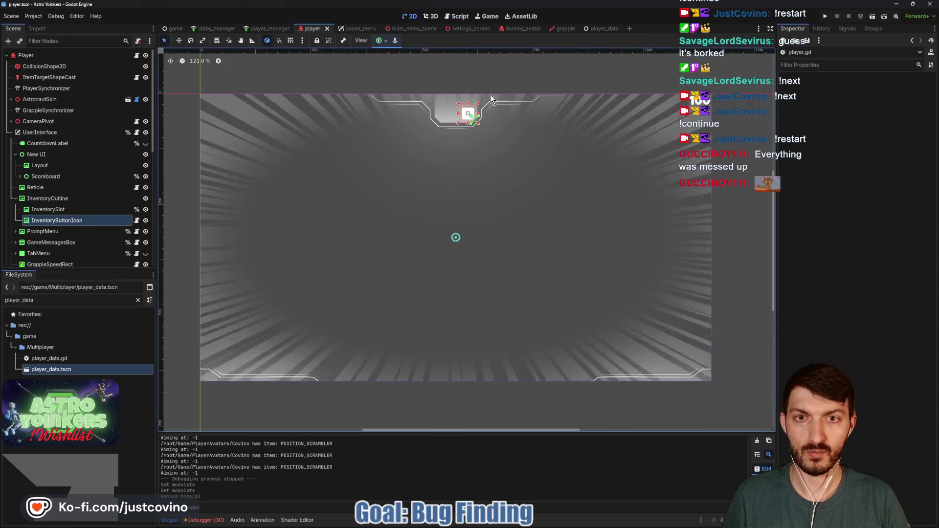
pyautogui.click(825, 16)
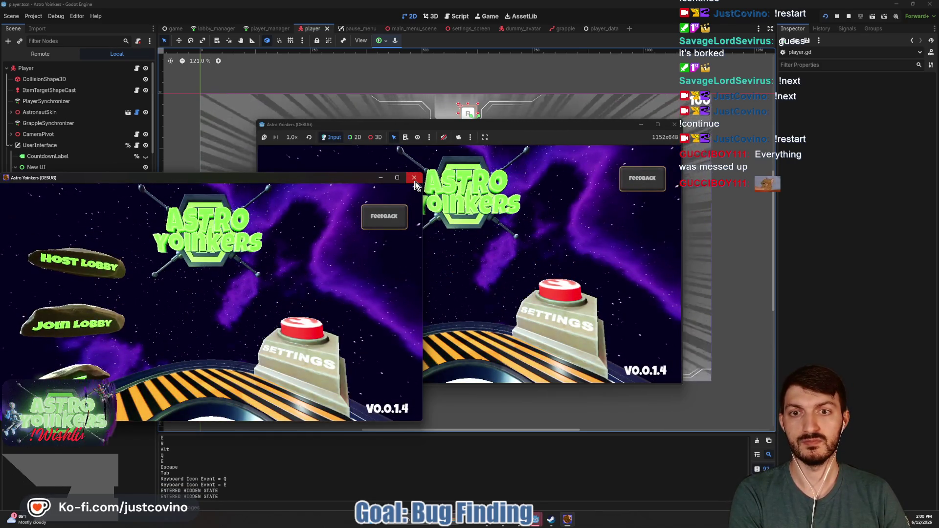
pyautogui.click(414, 178)
pyautogui.click(329, 235)
pyautogui.click(462, 245)
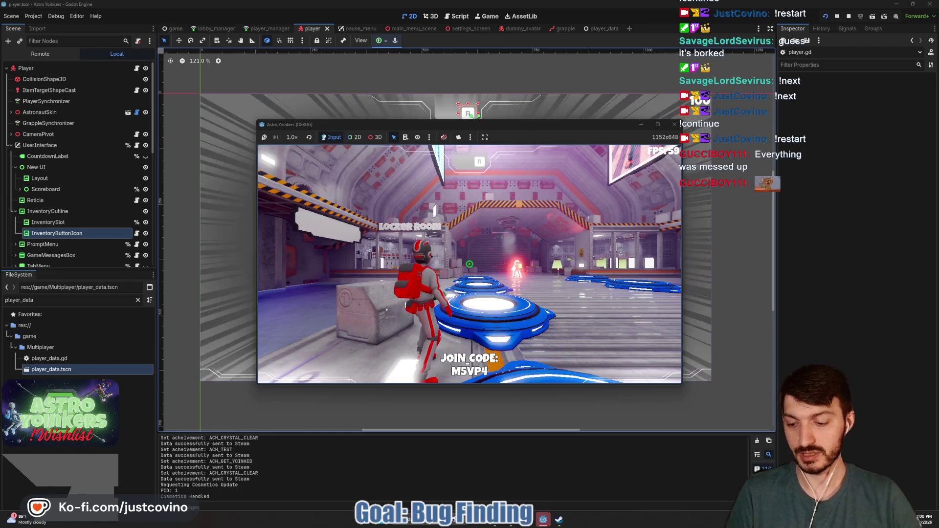
# Step: Walk onto the ready pad, launch into the asteroid field, fire the grapple twice, then stop with F8
pyautogui.press('w')
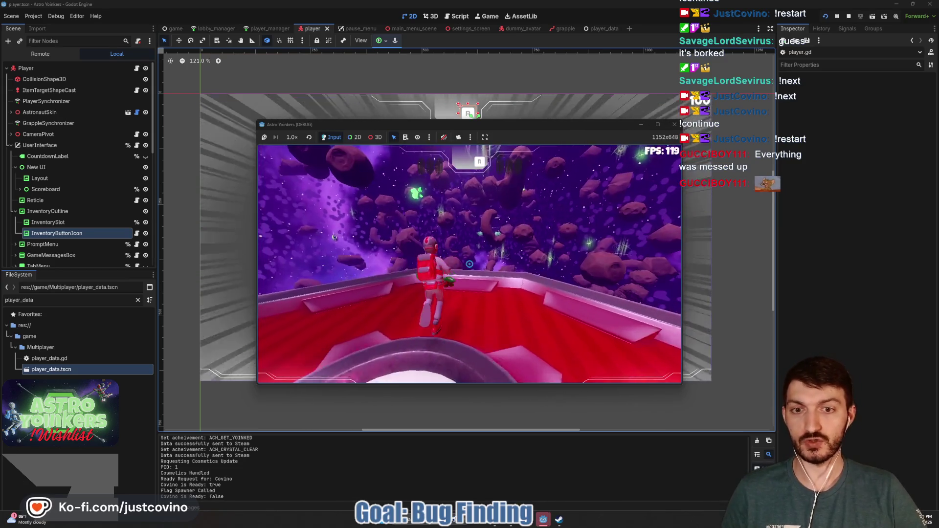
pyautogui.press('space')
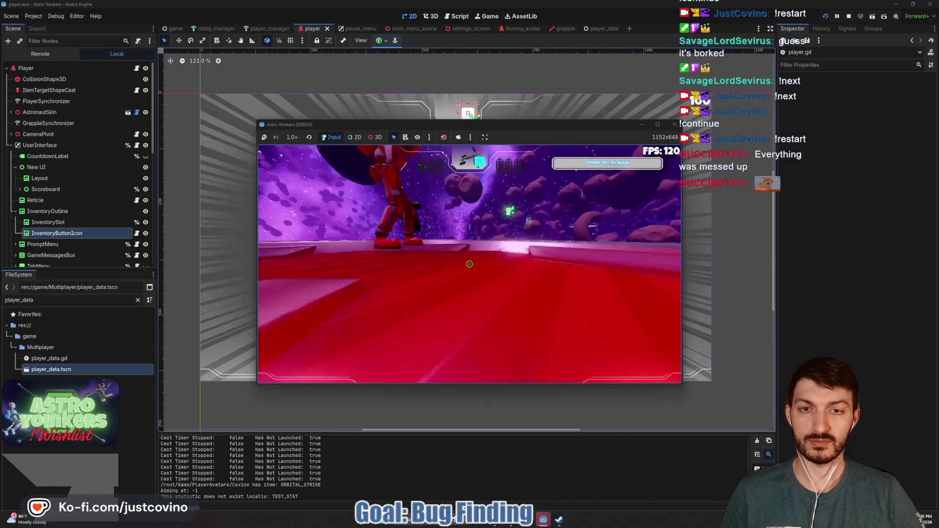
pyautogui.press('space')
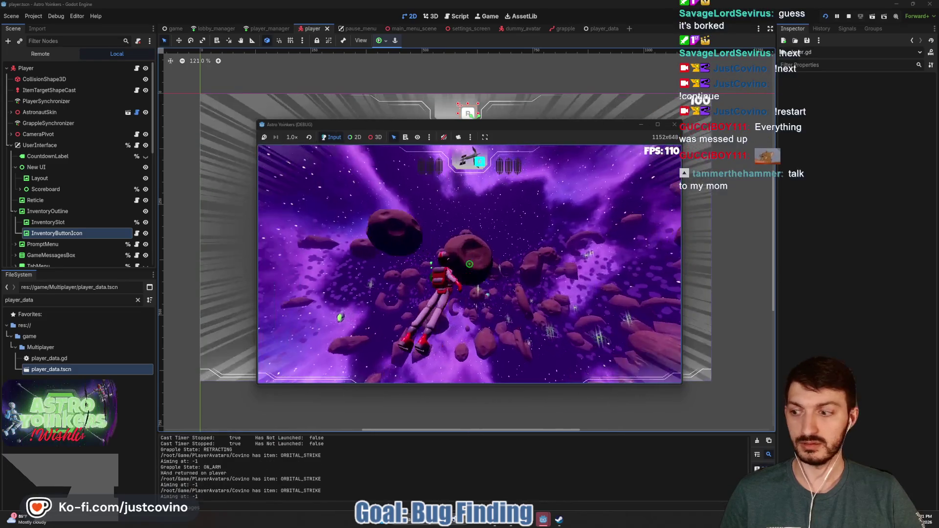
pyautogui.press('space')
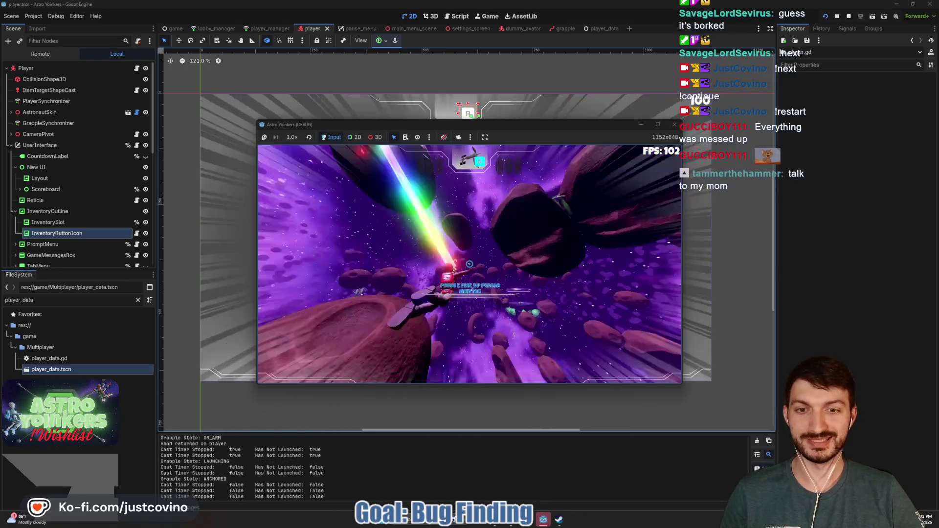
pyautogui.press('space')
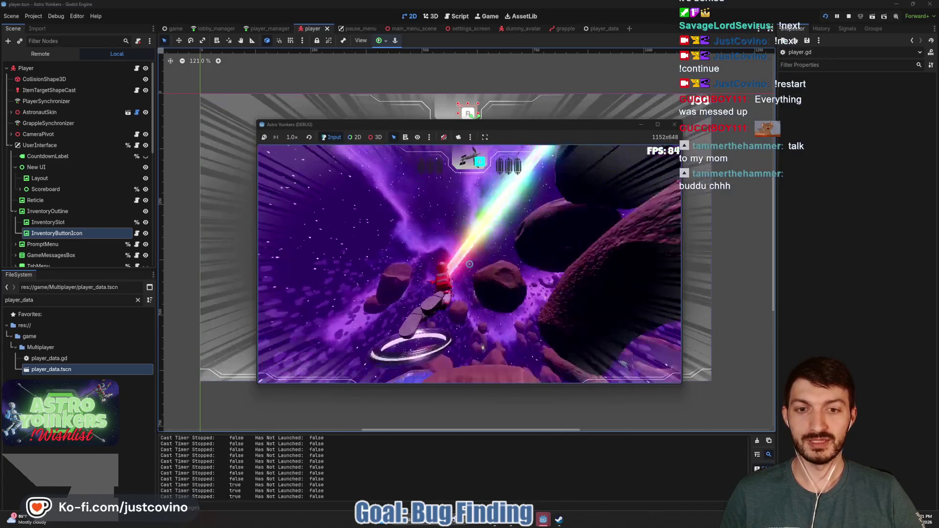
pyautogui.press('F8')
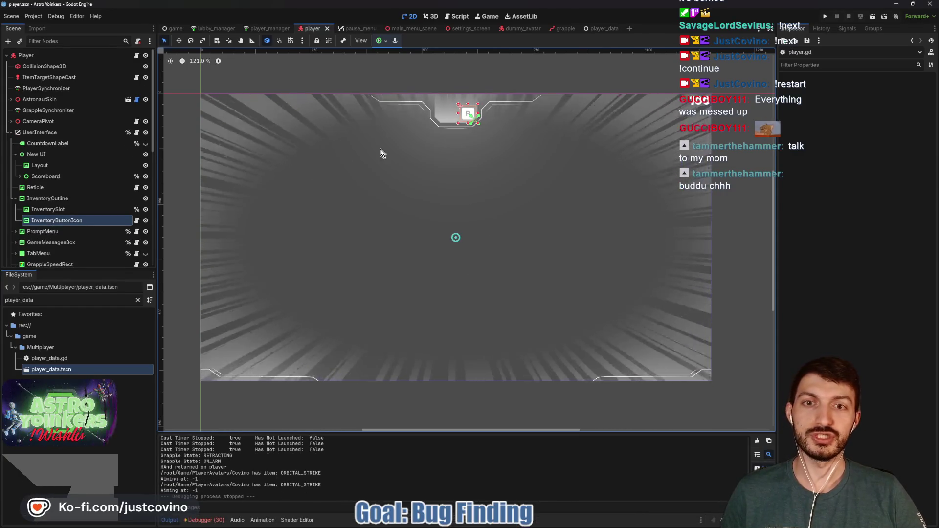
# Step: Open inventory_button_icon.gd and declare 'var usage_tween: Tween' below the icon property
pyautogui.click(136, 221)
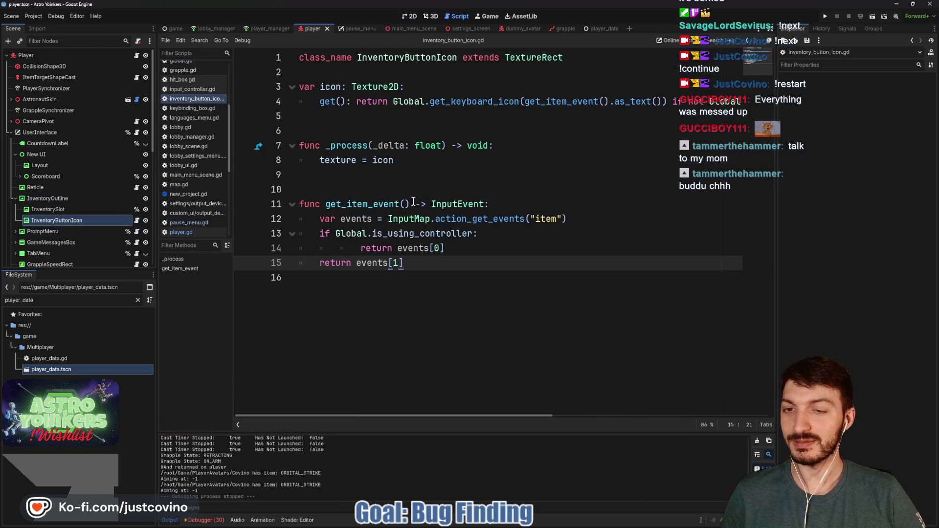
pyautogui.click(386, 182)
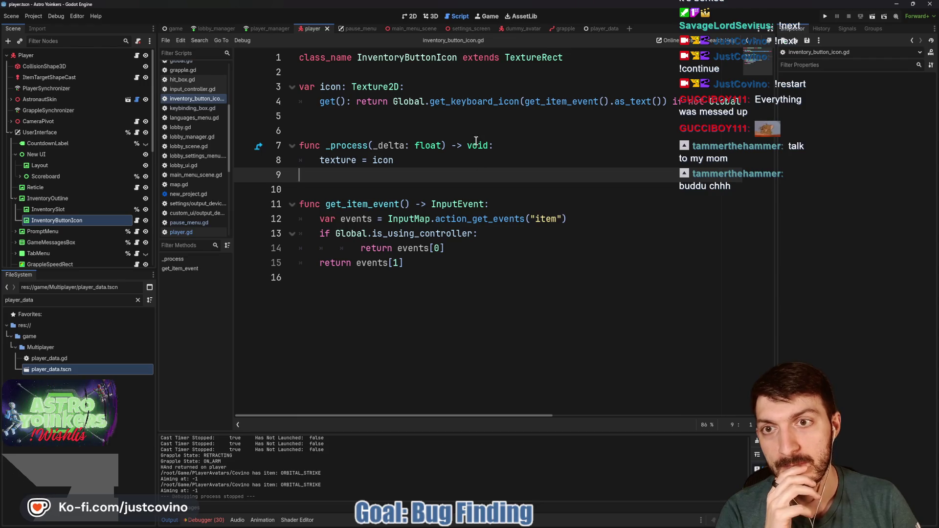
pyautogui.click(316, 118)
pyautogui.moveTo(350, 150)
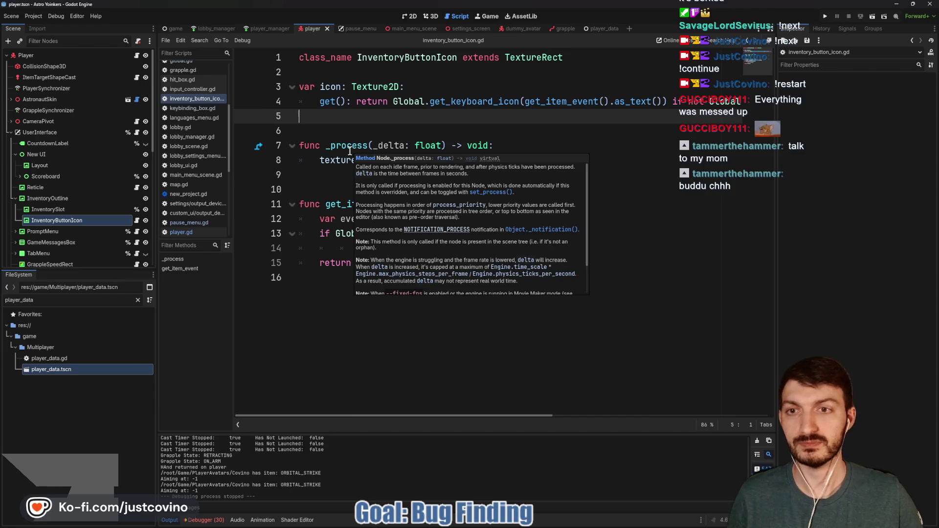
pyautogui.press('Return')
pyautogui.write('var usag')
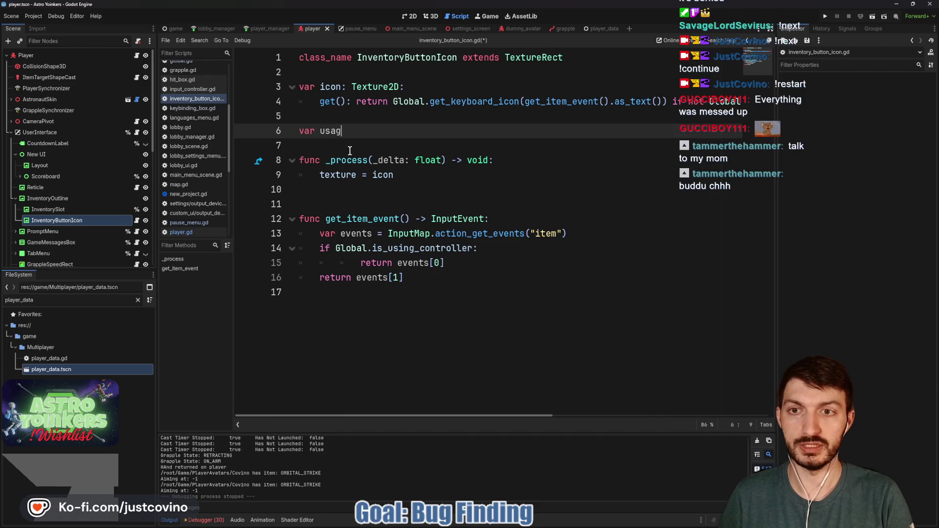
pyautogui.write('e_tween: Tween')
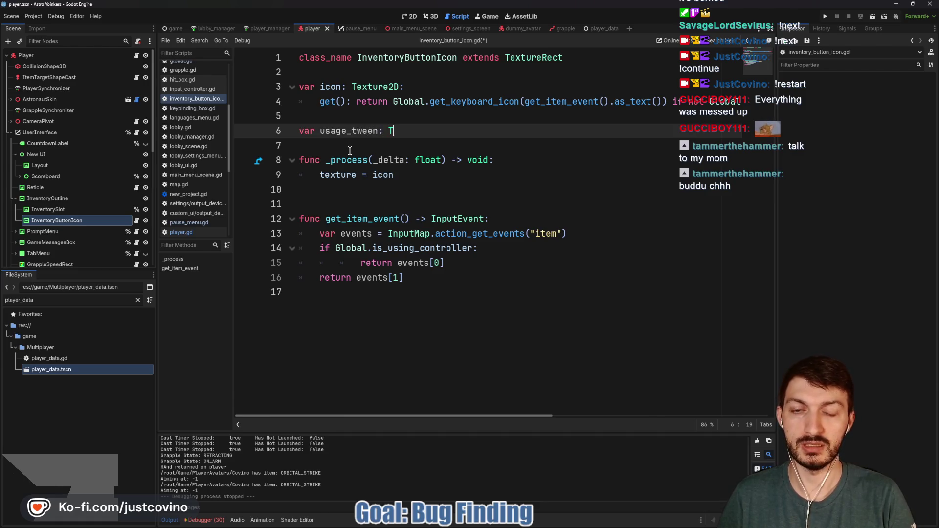
pyautogui.click(350, 151)
pyautogui.press('Return')
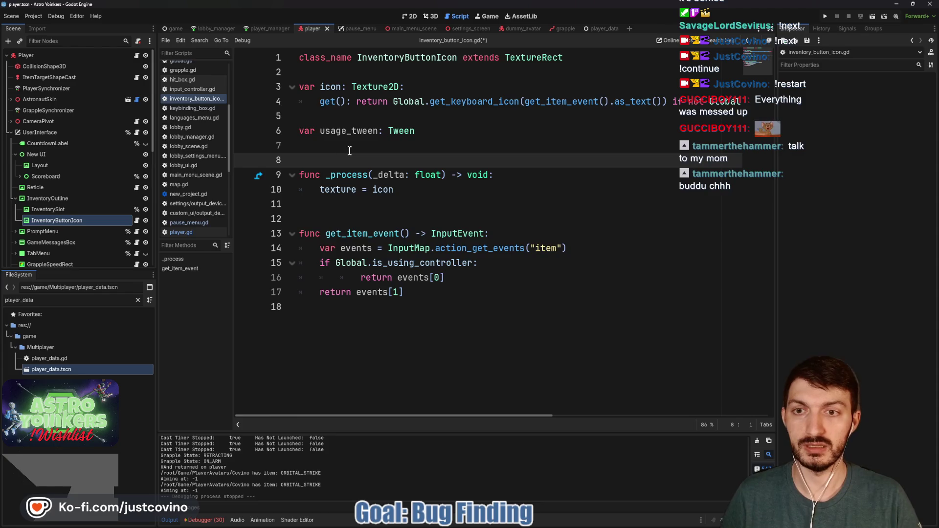
# Step: Begin a new func declaration at the end of the script
pyautogui.click(337, 320)
pyautogui.press('Return')
pyautogui.write('func ')
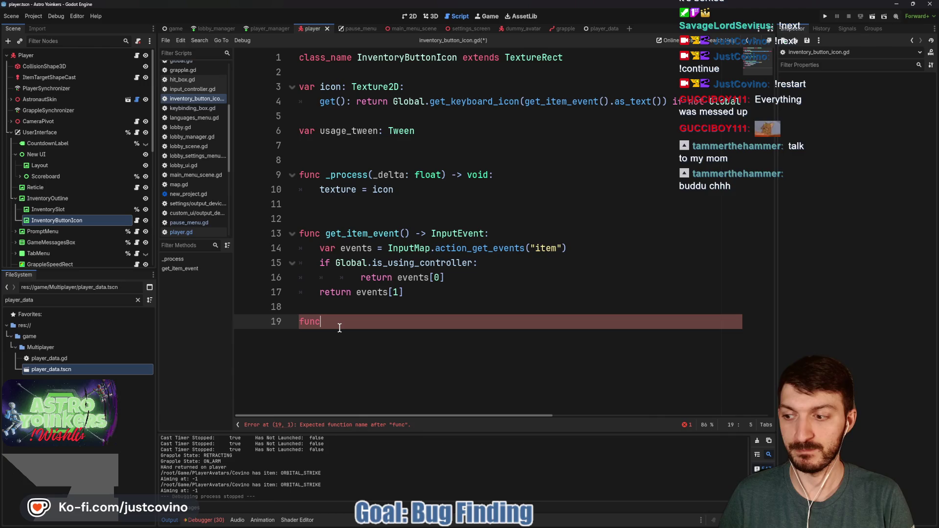
pyautogui.write('usag')
# Step: Define toggle_usage_tween() -> void that kills usage_tween if it is running
pyautogui.press('BackSpace')
pyautogui.press('BackSpace')
pyautogui.press('BackSpace')
pyautogui.write('toggle_usage_tween')
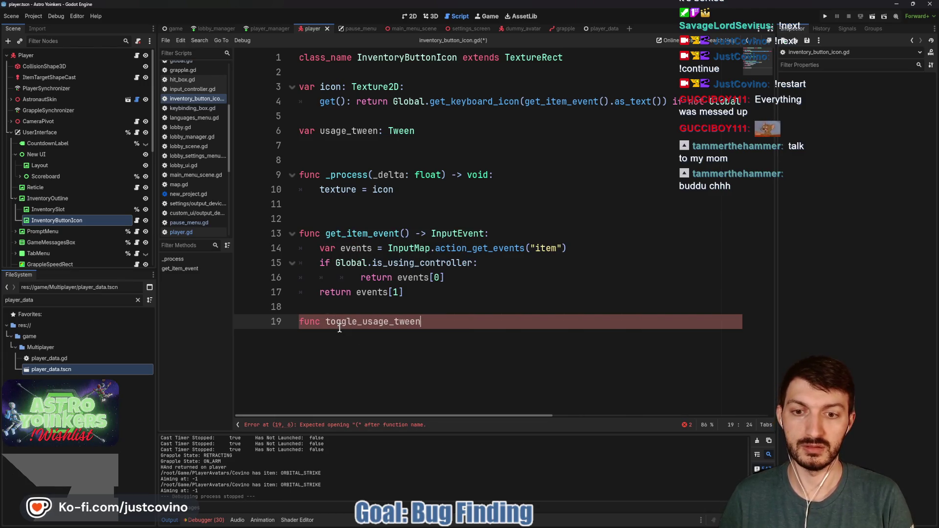
pyautogui.write('() -> void:')
pyautogui.press('Return')
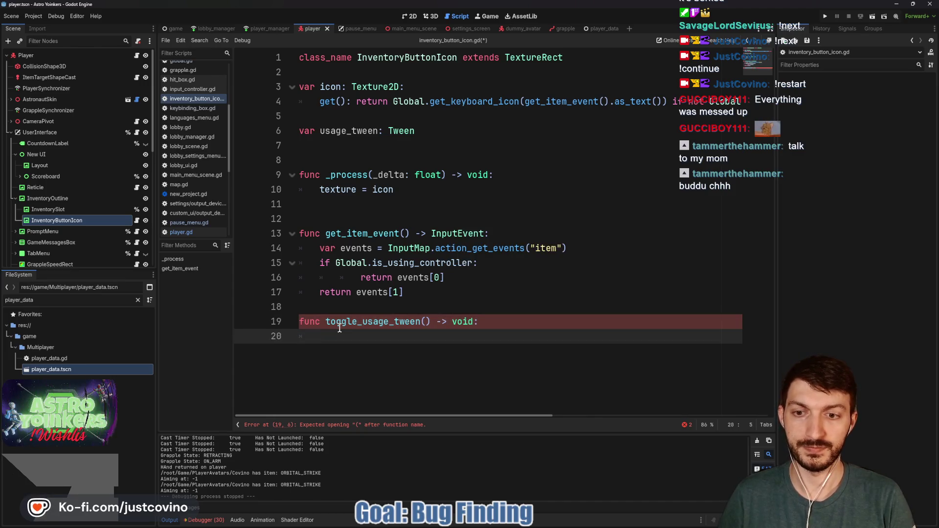
pyautogui.write('ifusage_tween.')
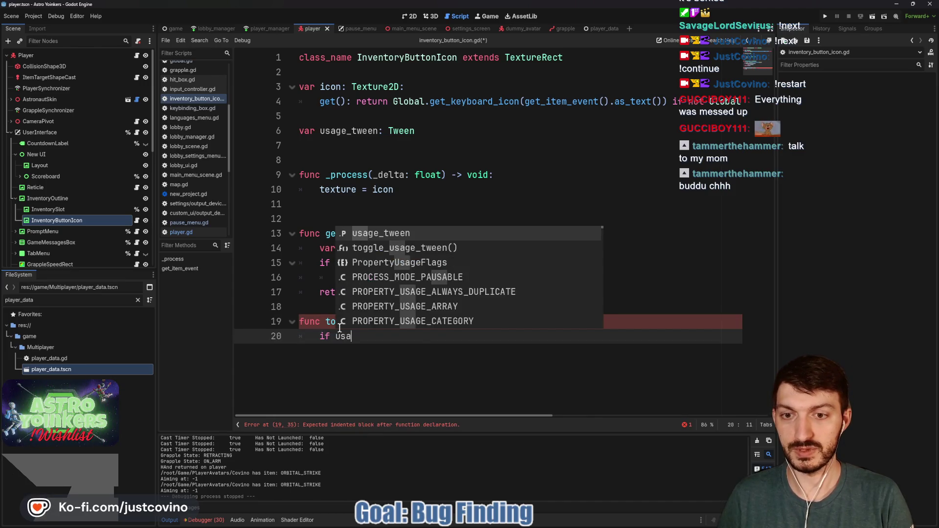
pyautogui.write('is')
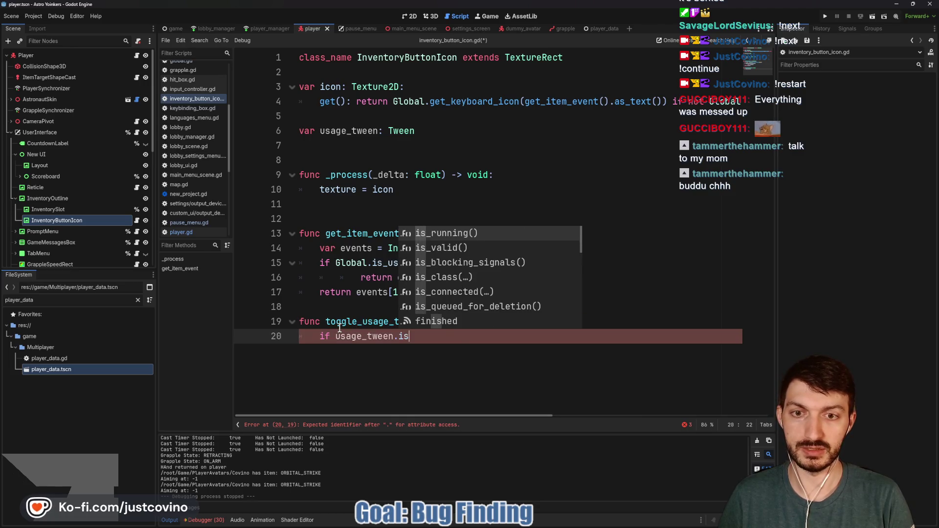
pyautogui.press('Return')
pyautogui.write(':')
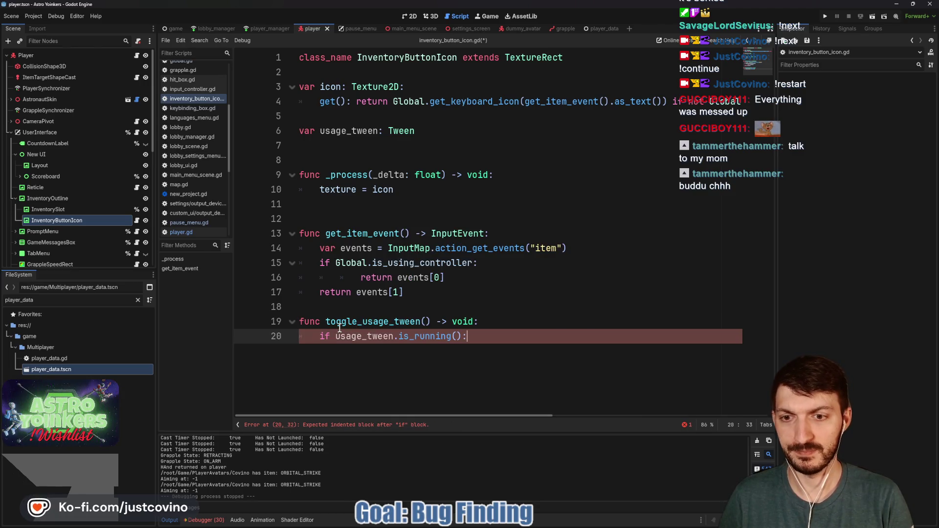
pyautogui.press('Return')
pyautogui.write('usag')
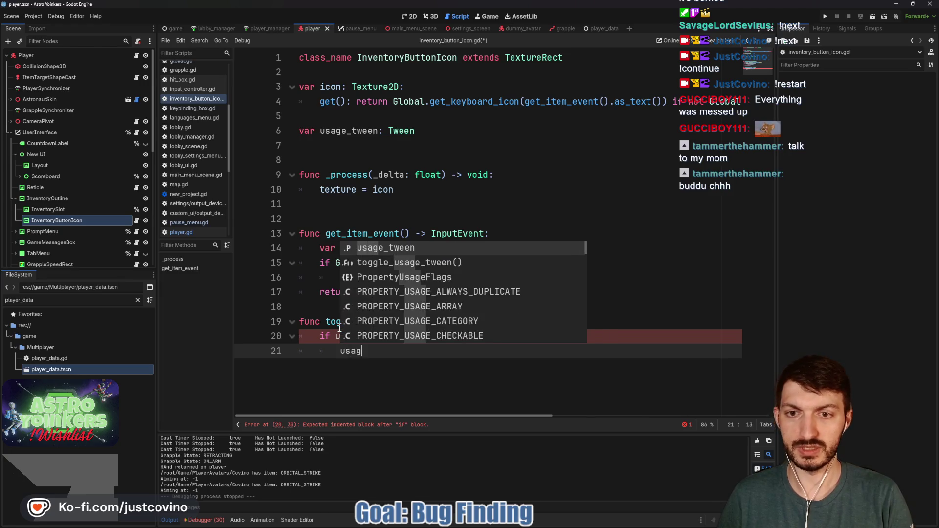
pyautogui.write('e_tween.k')
pyautogui.press('Return')
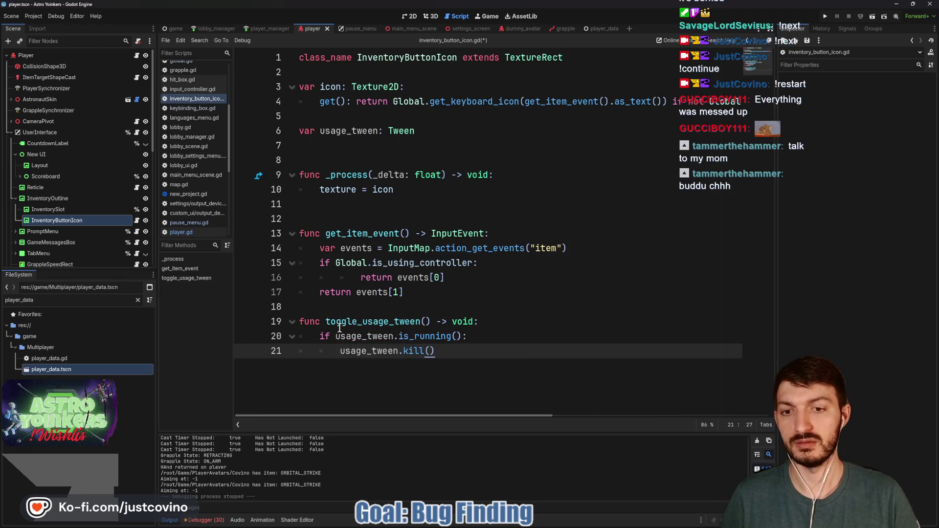
pyautogui.press('Return')
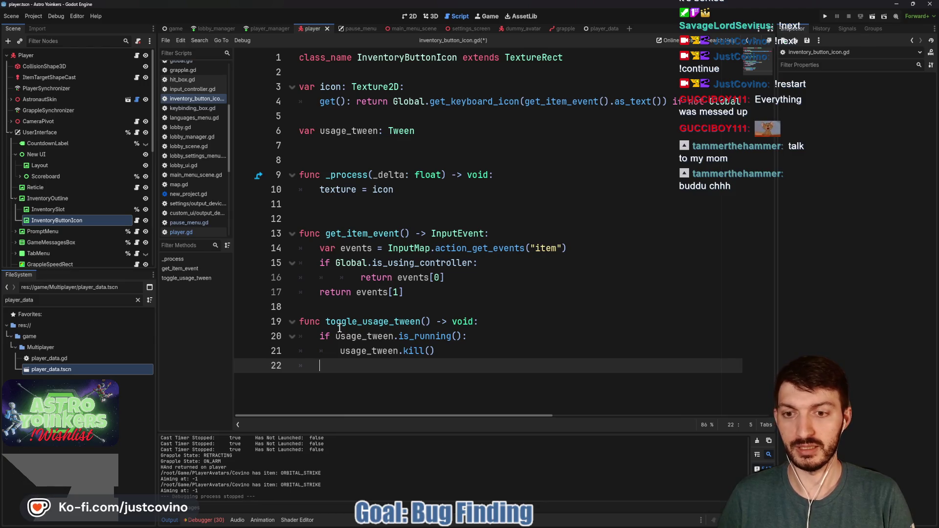
# Step: Create usage_tween and tween self's scale to Vector2(2,2) over 0.25 seconds
pyautogui.write('usag')
pyautogui.press('Return')
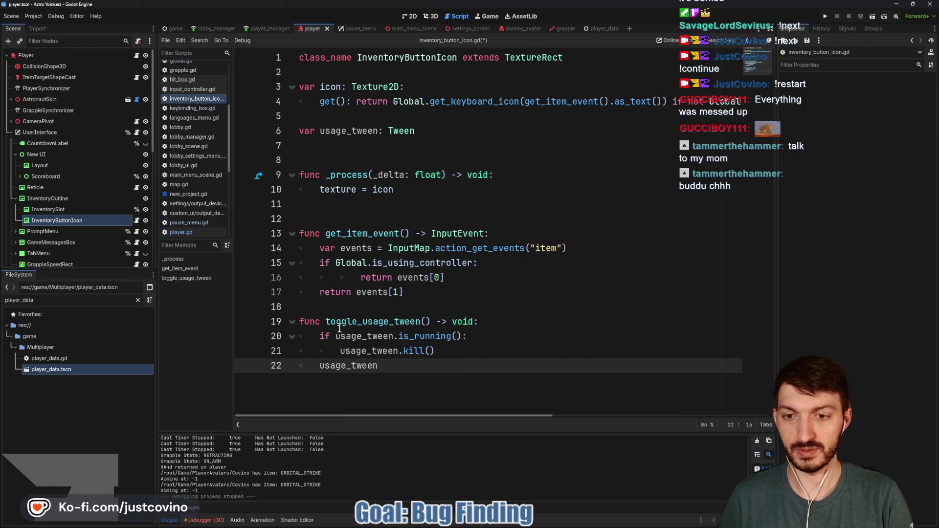
pyautogui.write('= crea')
pyautogui.press('Return')
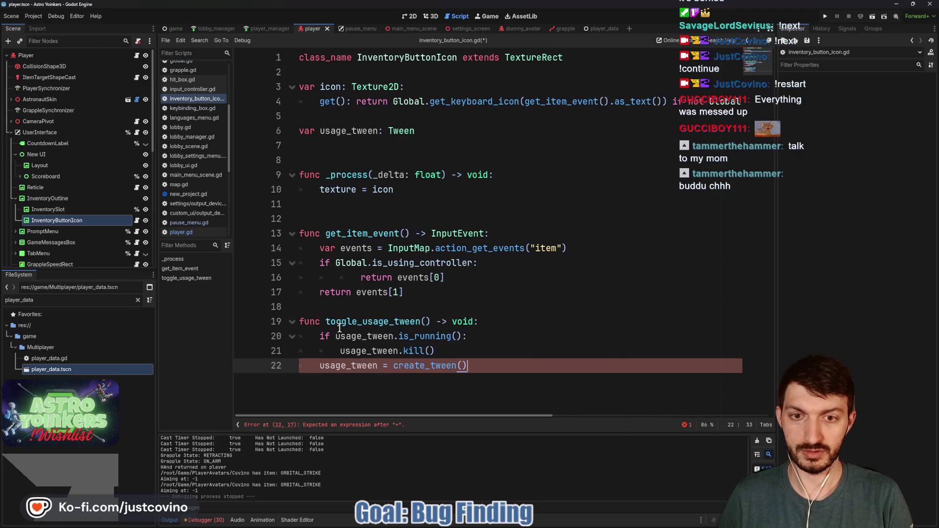
pyautogui.press('Return')
pyautogui.write('usag')
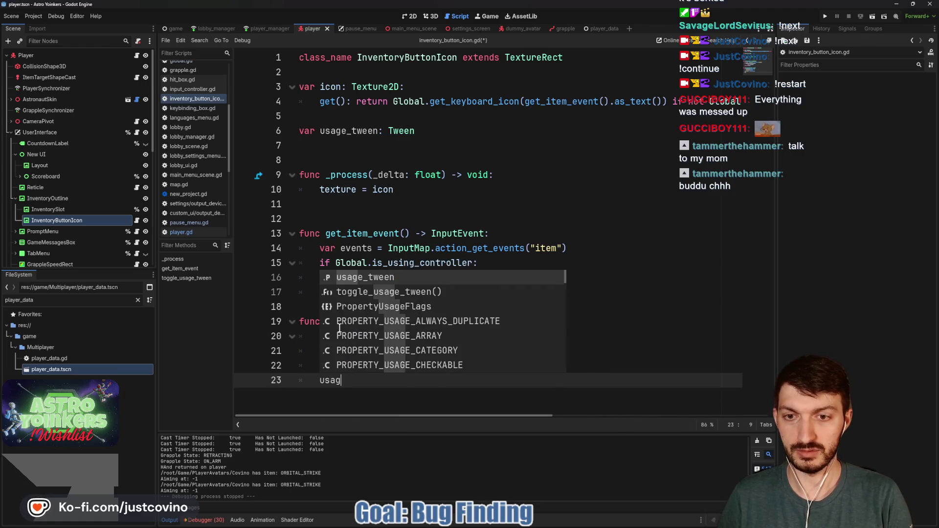
pyautogui.press('Return')
pyautogui.write('.tween')
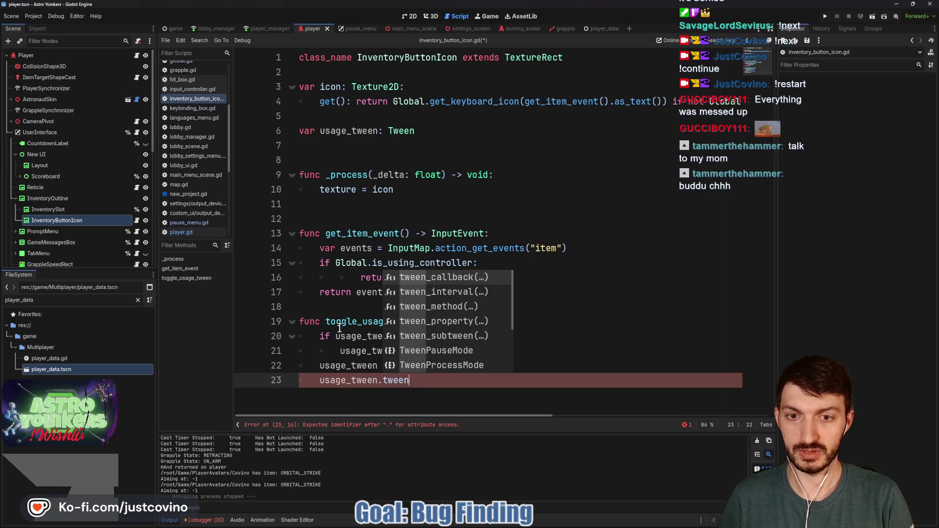
pyautogui.write('_prop')
pyautogui.press('Return')
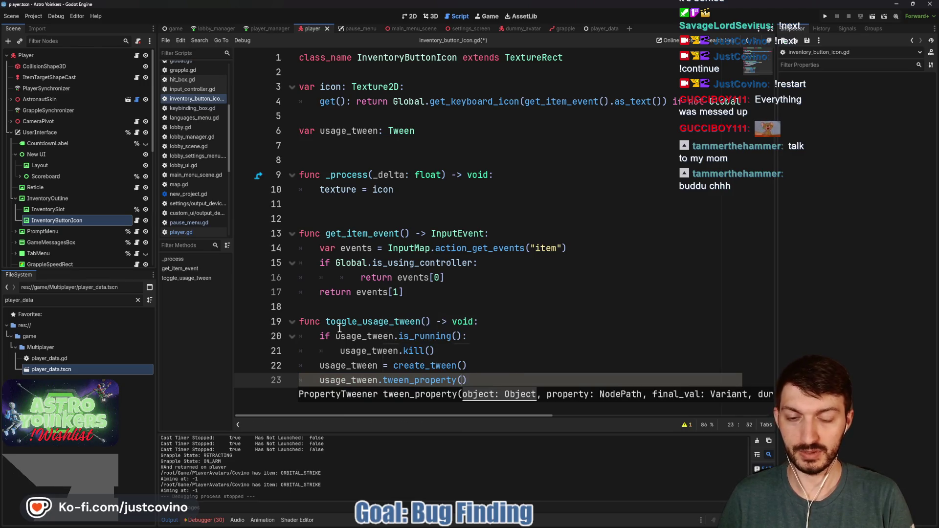
pyautogui.write('self, "')
pyautogui.write('scale')
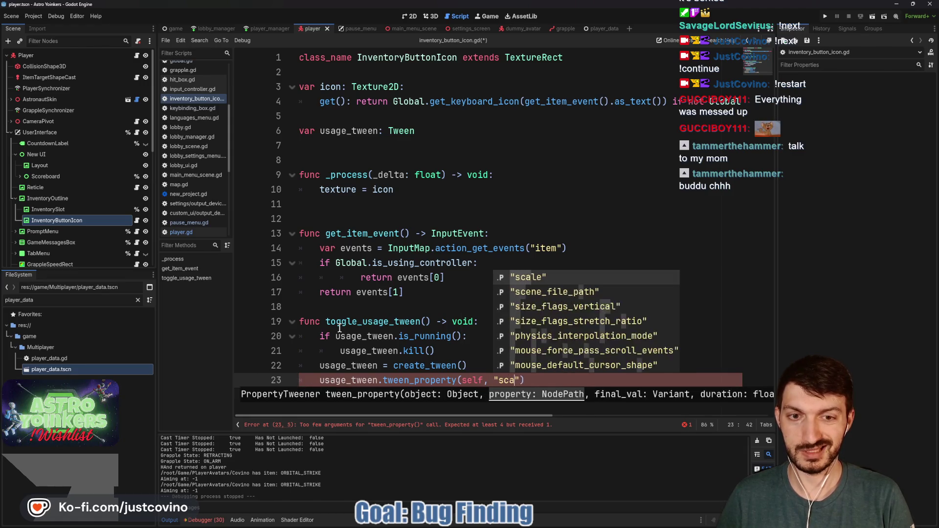
pyautogui.write('", ')
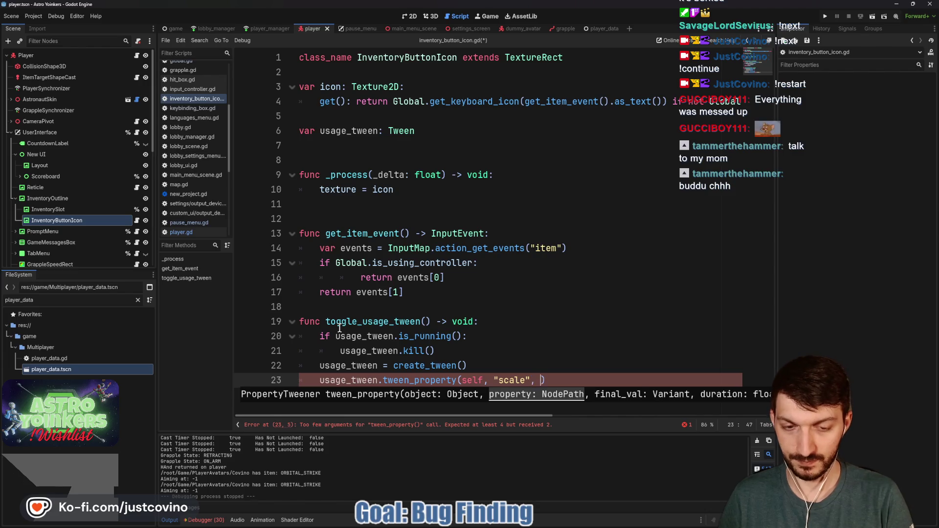
pyautogui.write('Vector2')
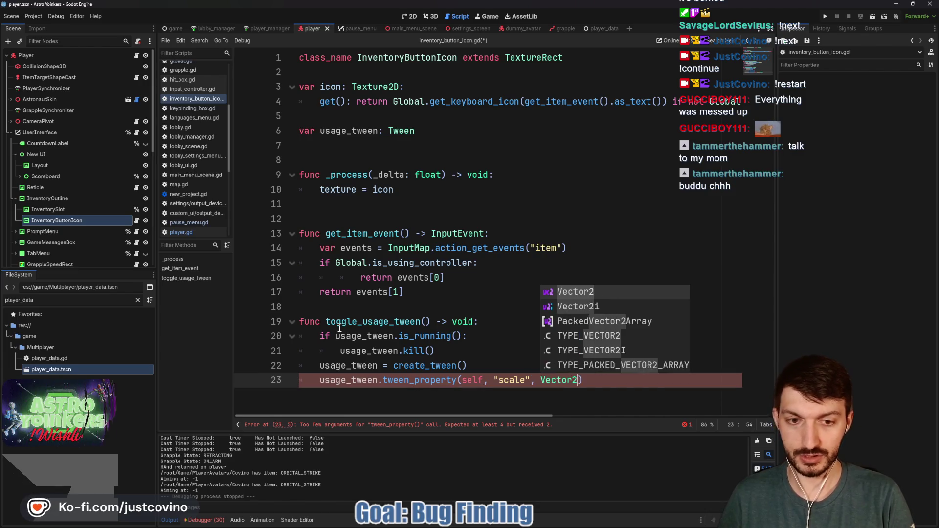
pyautogui.write('(')
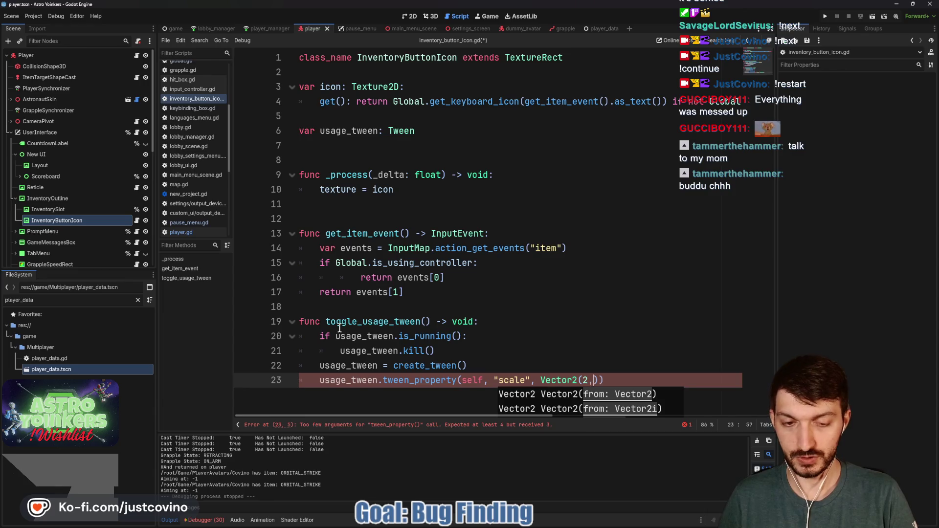
pyautogui.write('2')
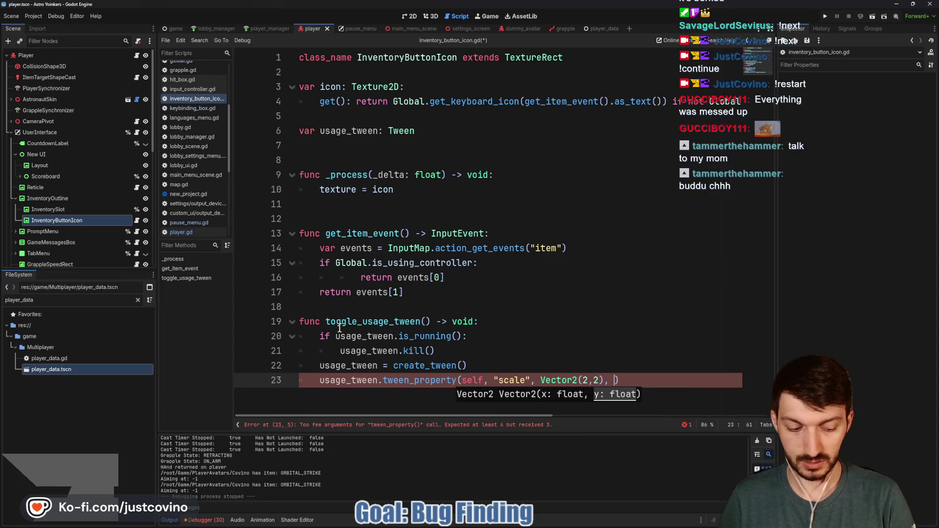
pyautogui.write(',2), 0.25')
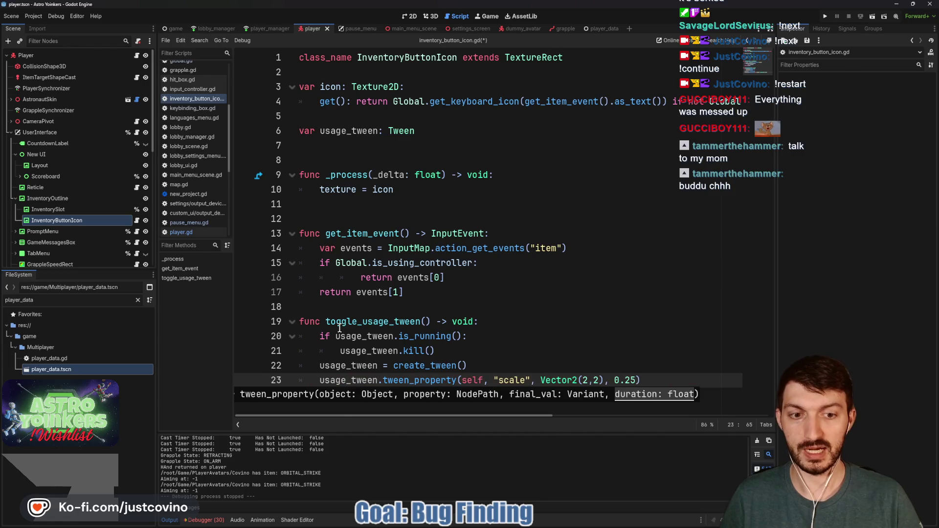
# Step: Add a second tween_property returning scale to Vector2.ONE over 0.25 seconds
pyautogui.click(652, 380)
pyautogui.press('Return')
pyautogui.write('usage_tween.twe')
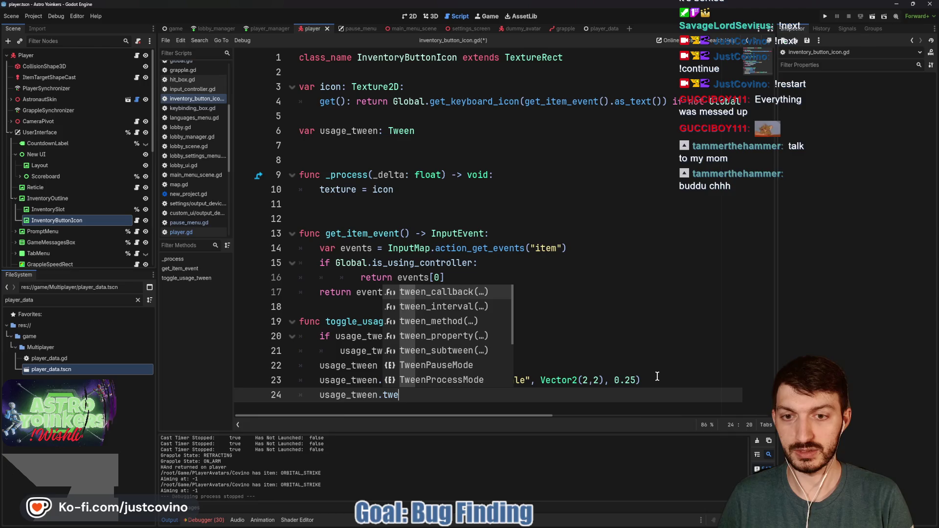
pyautogui.write('en_prop')
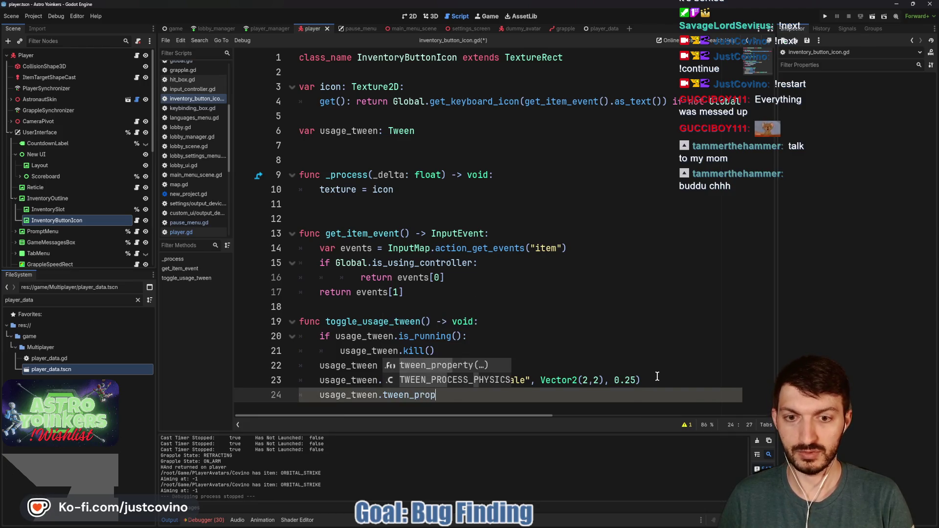
pyautogui.press('Return')
pyautogui.write('self, "')
pyautogui.write('scale')
pyautogui.write('", Vector2')
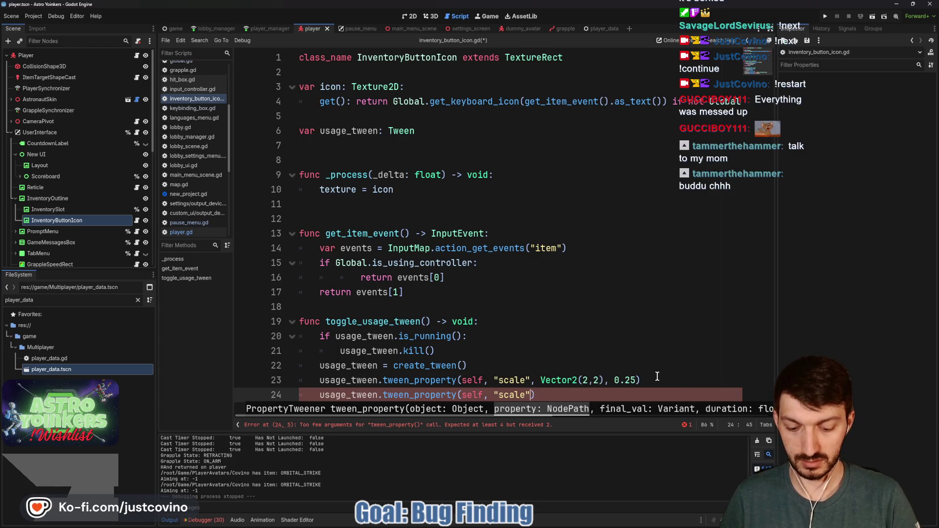
pyautogui.write('.ONE, ')
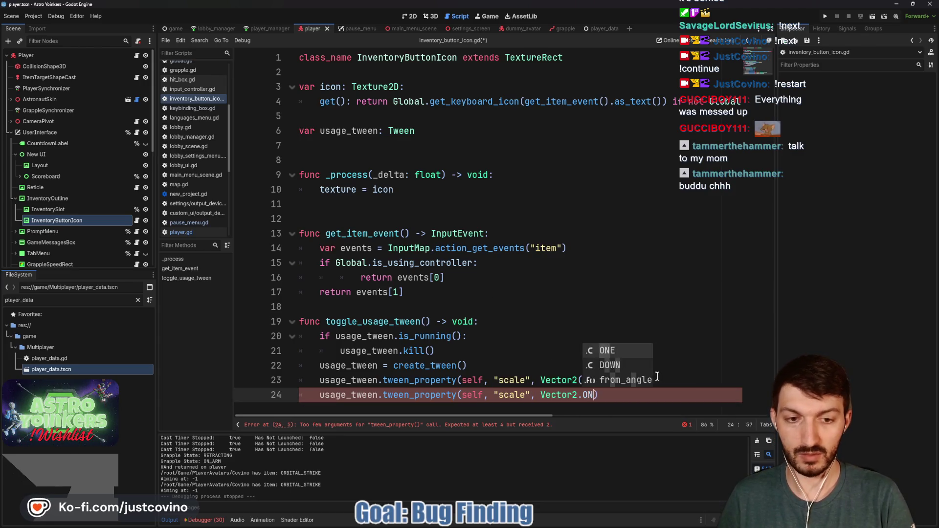
pyautogui.write('0.2')
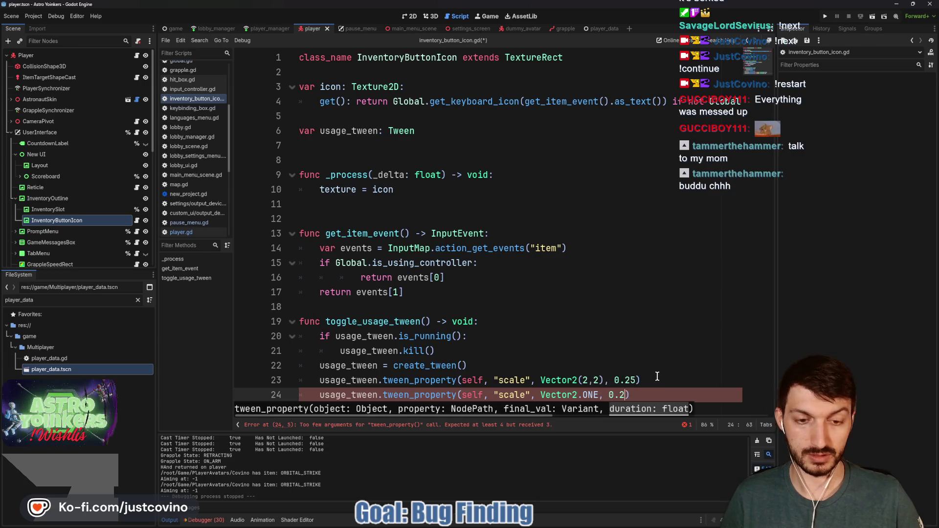
pyautogui.write('5')
pyautogui.click(469, 350)
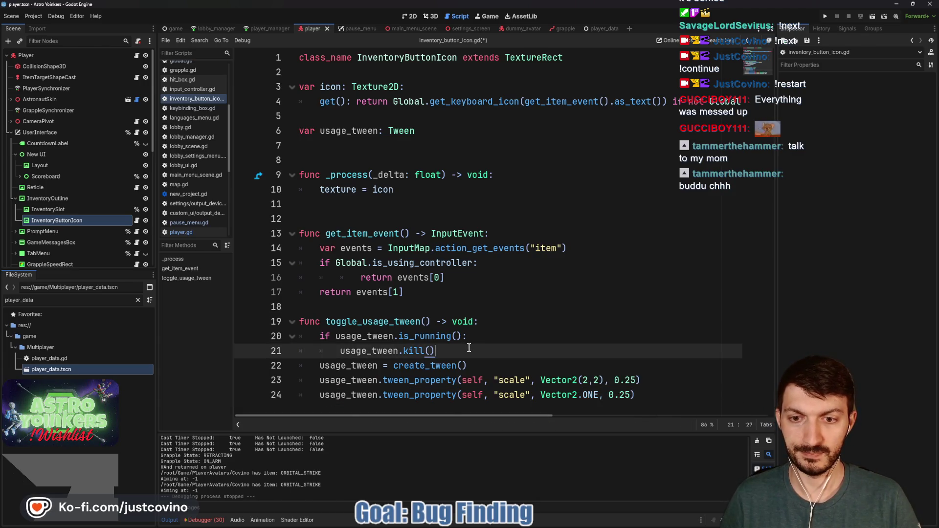
# Step: Paste a scale-back tween to Vector2.ONE over 0.1 s into the running branch and save
pyautogui.press('Return')
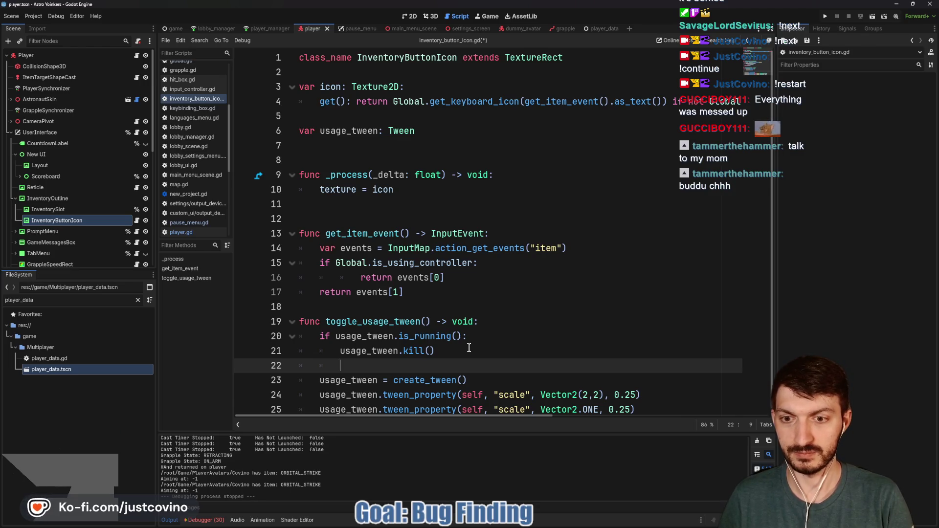
pyautogui.moveTo(656, 409); pyautogui.dragTo(321, 408)
pyautogui.hotkey('ctrl', 'c')
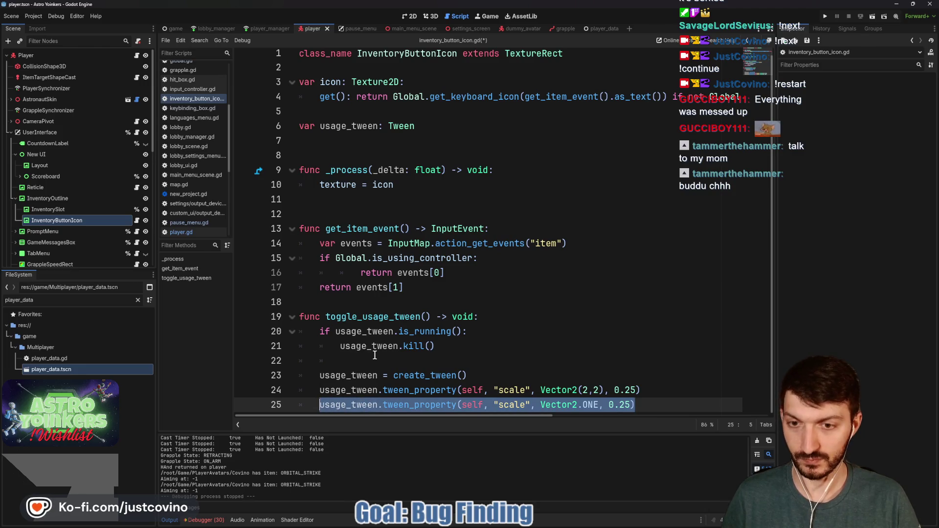
pyautogui.click(375, 356)
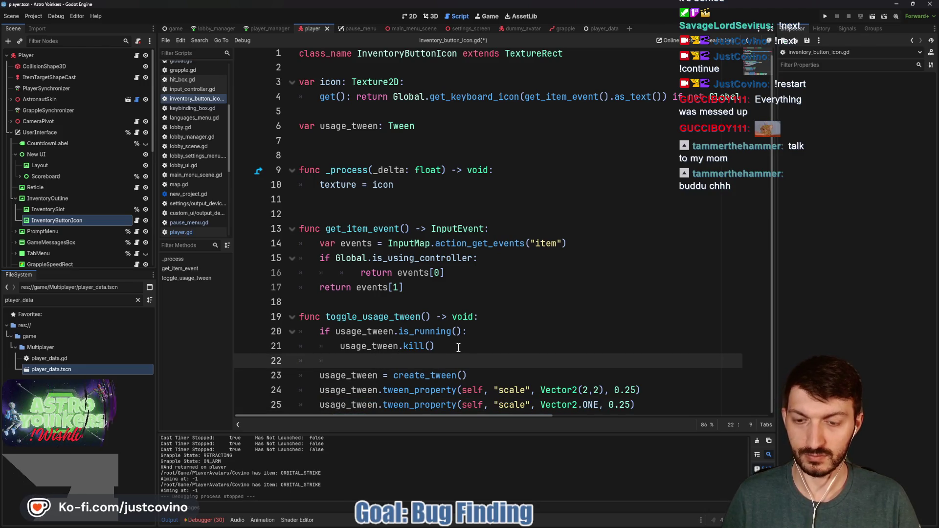
pyautogui.click(472, 333)
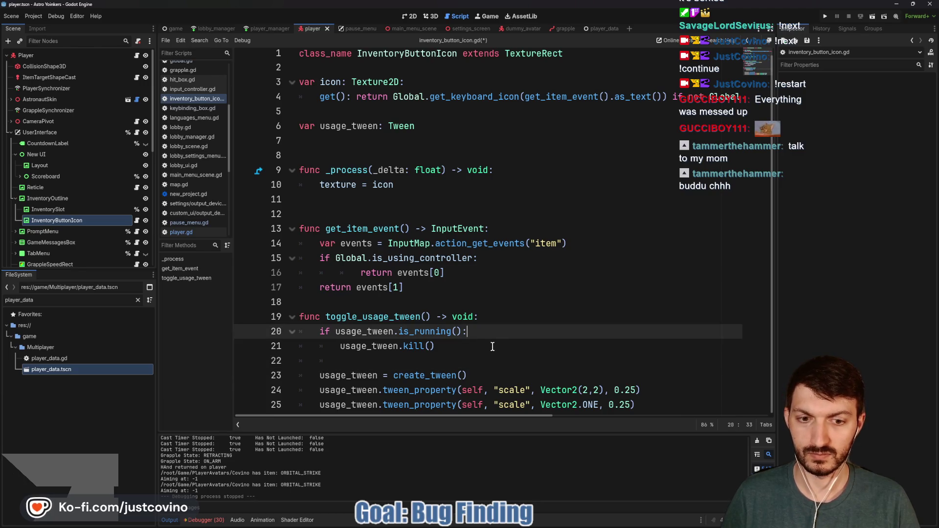
pyautogui.hotkey('ctrl', 'v')
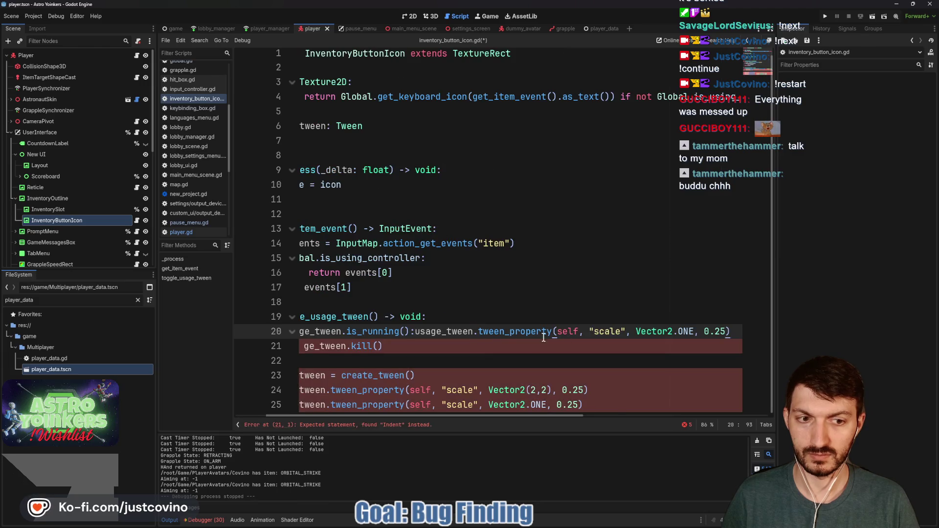
pyautogui.hscroll(-3, 468, 338)
pyautogui.hotkey('ctrl', 'z')
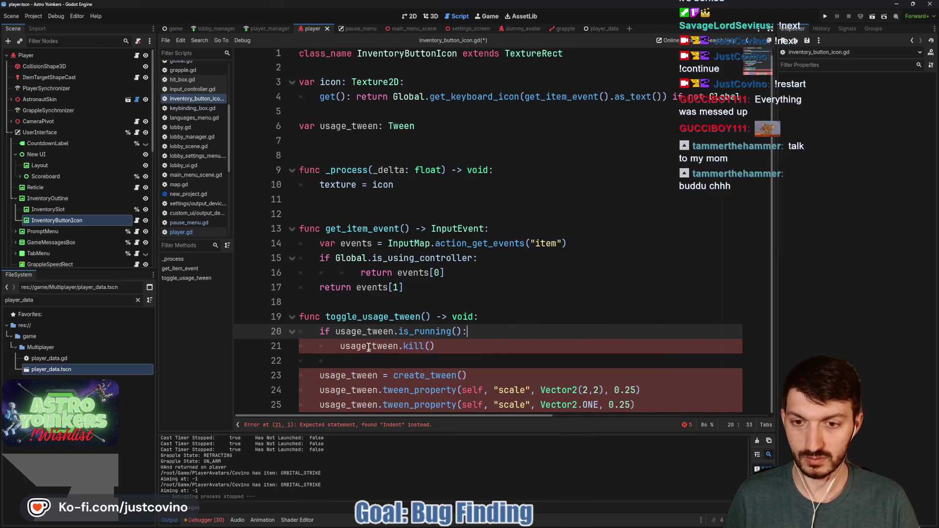
pyautogui.press('Return')
pyautogui.hotkey('ctrl', 'v')
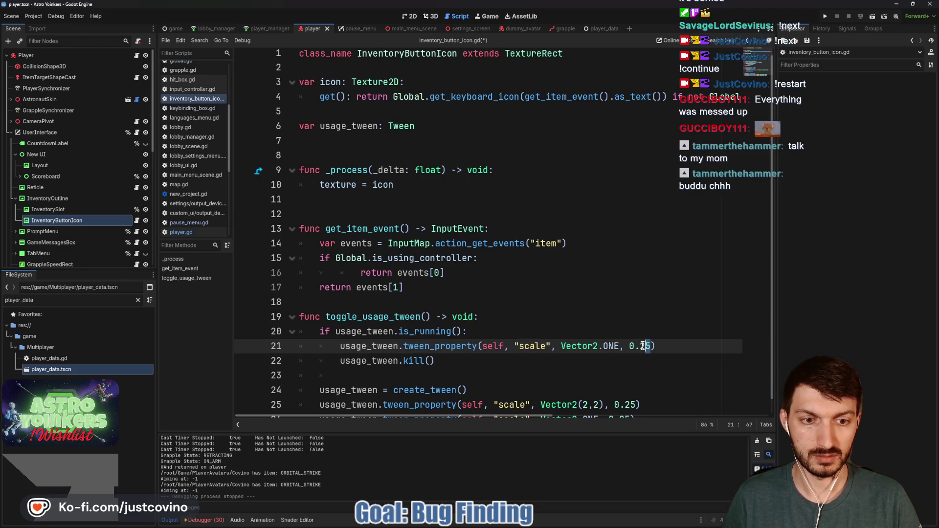
pyautogui.write('1')
pyautogui.click(673, 346)
pyautogui.hotkey('ctrl', 's')
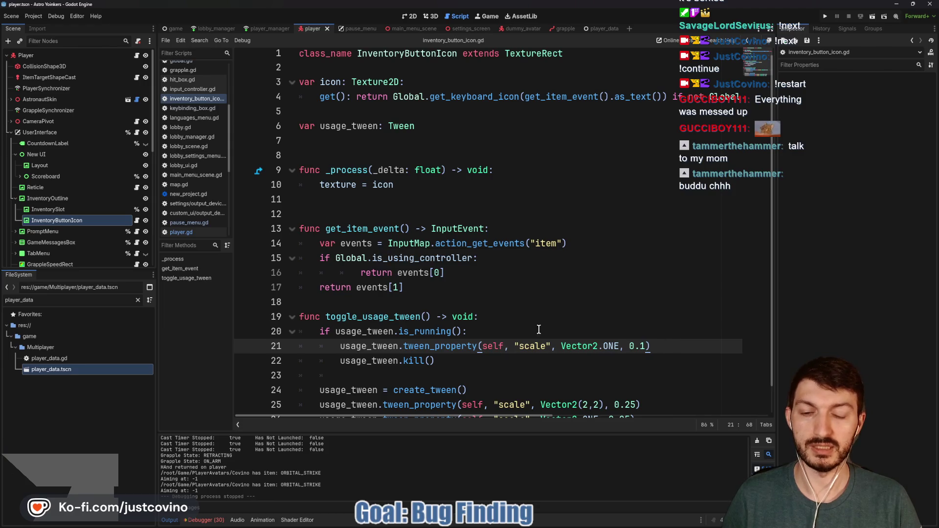
# Step: Move the create_tween and grow-and-shrink lines under a new else branch, then save
pyautogui.scroll(-1, 498, 339)
pyautogui.click(504, 340)
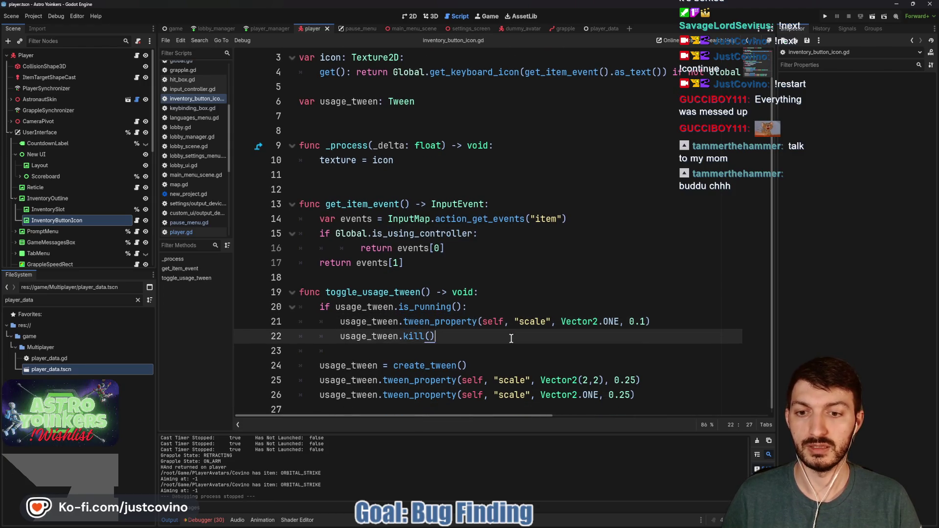
pyautogui.click(369, 351)
pyautogui.write('lse')
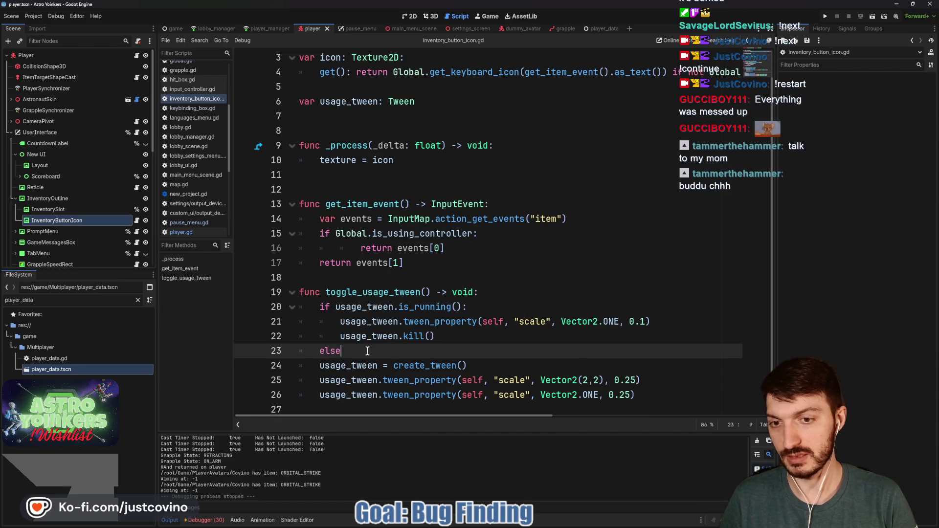
pyautogui.moveTo(319, 365); pyautogui.dragTo(667, 390)
pyautogui.press('Tab')
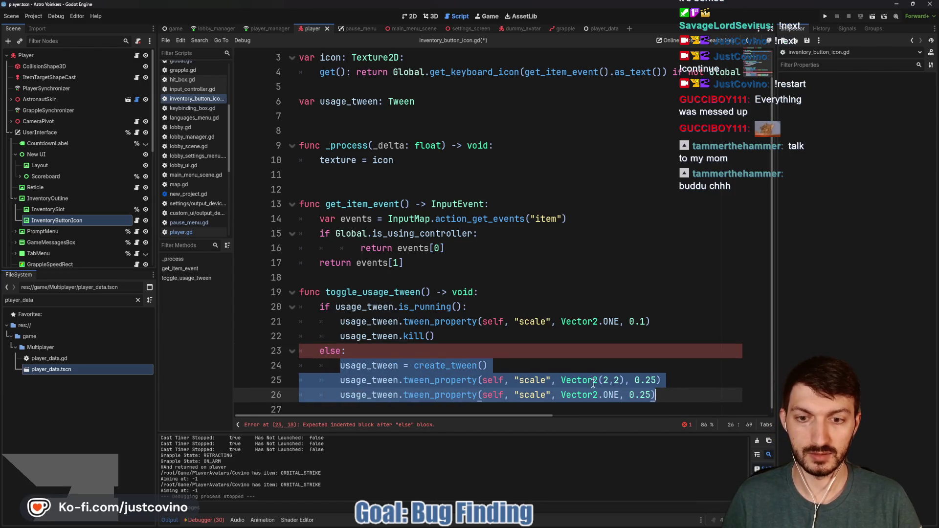
pyautogui.click(487, 357)
pyautogui.click(349, 277)
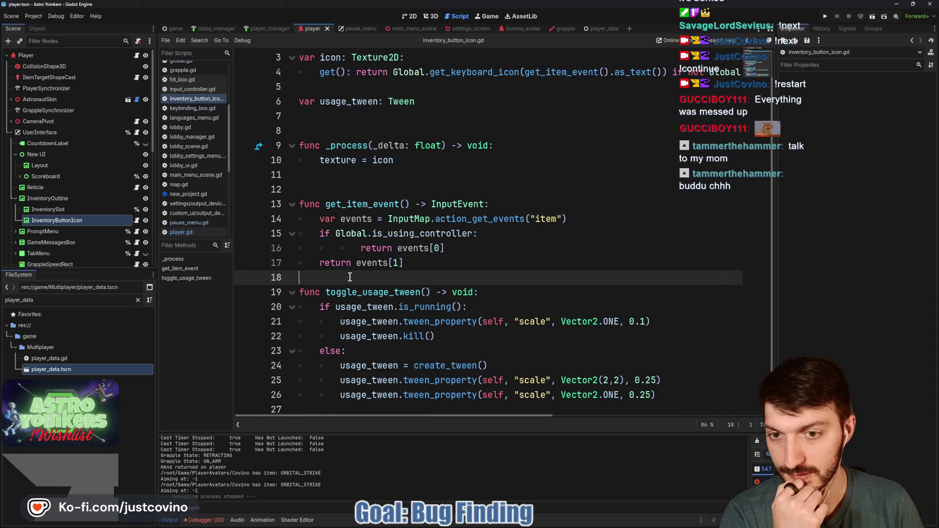
pyautogui.press('Return')
pyautogui.hotkey('ctrl', 's')
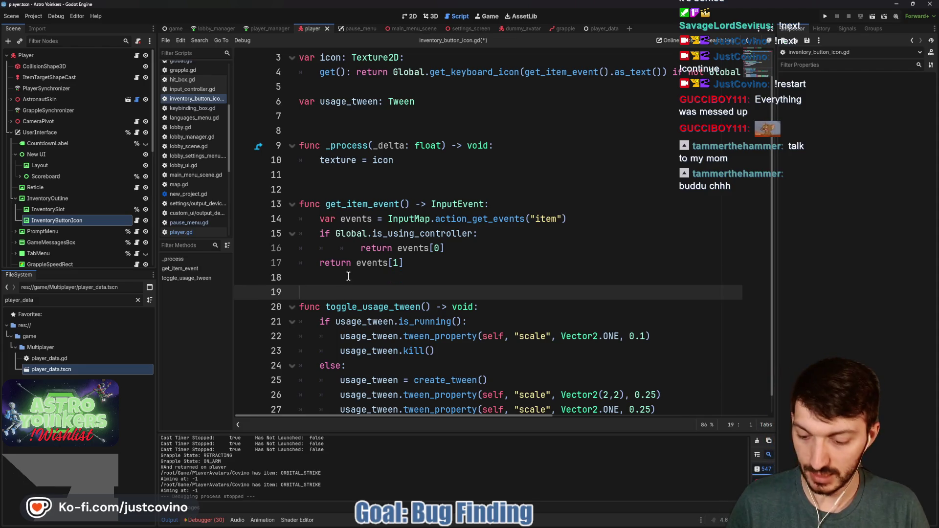
# Step: Open player.gd and scroll up to the interact handling for flags, items and team changers
pyautogui.click(137, 132)
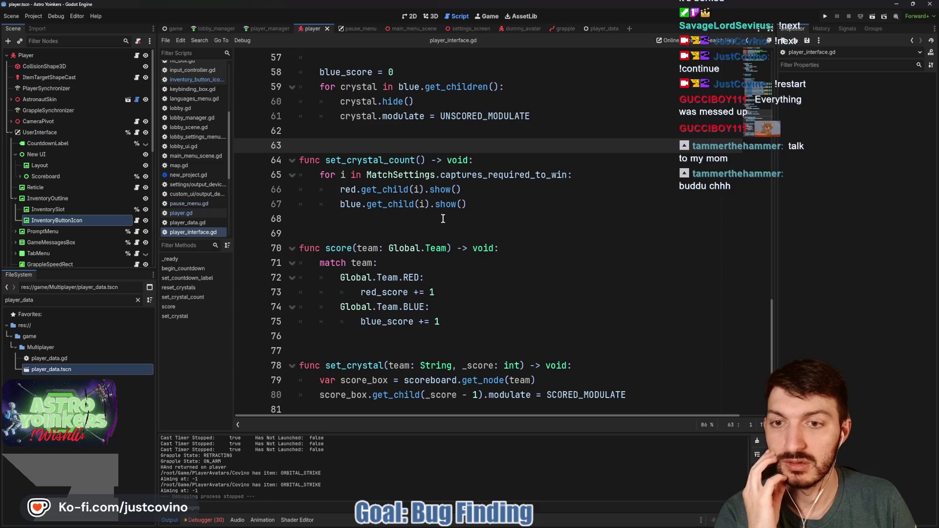
pyautogui.scroll(15, 463, 248)
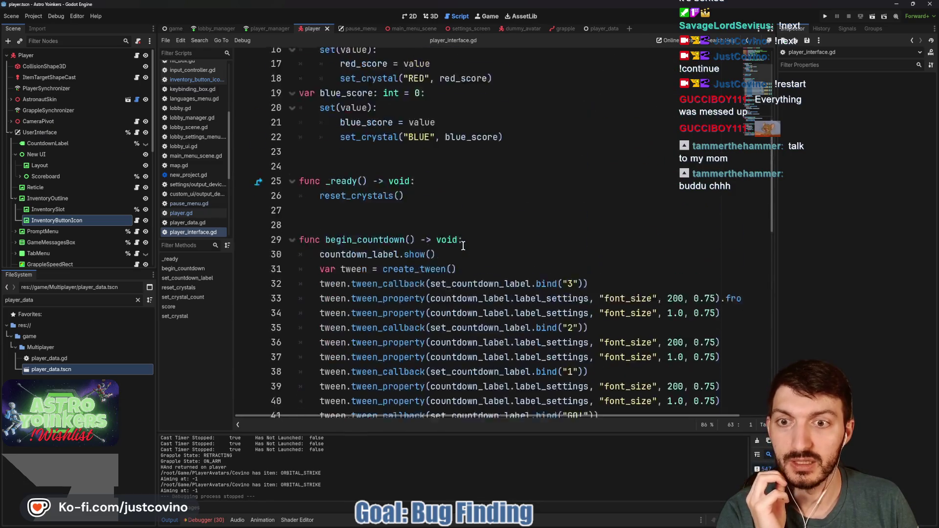
pyautogui.click(137, 55)
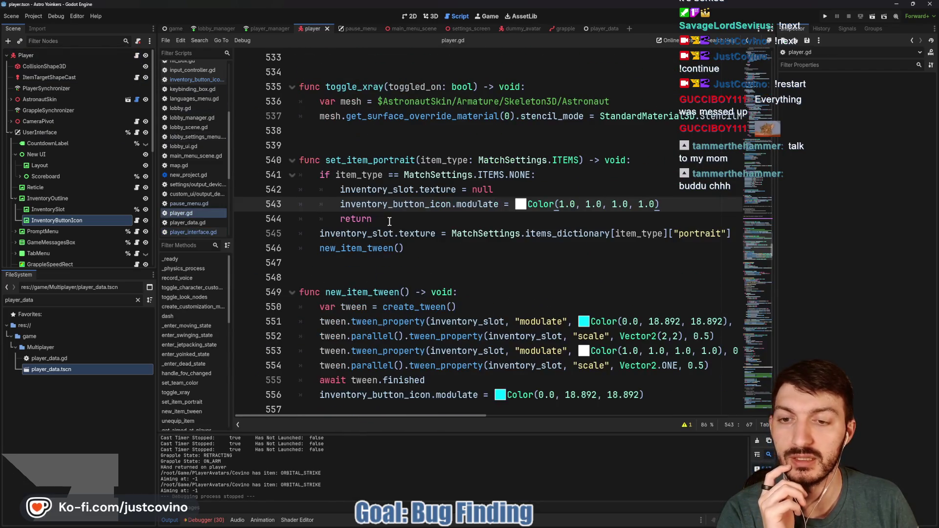
pyautogui.scroll(20, 395, 224)
pyautogui.scroll(20, 395, 225)
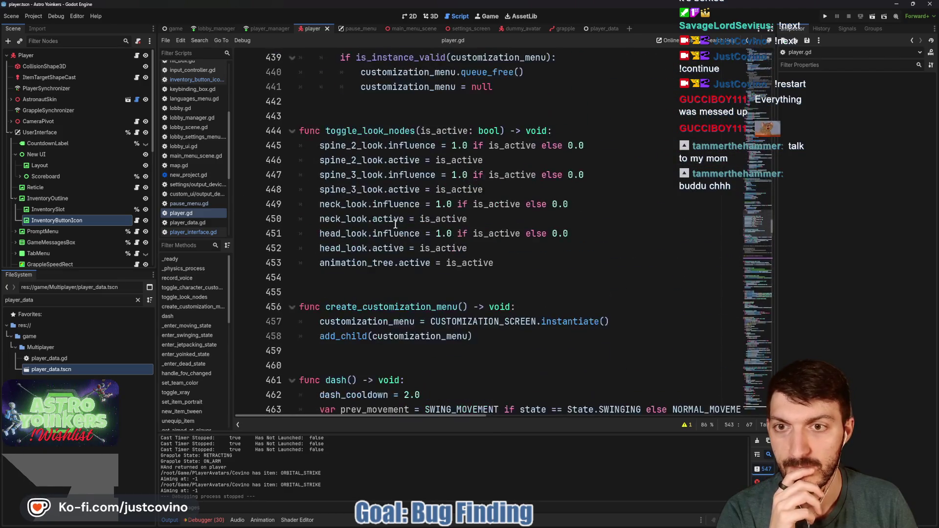
pyautogui.scroll(14, 397, 225)
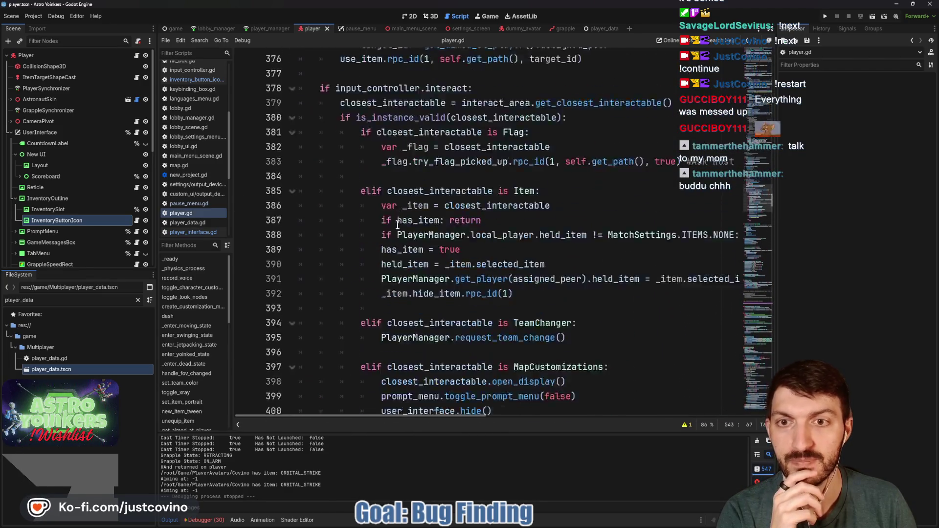
# Step: Add inventory_button_icon.toggle_usage_tween() under the item input check, save, and run the game
pyautogui.scroll(-3, 398, 224)
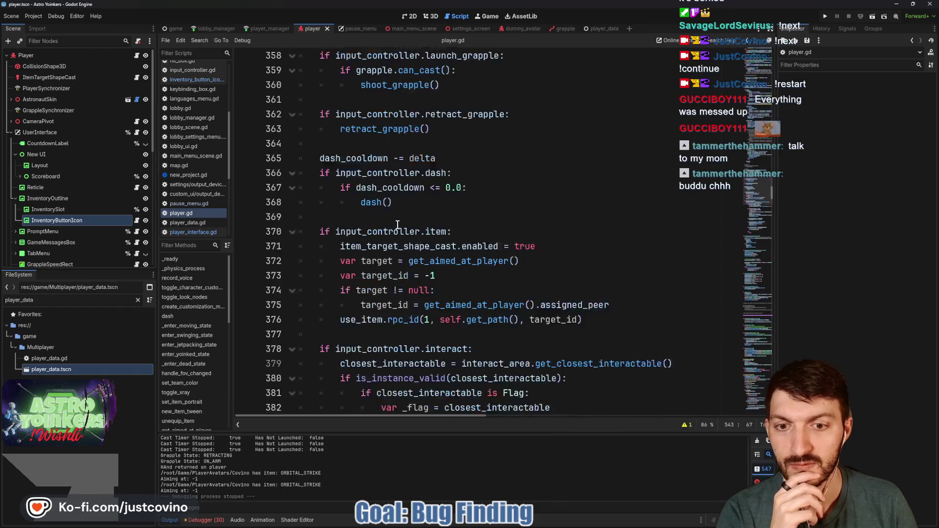
pyautogui.click(486, 188)
pyautogui.press('Return')
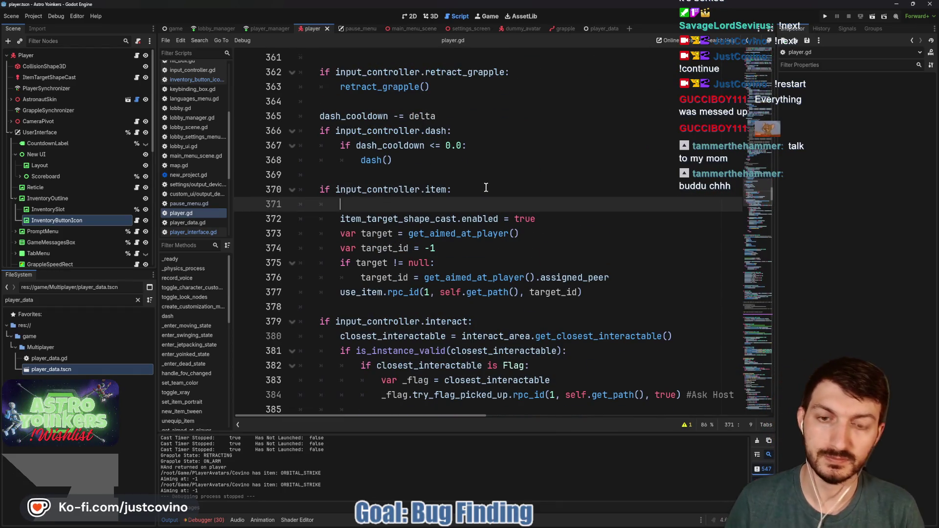
pyautogui.write('inventory_button_icon')
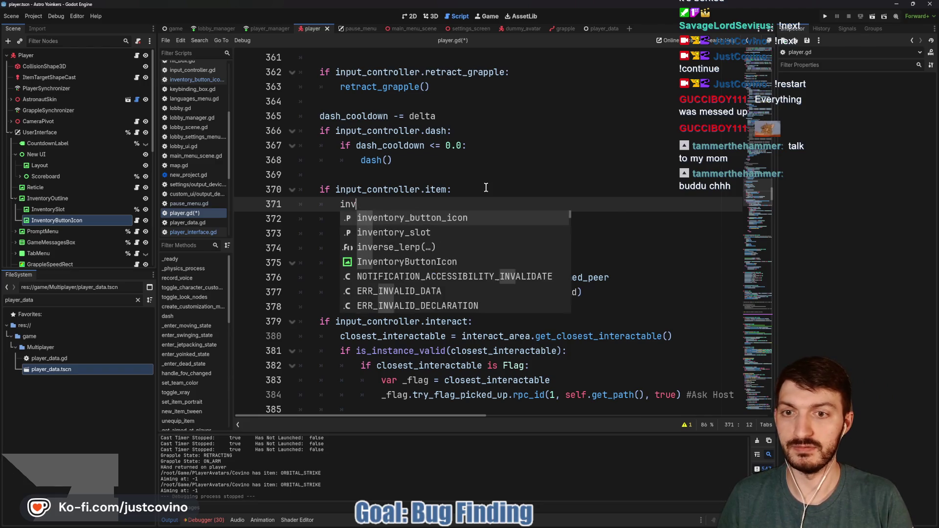
pyautogui.press('Return')
pyautogui.write('.togg')
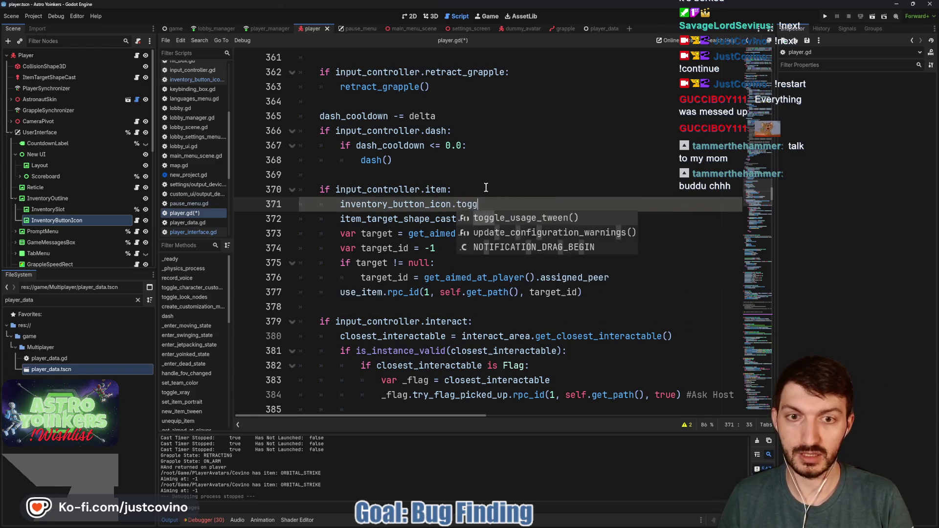
pyautogui.press('Return')
pyautogui.hotkey('ctrl', 's')
pyautogui.click(827, 16)
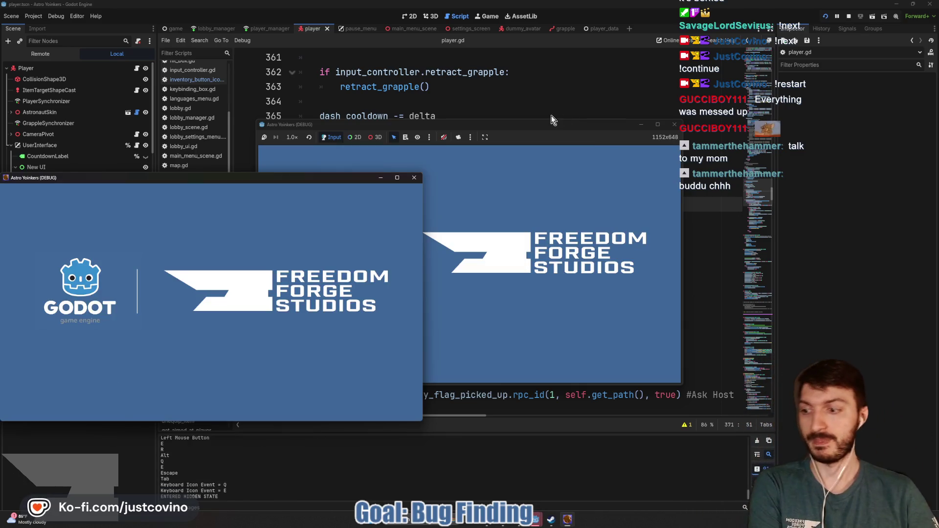
# Step: Close the extra game instance and use an item in-game, triggering the null usage_tween error
pyautogui.click(418, 178)
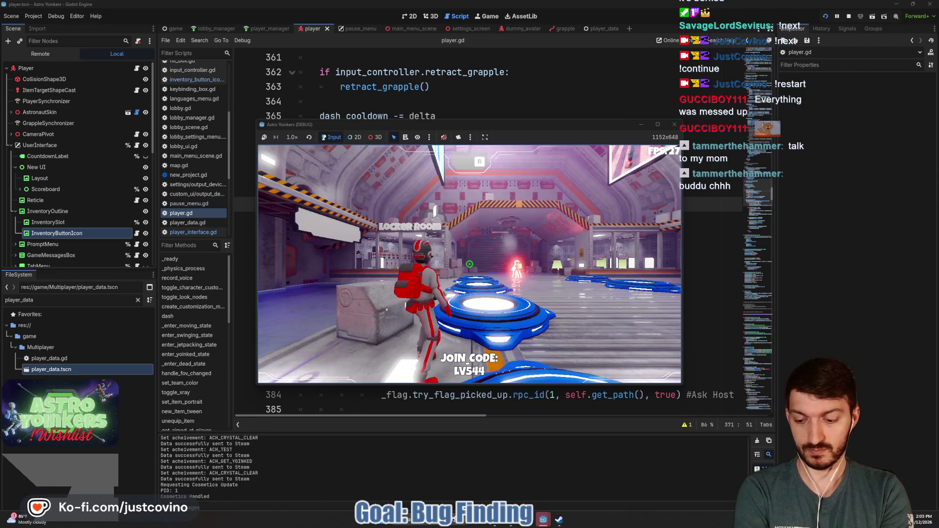
pyautogui.hotkey('alt', 'Tab')
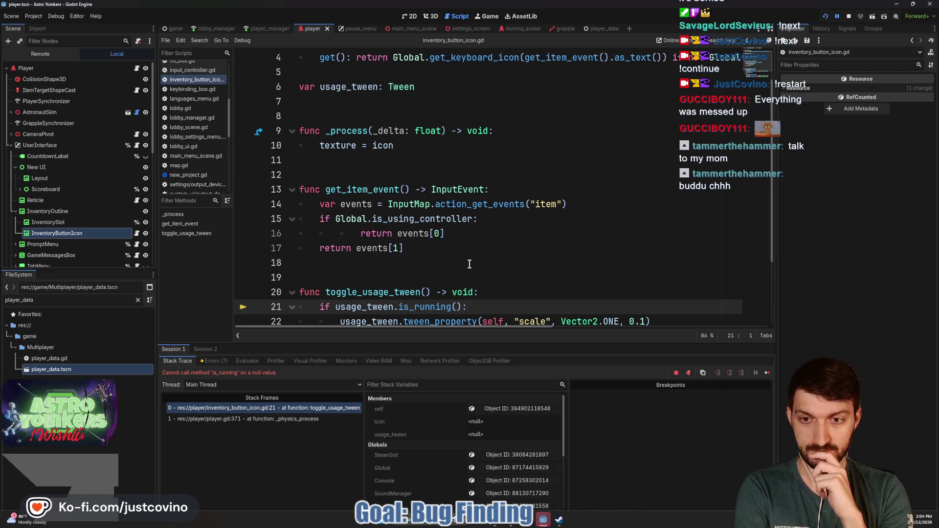
# Step: Stop debugging, guard line 21 with is_instance_valid(usage_tween) and usage_tween.is_running(), save, and rerun
pyautogui.click(849, 17)
pyautogui.scroll(-2, 358, 299)
pyautogui.click(343, 219)
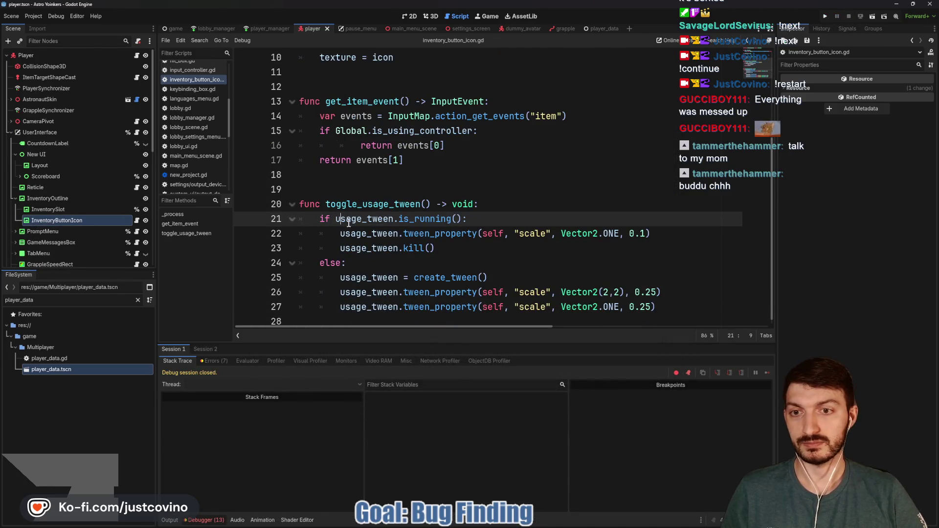
pyautogui.moveTo(425, 228)
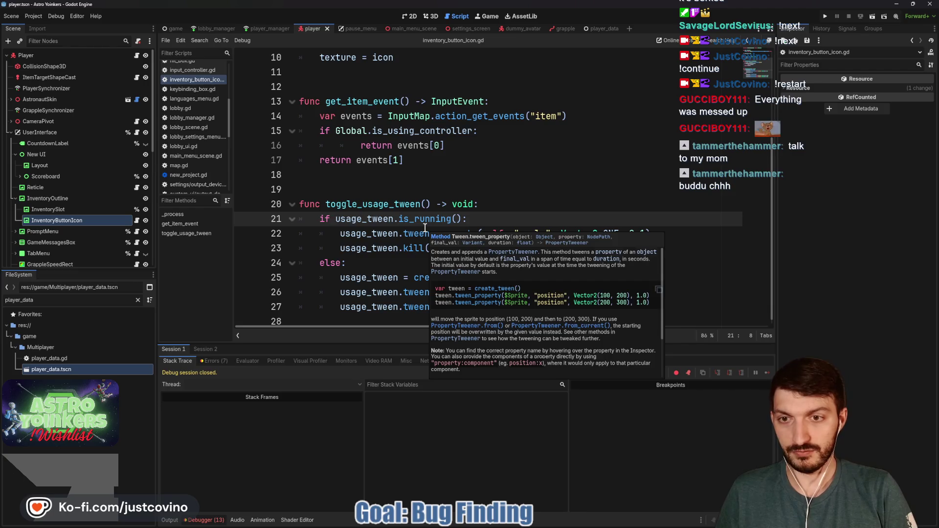
pyautogui.write('is_instance_')
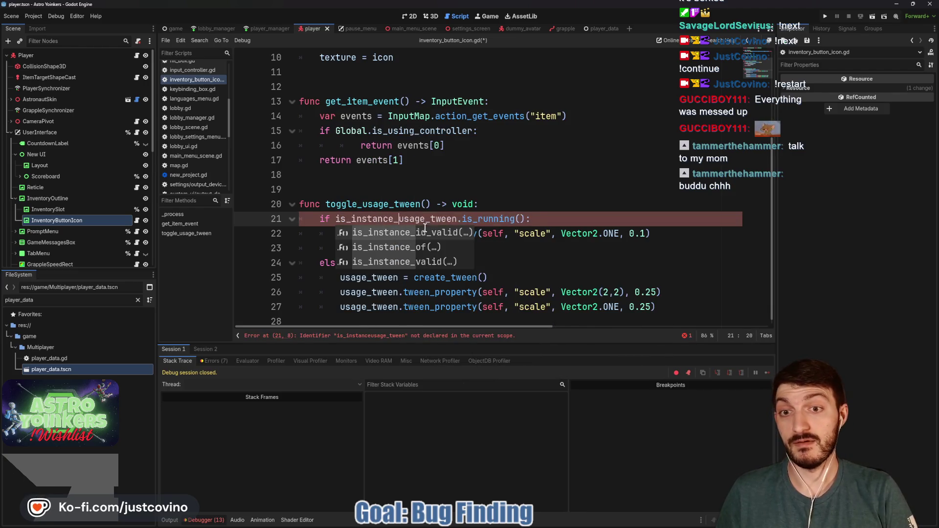
pyautogui.write('valid() and')
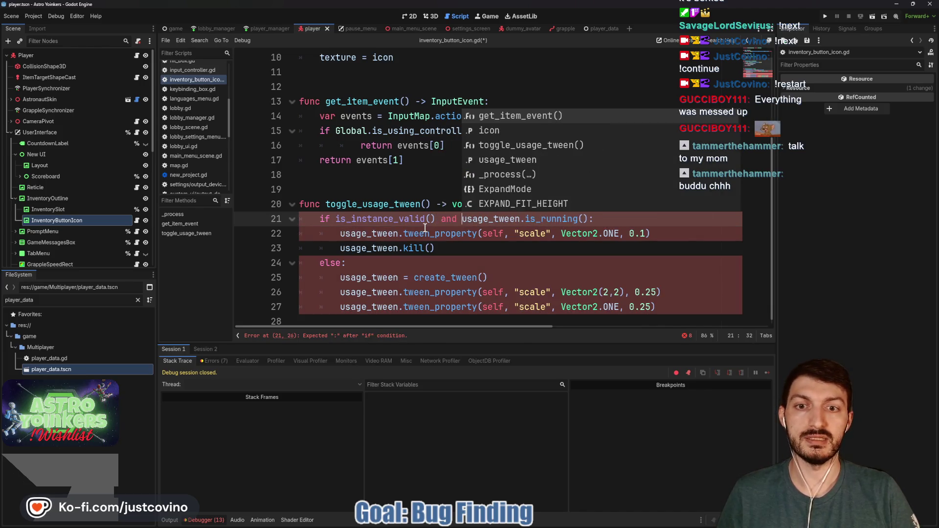
pyautogui.click(434, 219)
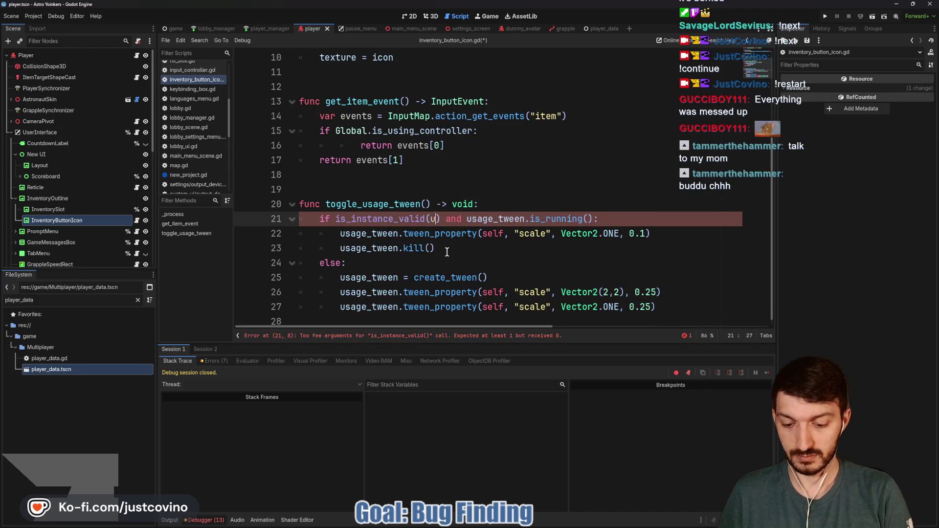
pyautogui.write('usage_tww')
pyautogui.press('BackSpace')
pyautogui.write('ee')
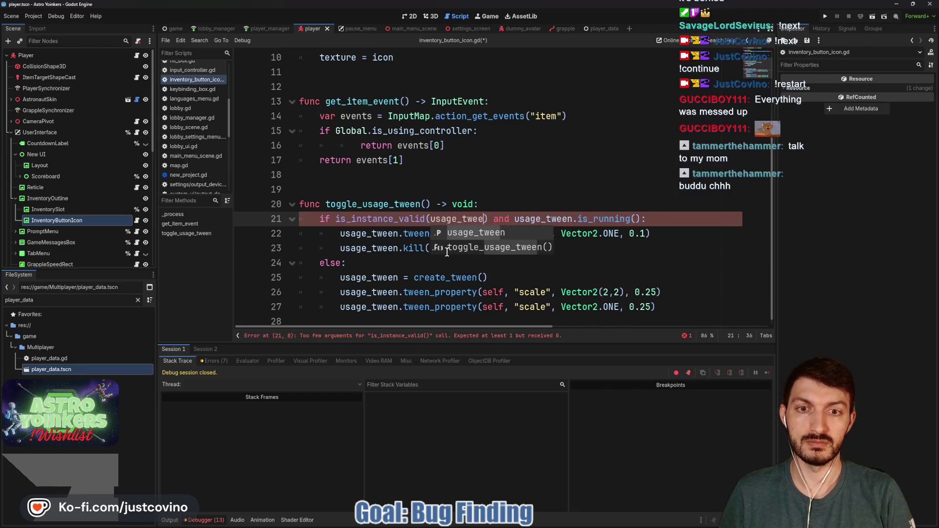
pyautogui.click(373, 234)
pyautogui.hotkey('ctrl', 's')
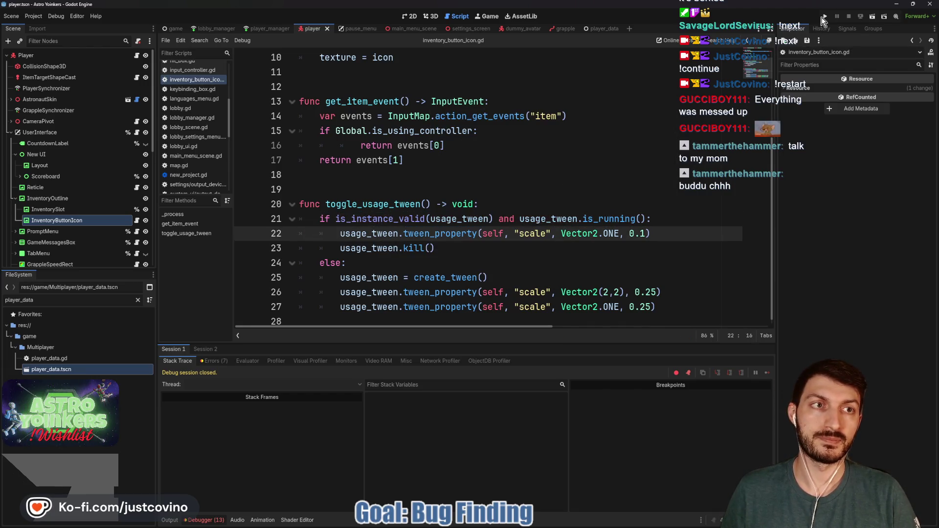
pyautogui.click(823, 16)
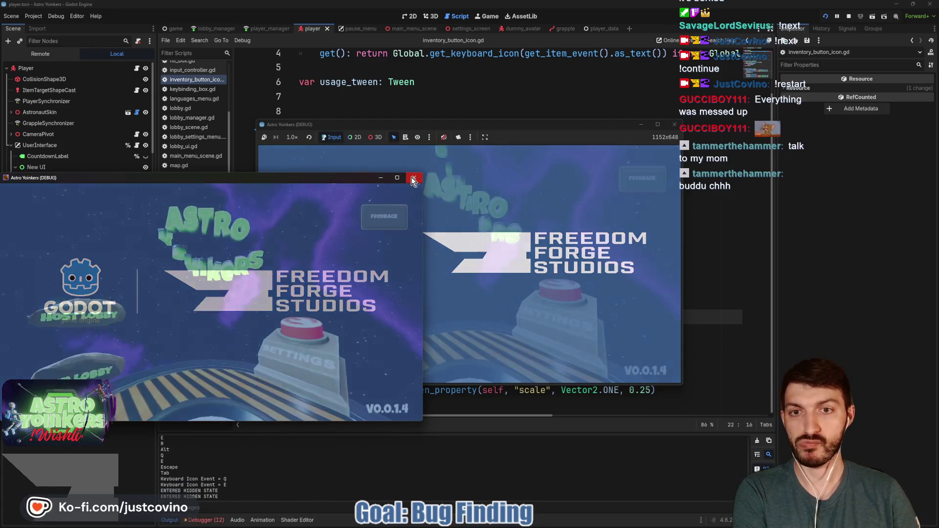
# Step: Host a lobby in the debug game and open then close the pause menu with Esc
pyautogui.click(413, 178)
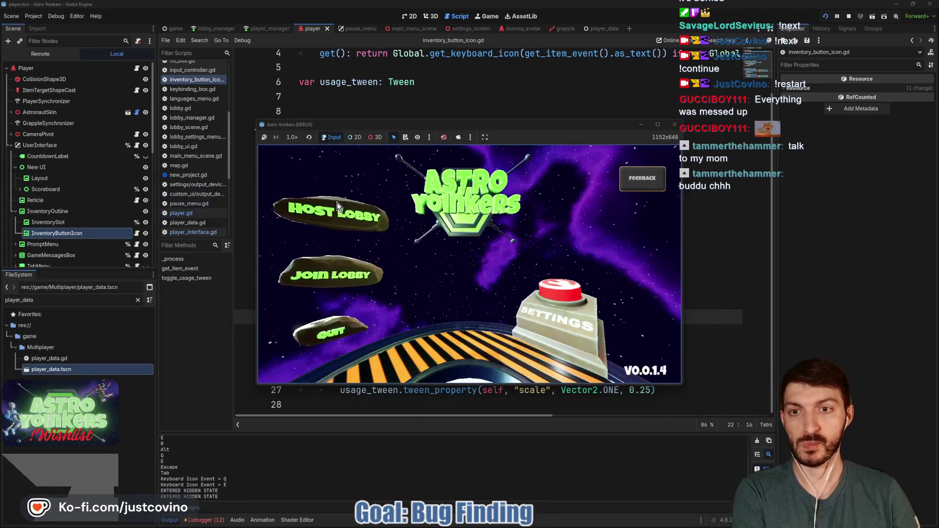
pyautogui.click(452, 220)
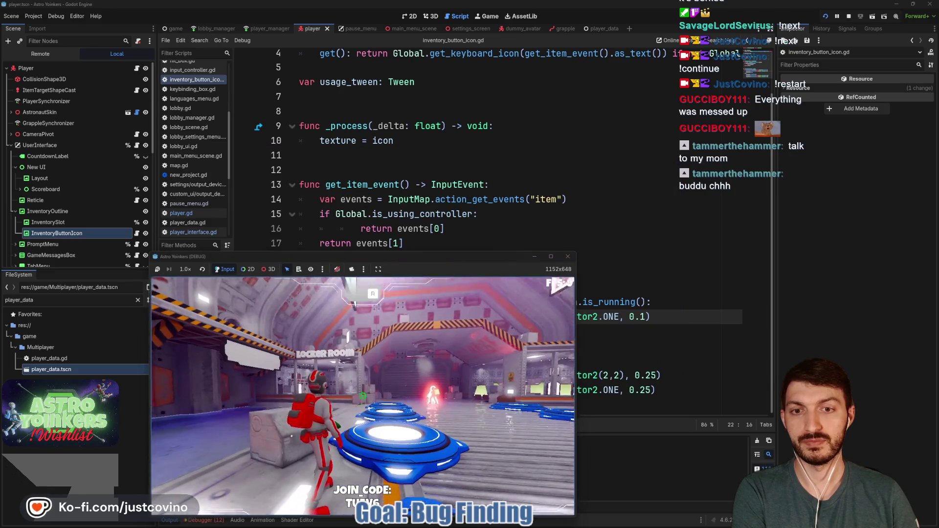
pyautogui.press('Escape')
pyautogui.moveTo(423, 261); pyautogui.dragTo(445, 106)
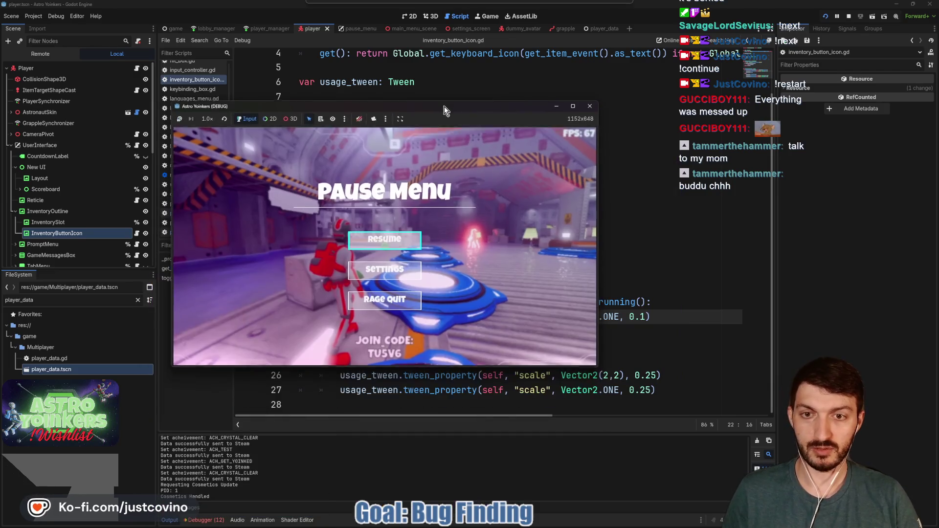
pyautogui.press('Escape')
# Step: Walk the character around the lobby with W, then stop the game with F8
pyautogui.press('w')
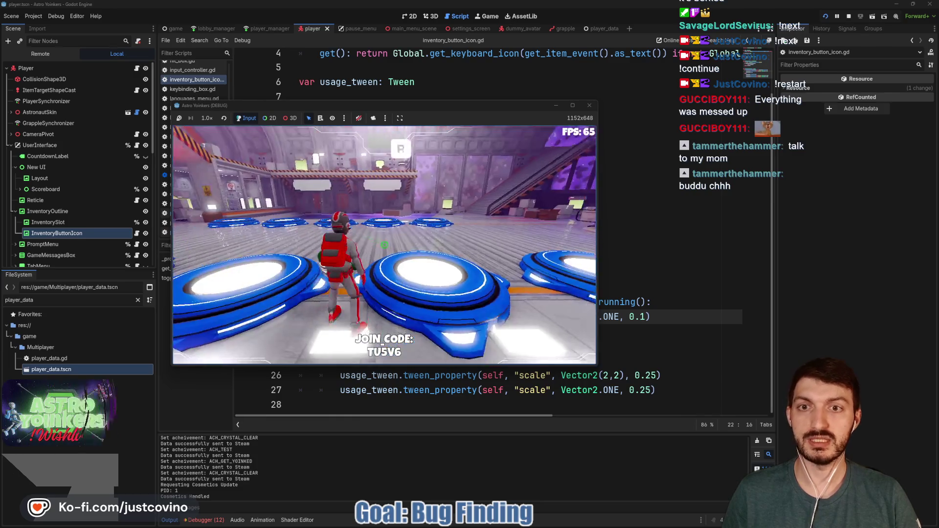
pyautogui.press('w')
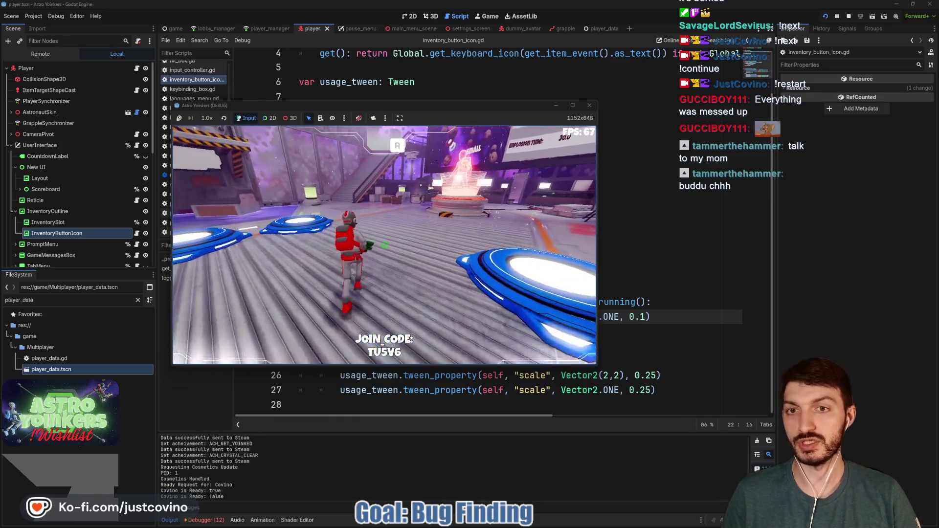
pyautogui.press('w')
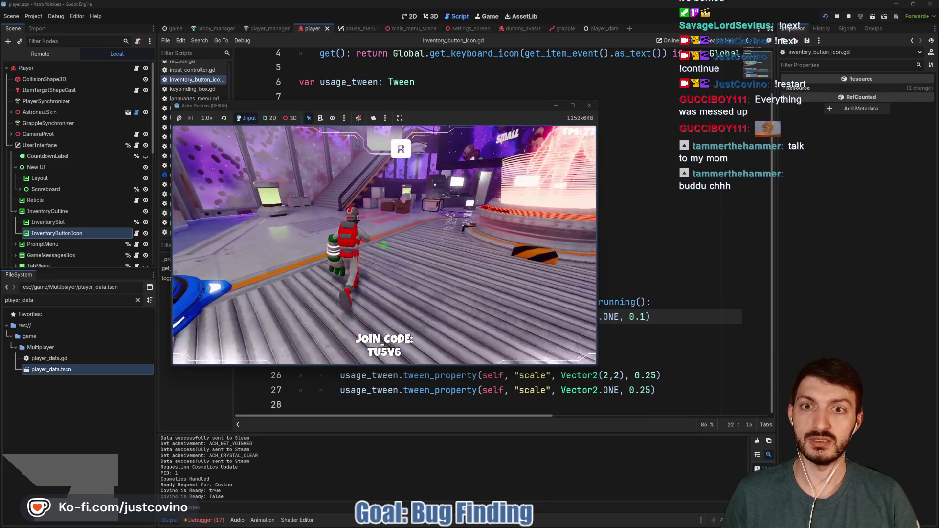
pyautogui.press('w')
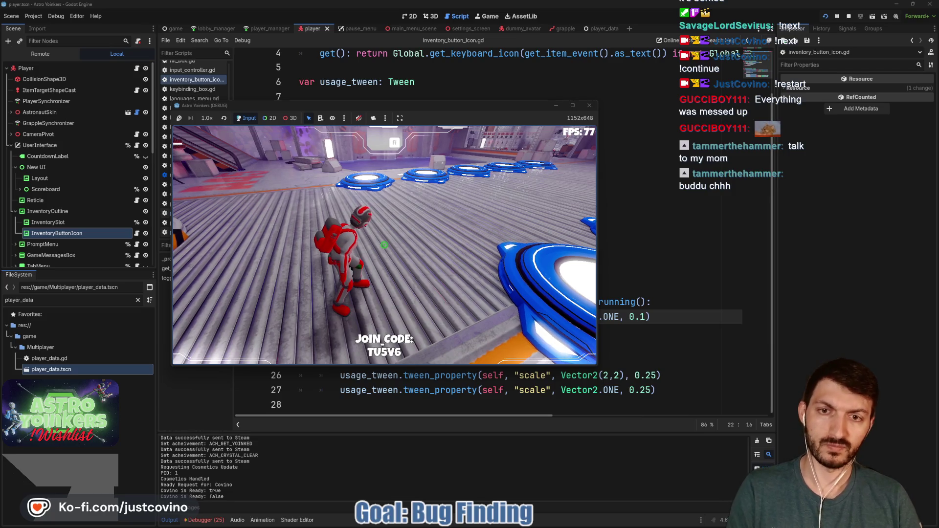
pyautogui.press('F8')
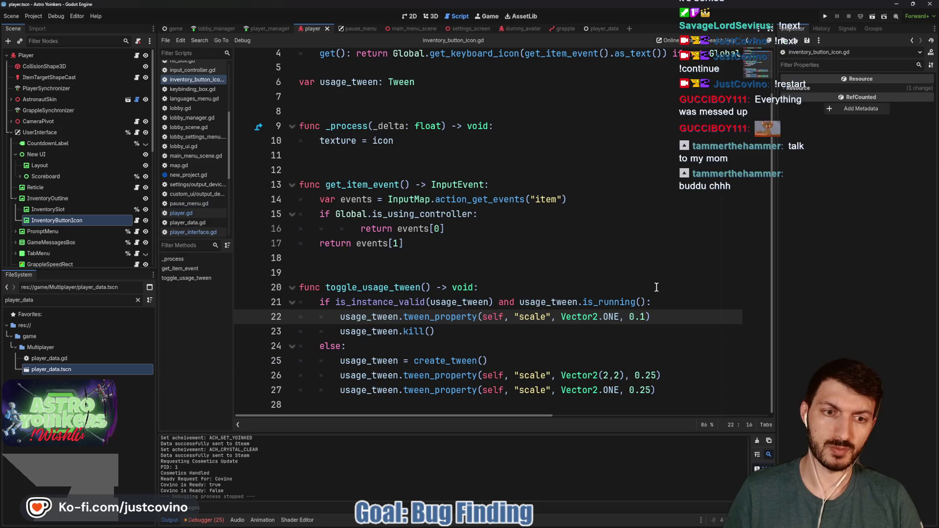
# Step: Replace line 22's tween call with scale = Vector2.ONE
pyautogui.hotkey('shift', 'Up')
pyautogui.hotkey('shift', 'Down')
pyautogui.hotkey('shift', 'Home')
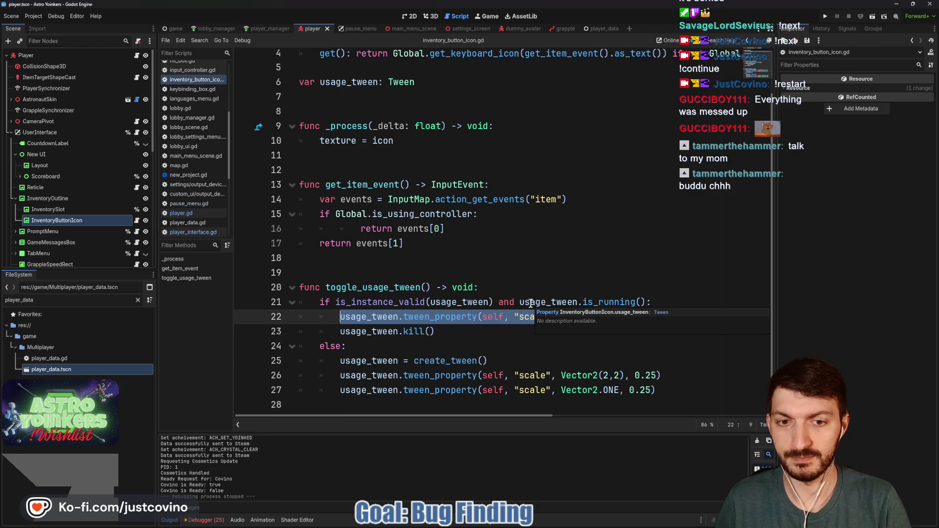
pyautogui.press('BackSpace')
pyautogui.write('scale =')
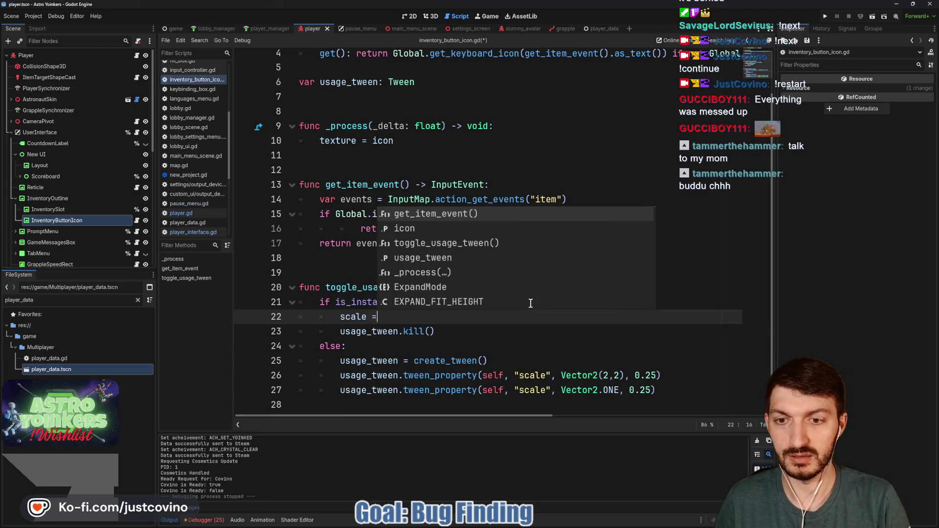
pyautogui.write(' Vector2.ONE')
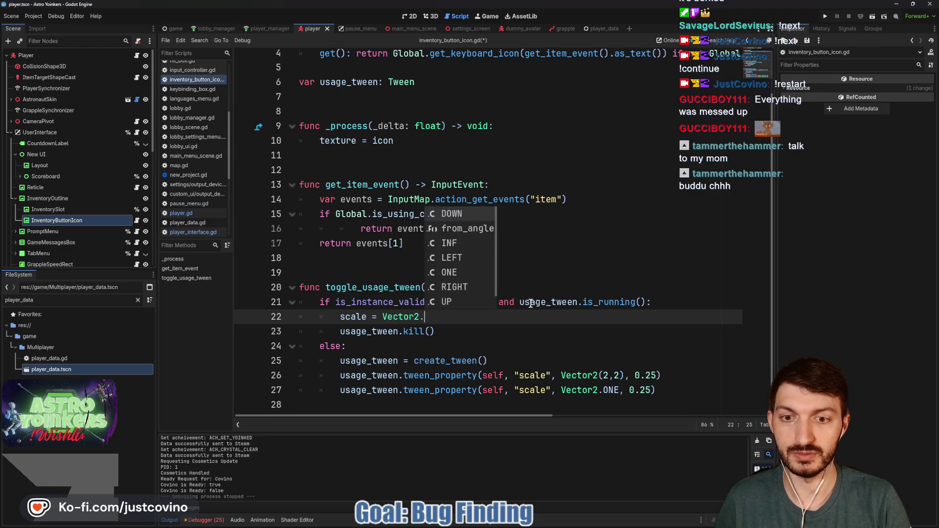
pyautogui.press('Escape')
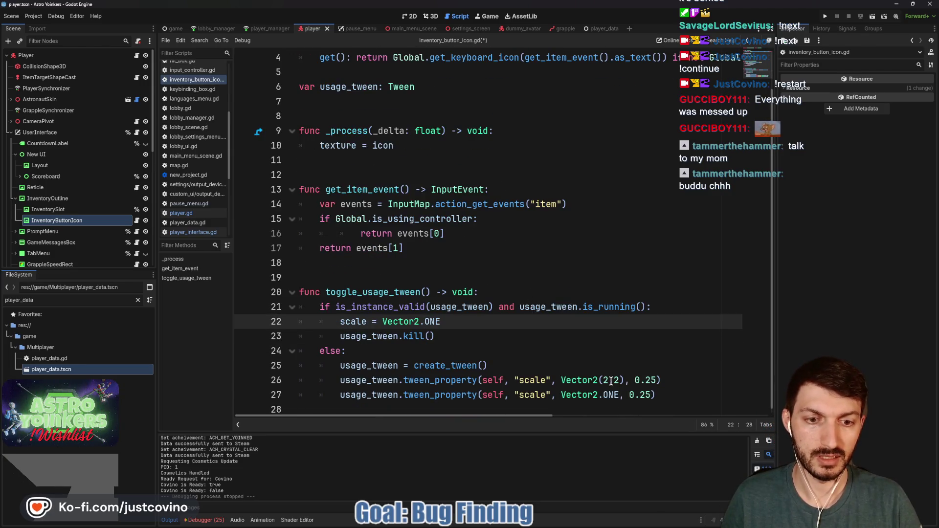
# Step: Change the pop scale on line 26 from Vector2(2,2) to Vector2(1.25,1.25)
pyautogui.click(610, 381)
pyautogui.write(',')
pyautogui.press('BackSpace')
pyautogui.write('1.25')
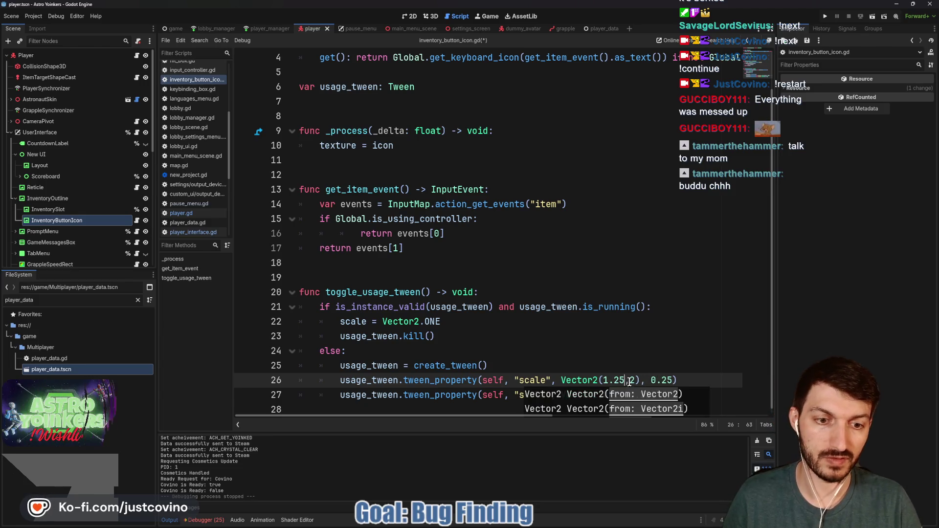
pyautogui.click(630, 381)
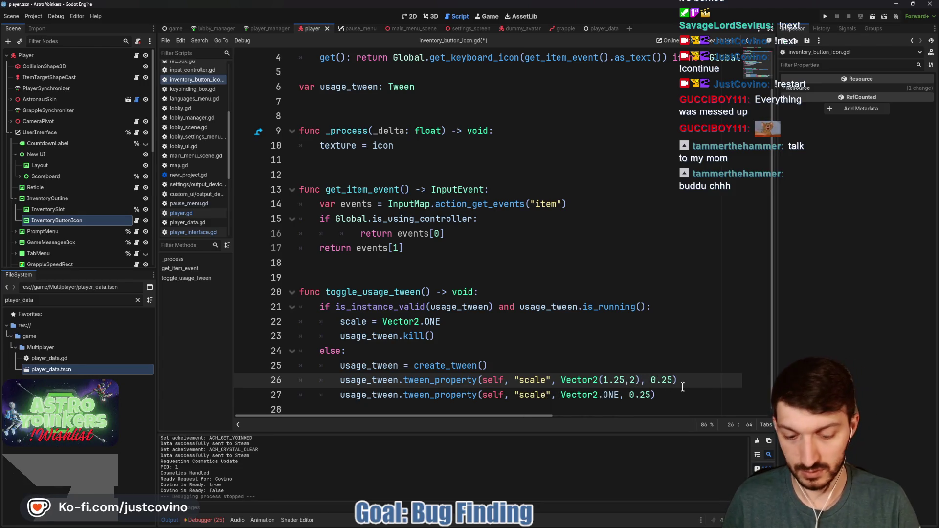
pyautogui.write('1.25')
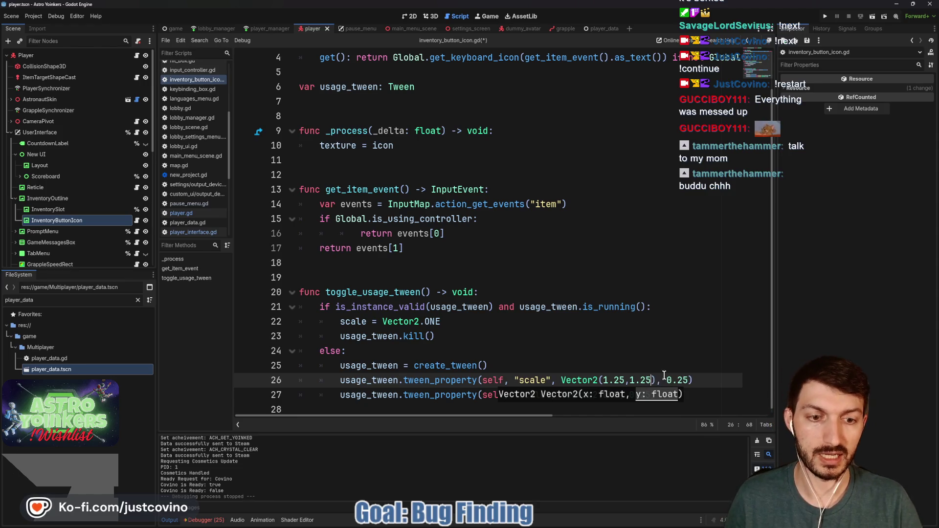
# Step: Set both the pop and return tween durations to 0.15 and save the script
pyautogui.click(678, 394)
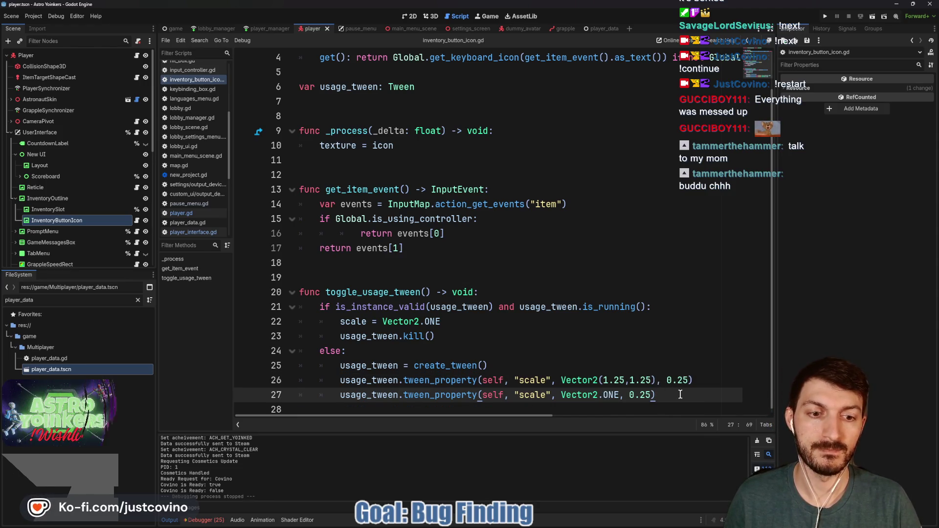
pyautogui.doubleClick(680, 380)
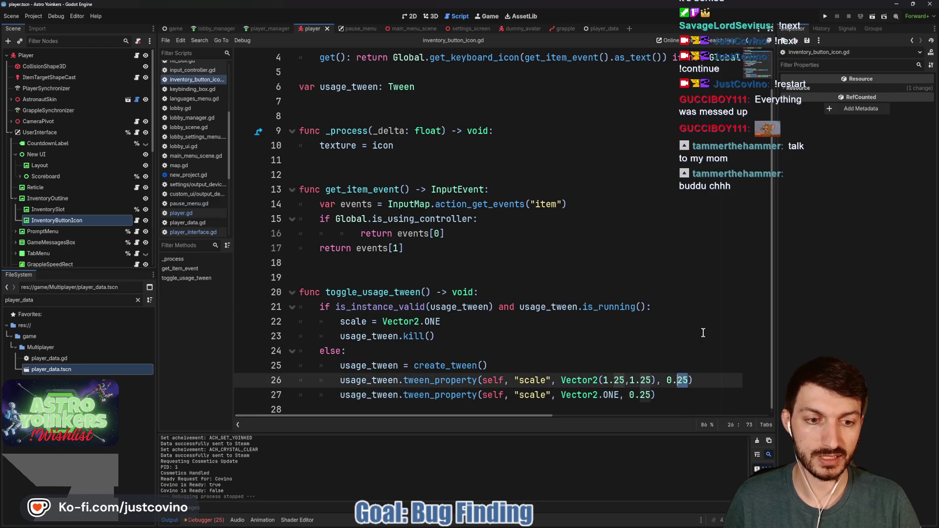
pyautogui.write('15')
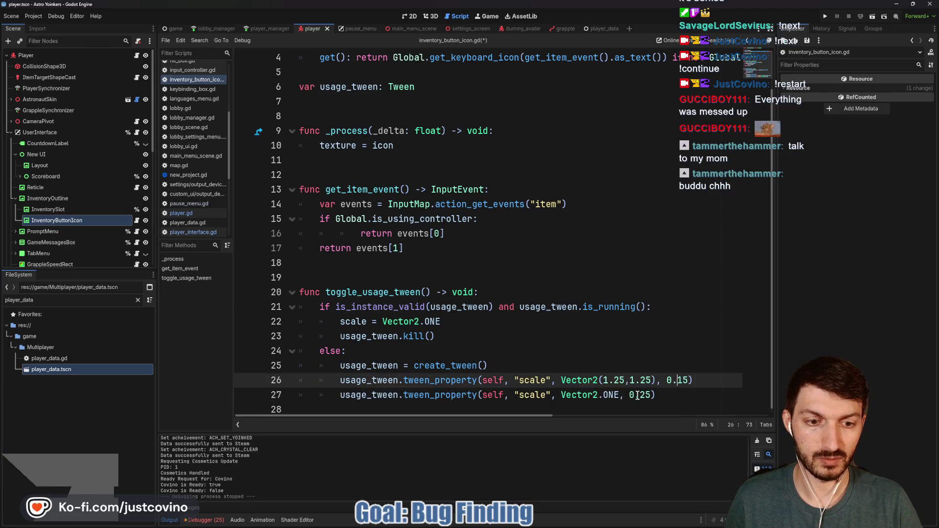
pyautogui.doubleClick(644, 394)
pyautogui.write('15')
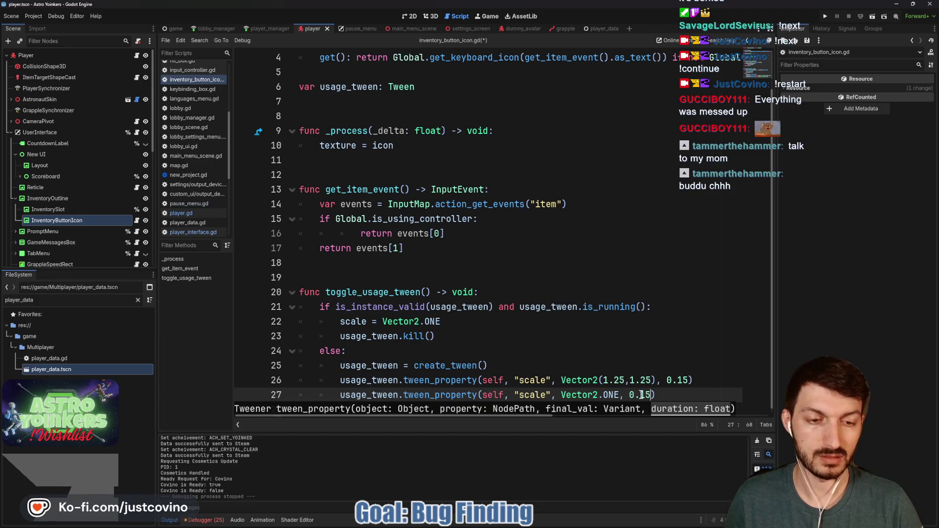
pyautogui.write(')')
pyautogui.hotkey('ctrl', 's')
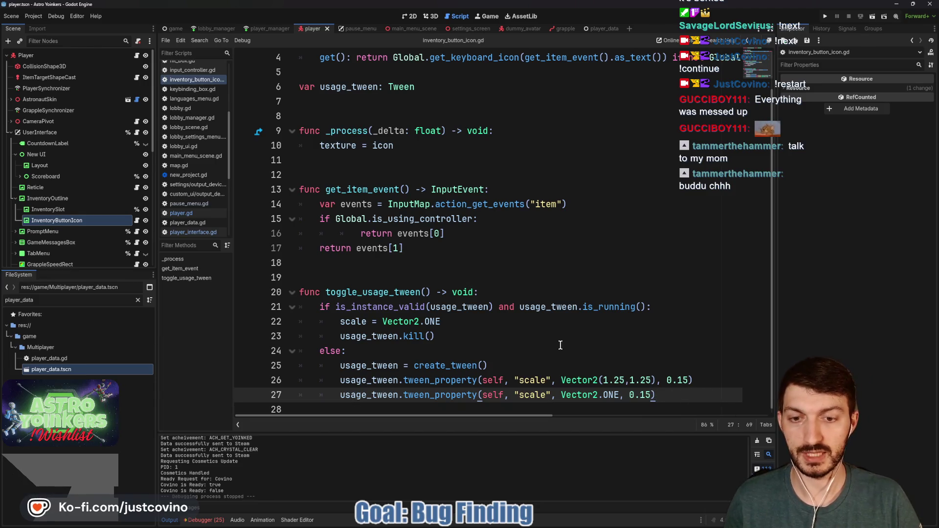
pyautogui.click(29, 222)
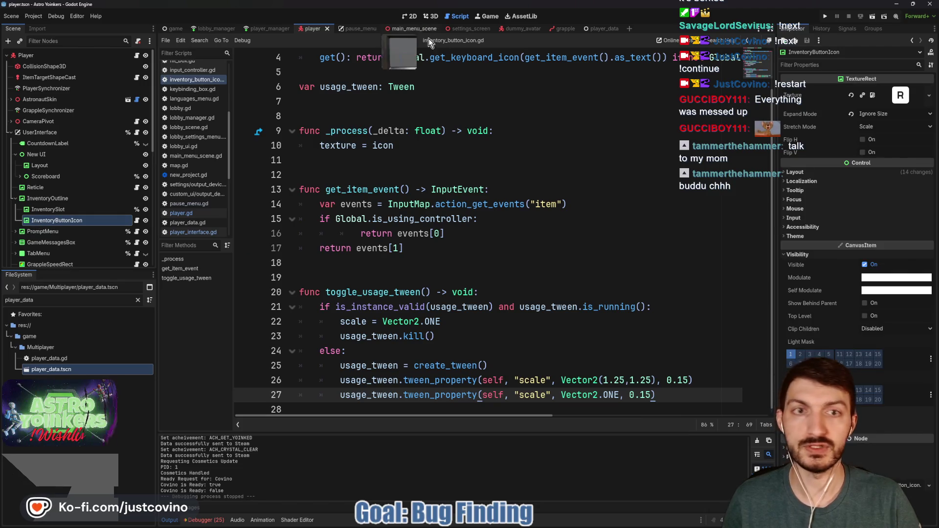
# Step: Expand the InventoryButtonIcon's Layout and Transform sections in the Inspector, in the 2D view
pyautogui.click(798, 173)
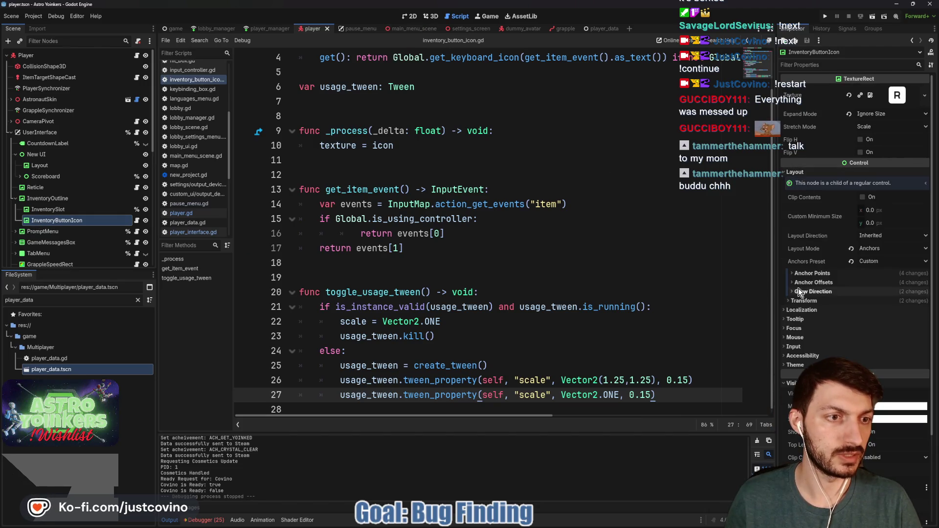
pyautogui.click(409, 17)
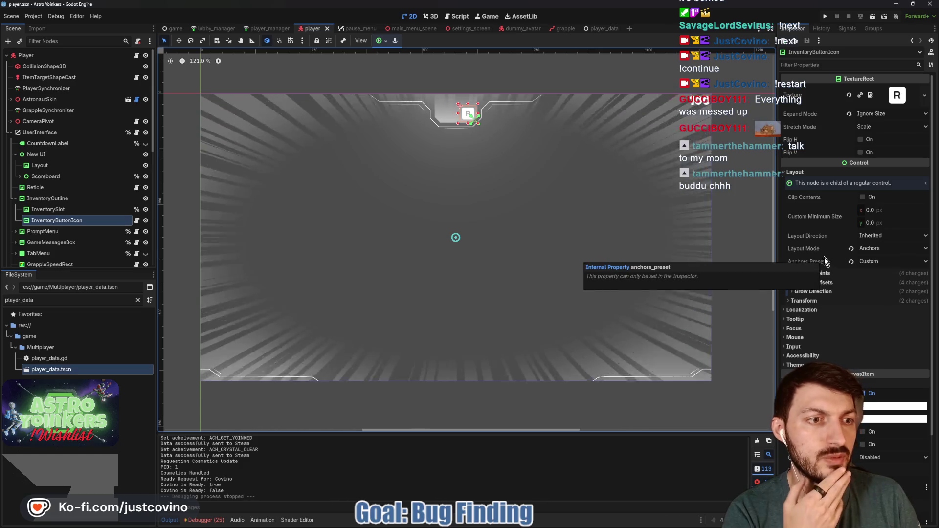
pyautogui.scroll(-4, 819, 333)
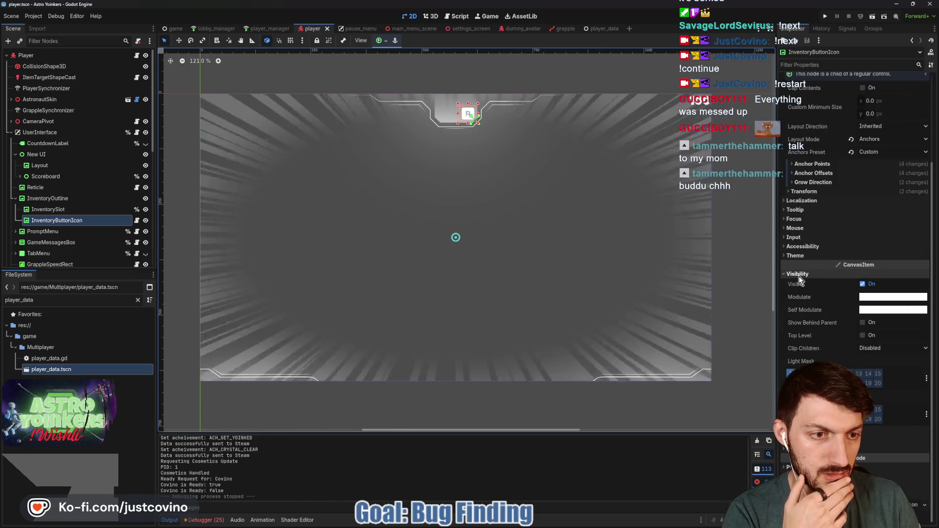
pyautogui.scroll(4, 797, 277)
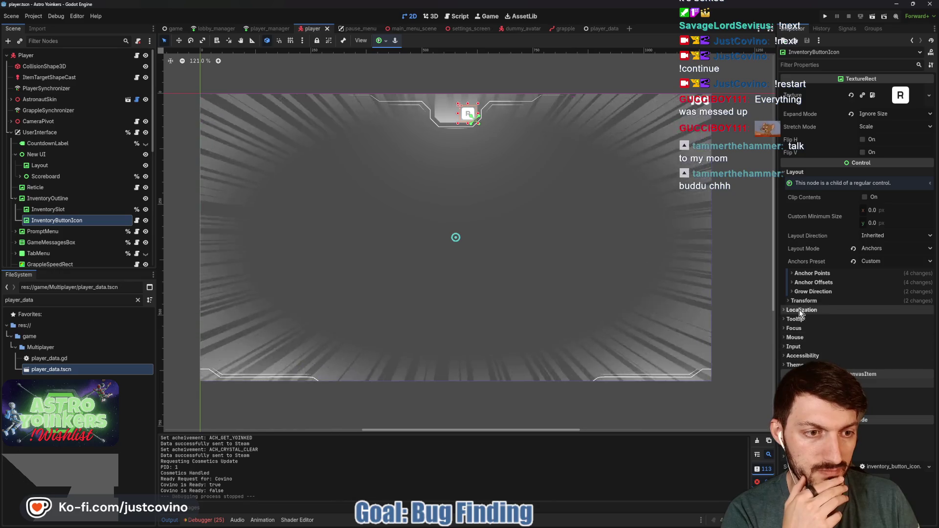
pyautogui.click(802, 300)
pyautogui.scroll(-4, 823, 359)
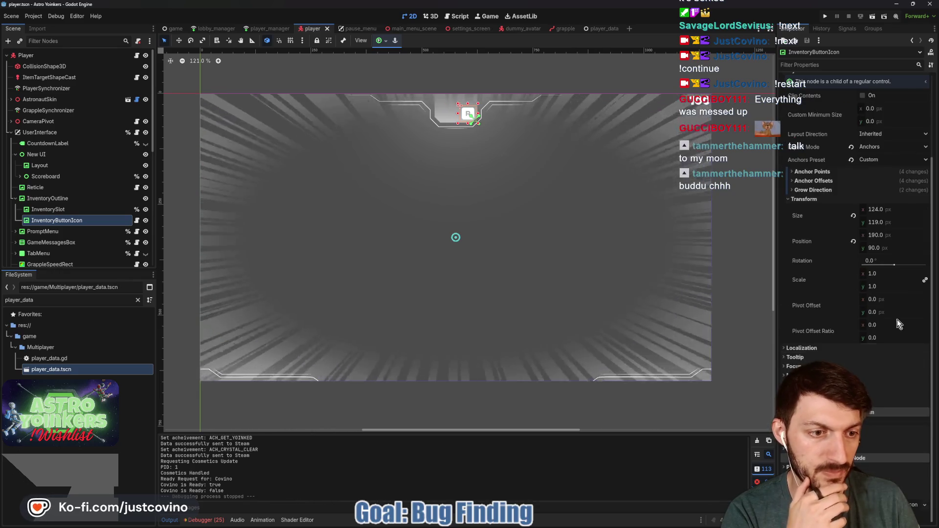
# Step: Set Pivot Offset to 124/2 × 119/2 (62 × 59) and save the player scene
pyautogui.click(882, 299)
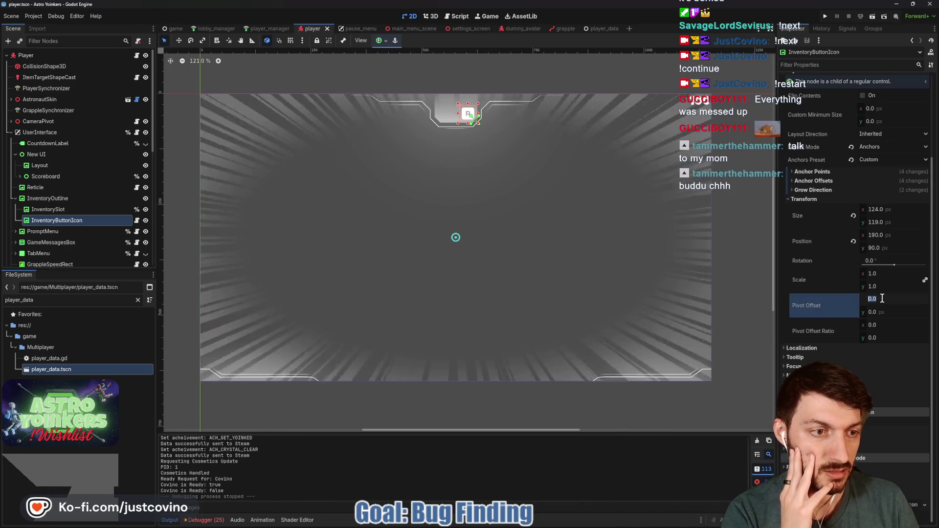
pyautogui.write('124/')
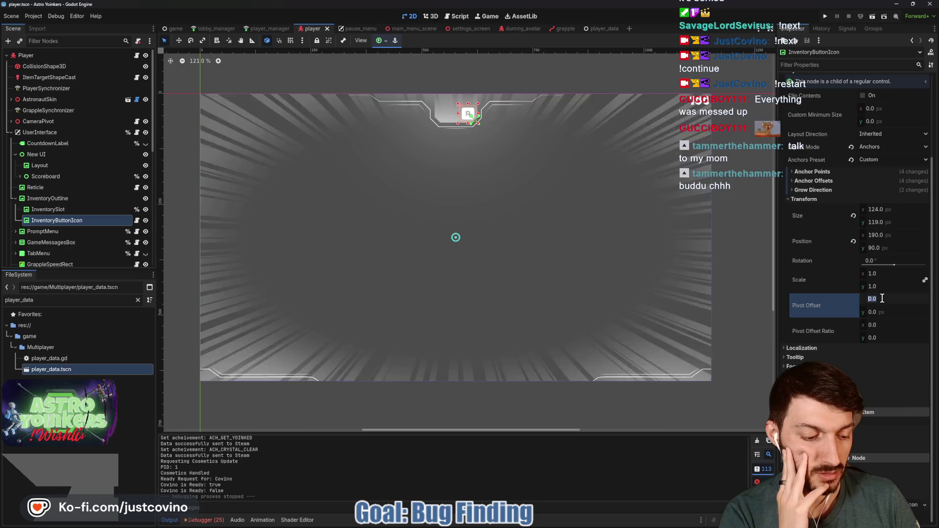
pyautogui.write('2')
pyautogui.click(887, 311)
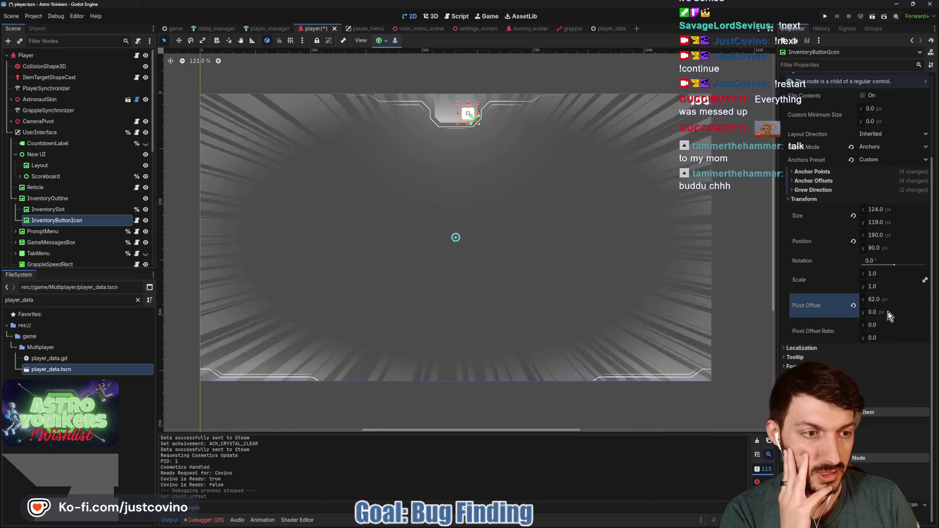
pyautogui.write('119/2')
pyautogui.press('Return')
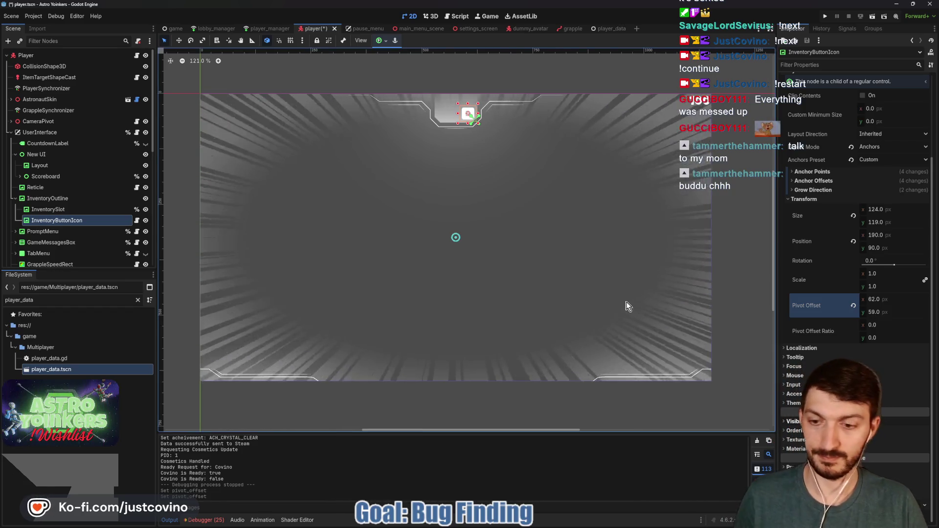
pyautogui.hotkey('ctrl', 's')
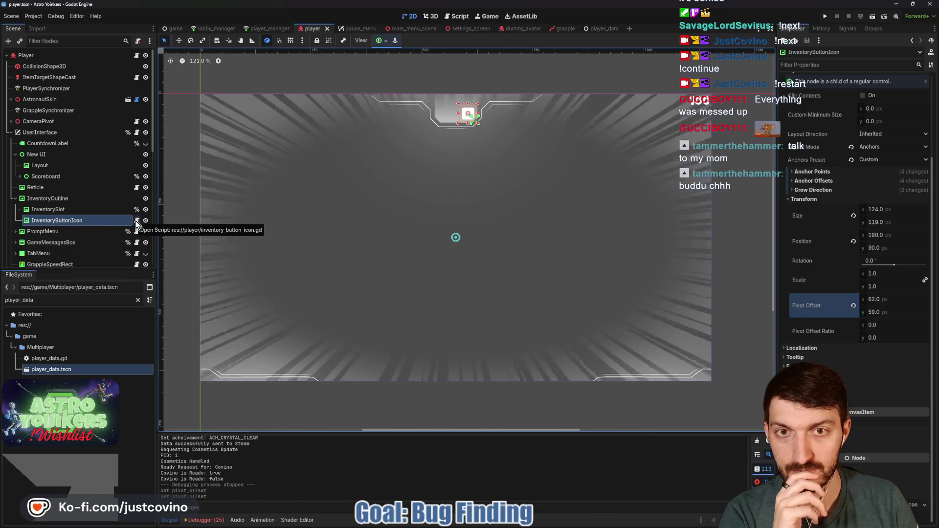
pyautogui.click(826, 16)
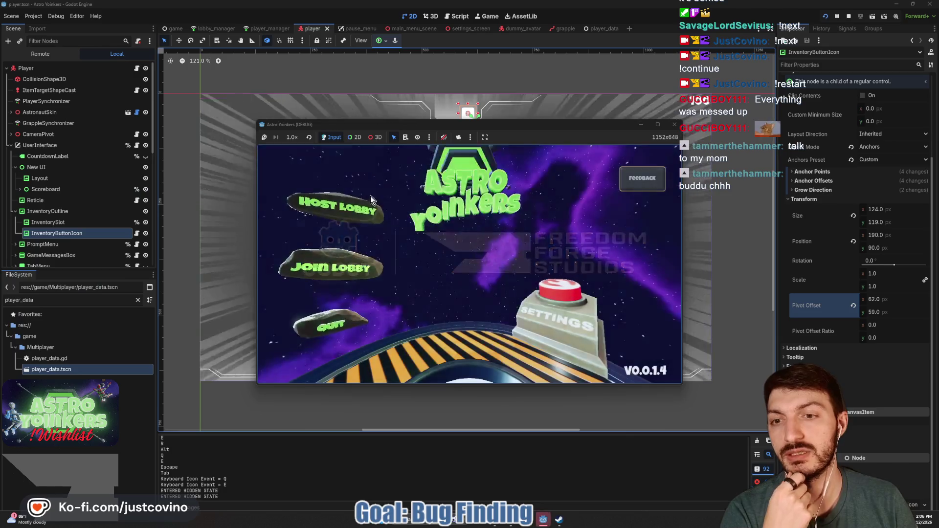
# Step: Host a private lobby in the running game, play, then pause and stop with F8
pyautogui.click(347, 209)
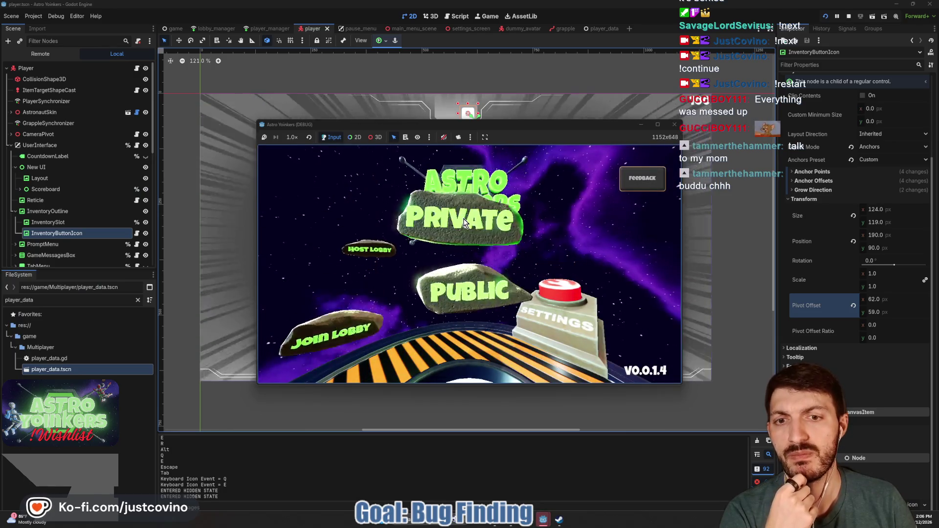
pyautogui.click(463, 221)
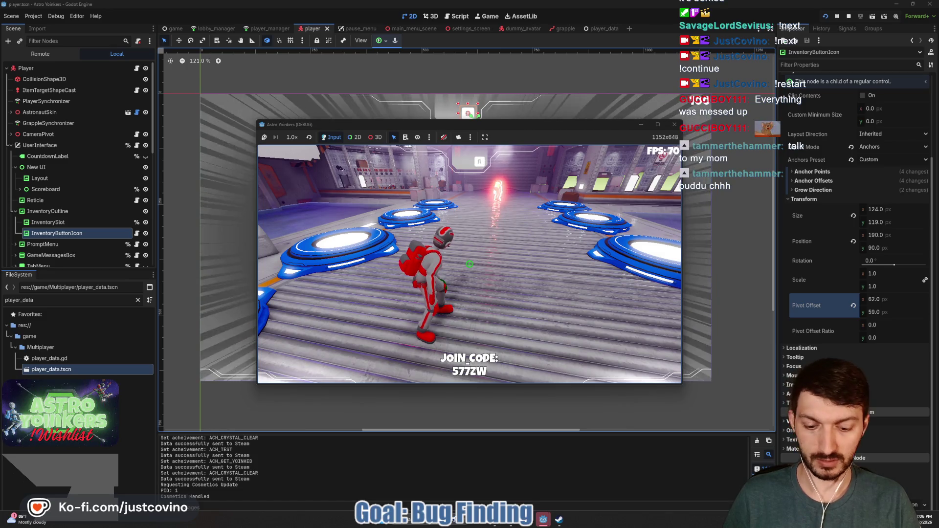
pyautogui.press('Escape')
pyautogui.press('F8')
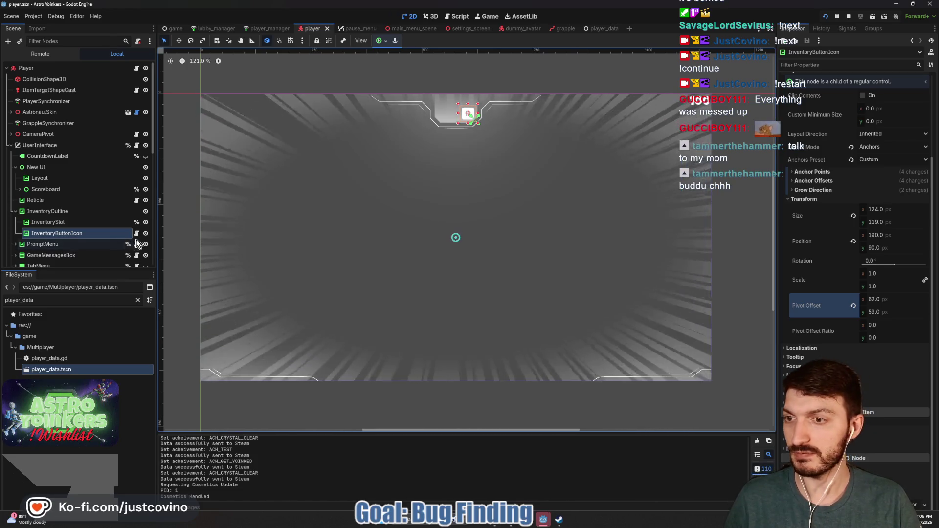
# Step: Change line 26's pop scale to Vector2(1.5,1.5) and relaunch the game with F5
pyautogui.hotkey('ctrl', 'F3')
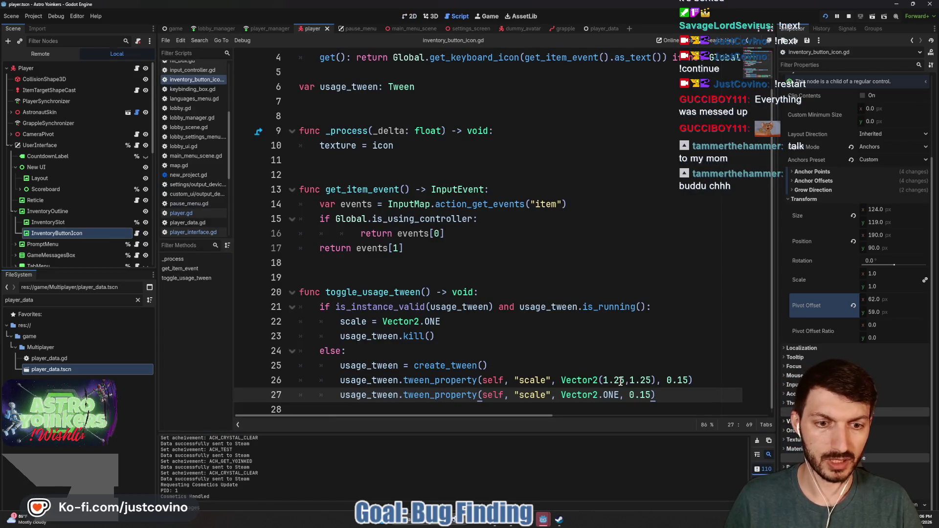
pyautogui.click(620, 381)
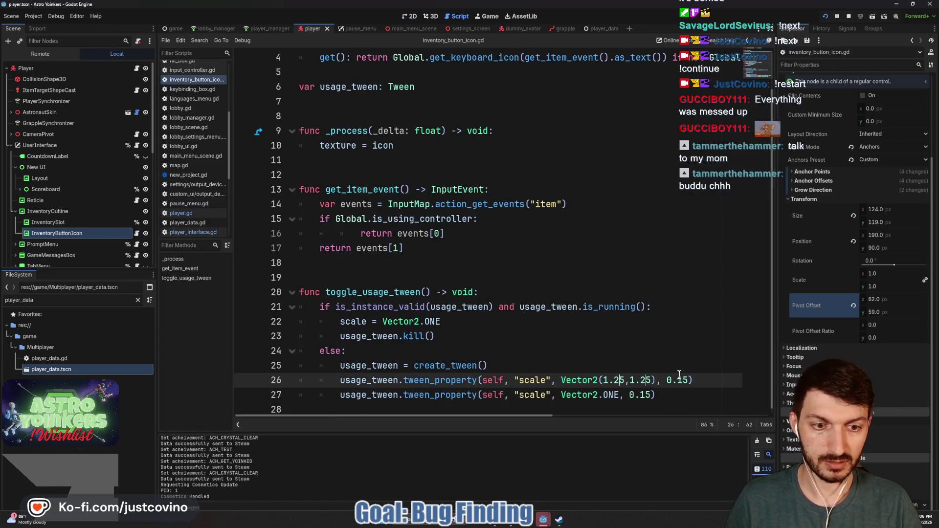
pyautogui.press('F5')
# Step: Resume play, run the character through the lobby toward the stairs, then stop with F8
pyautogui.click(450, 256)
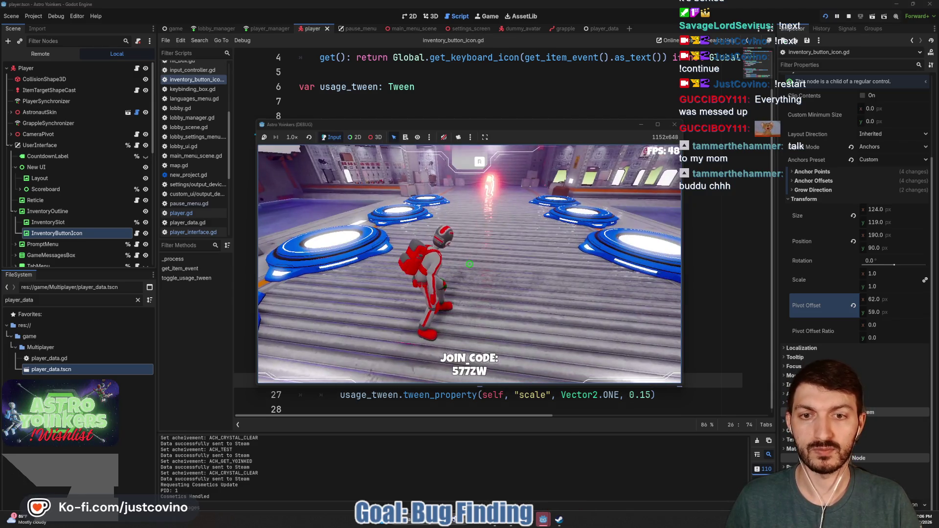
pyautogui.press('w')
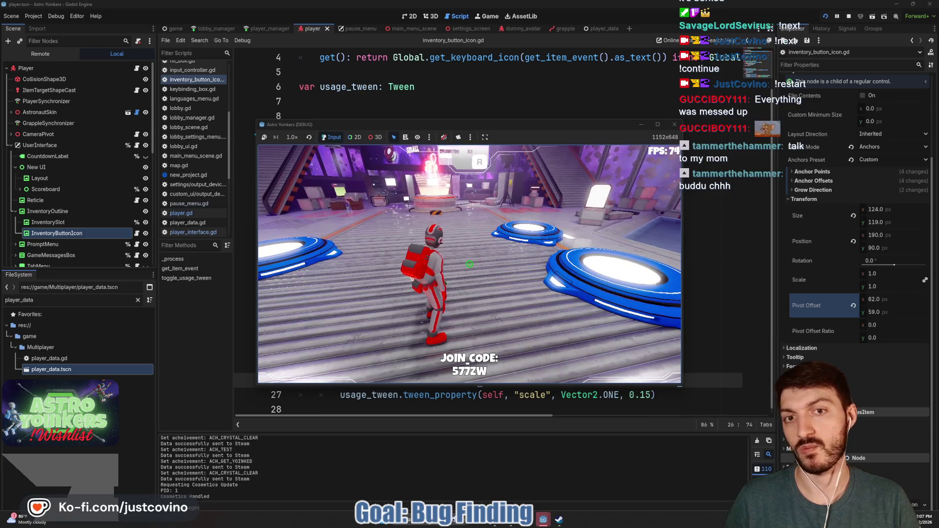
pyautogui.press('w')
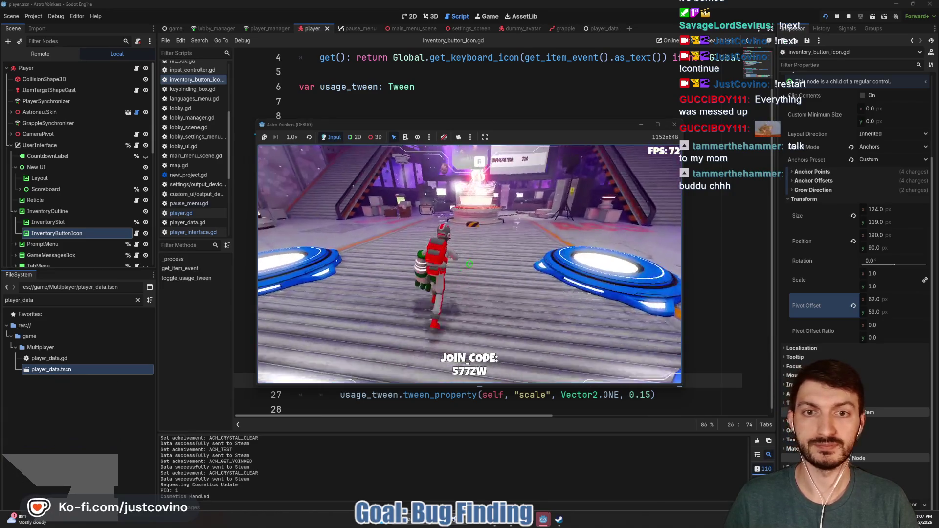
pyautogui.press('w')
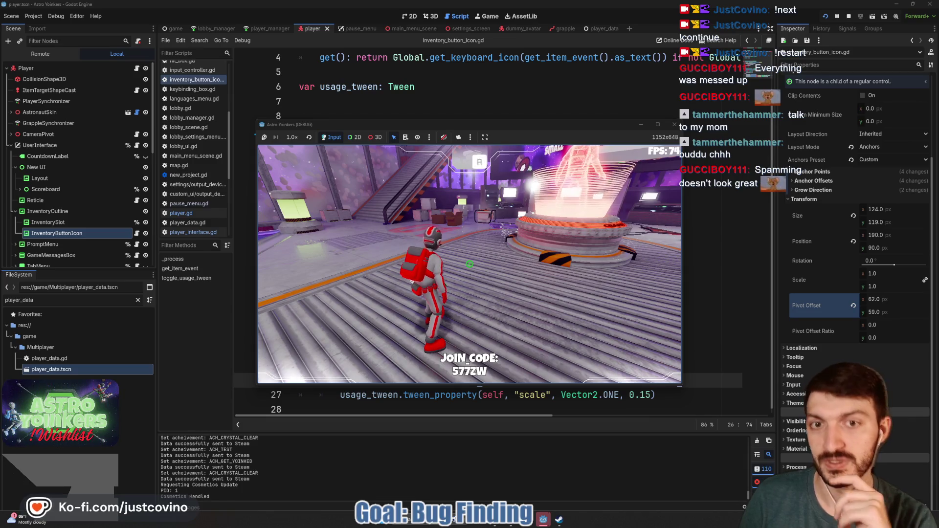
pyautogui.press('F8')
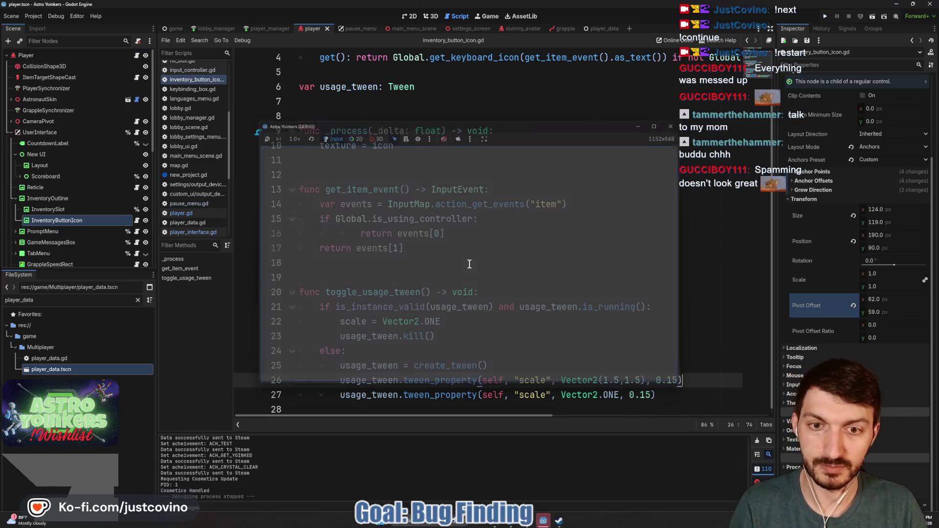
# Step: Filter files for settings_menu and open lobby_settings_menu.tscn and its LobbySettingsMenu script
pyautogui.click(469, 265)
pyautogui.doubleClick(67, 300)
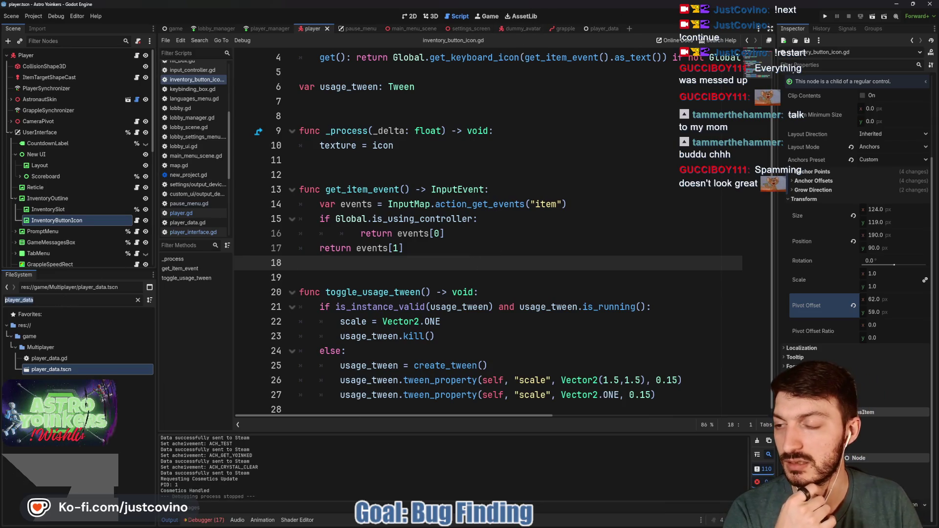
pyautogui.write('settings')
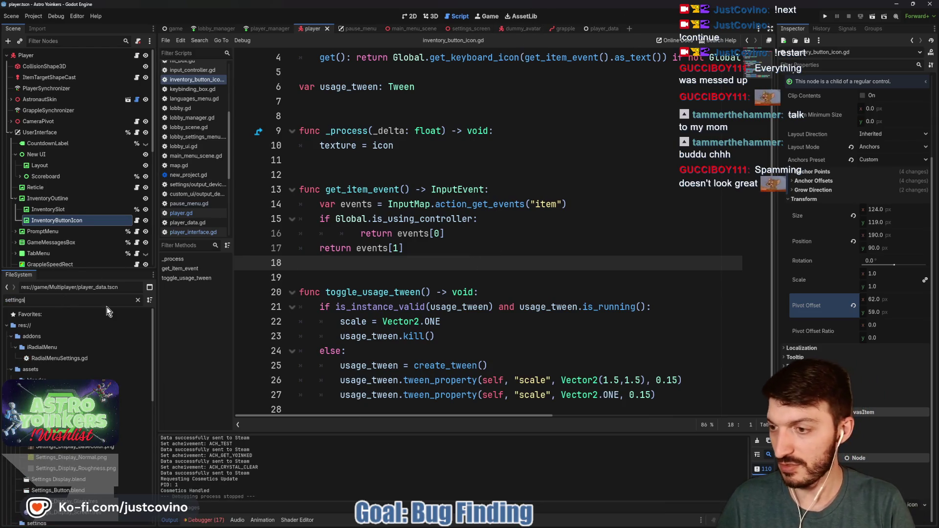
pyautogui.write('_menu')
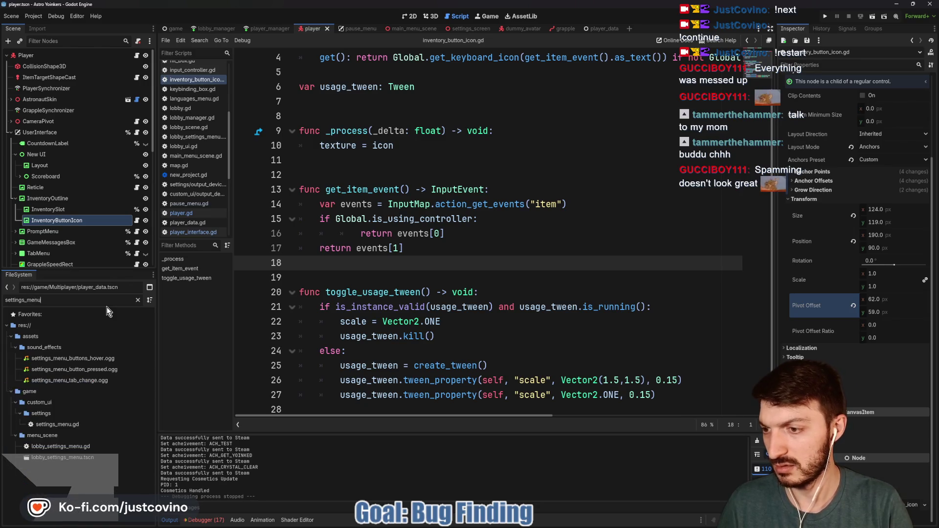
pyautogui.click(84, 459)
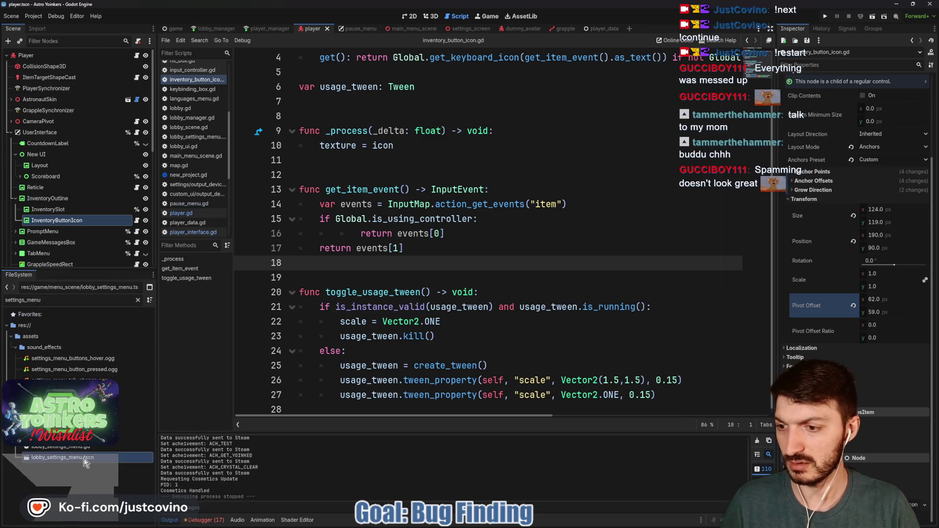
pyautogui.click(410, 16)
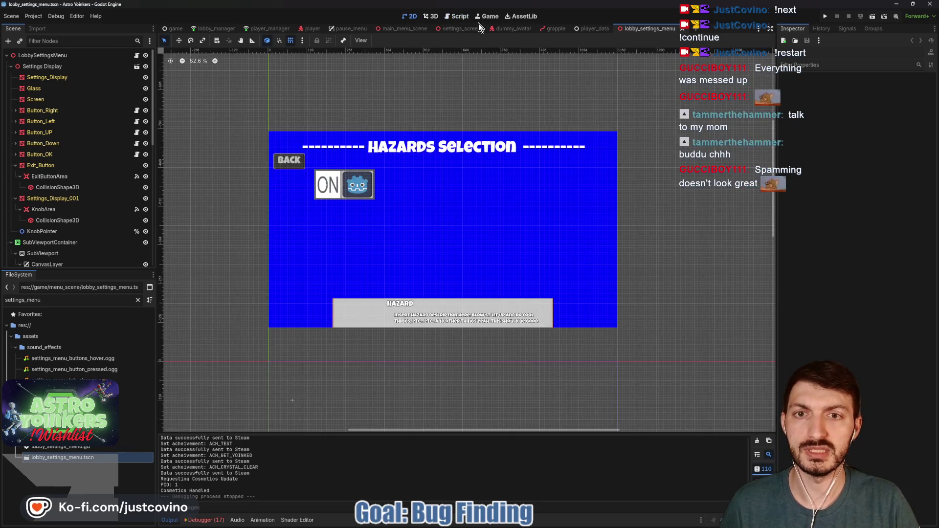
pyautogui.click(58, 55)
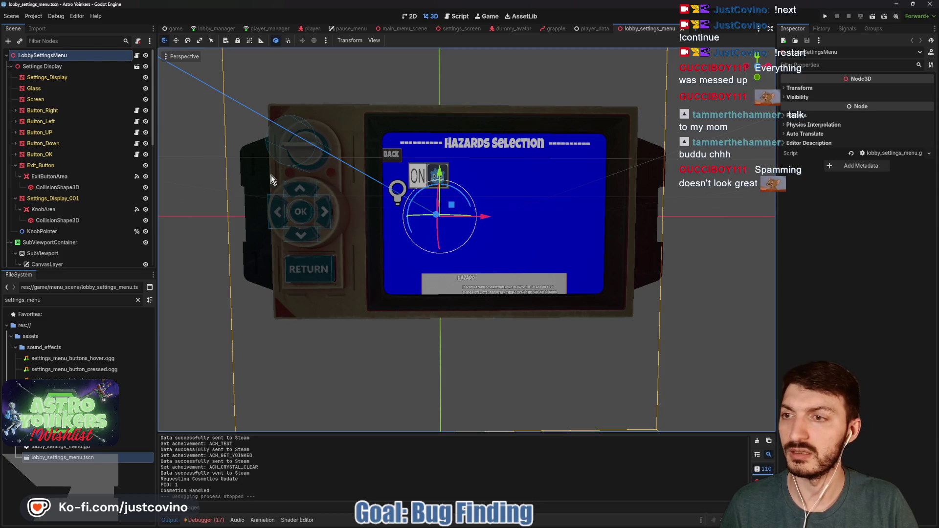
pyautogui.click(137, 55)
# Step: Inspect the push call on line 182 and physical_button.gd's push/unpush tweens, then reopen inventory_button_icon.gd
pyautogui.scroll(-1, 399, 190)
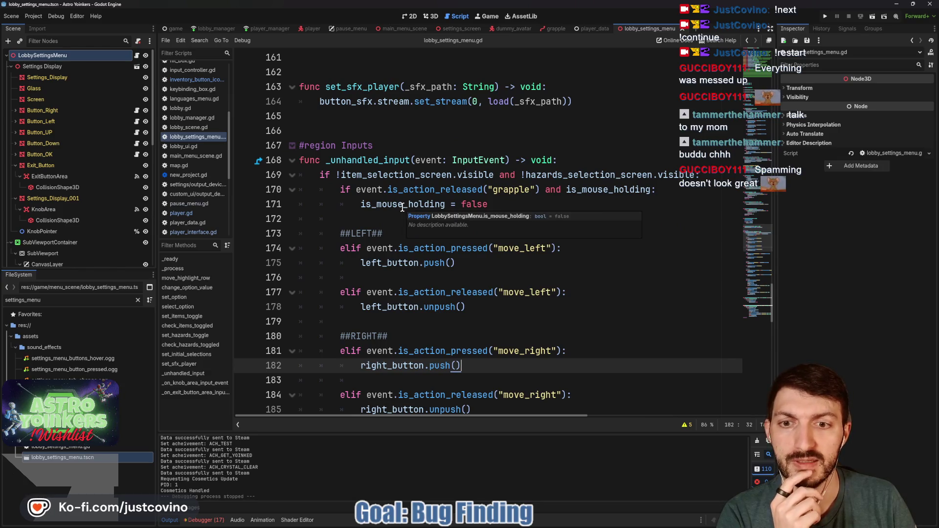
pyautogui.scroll(-4, 402, 208)
pyautogui.doubleClick(445, 190)
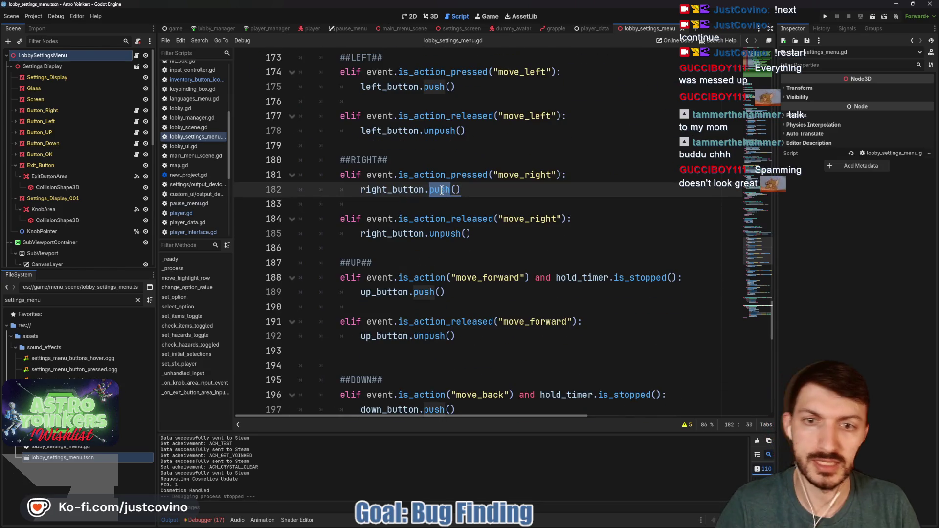
pyautogui.click(440, 189)
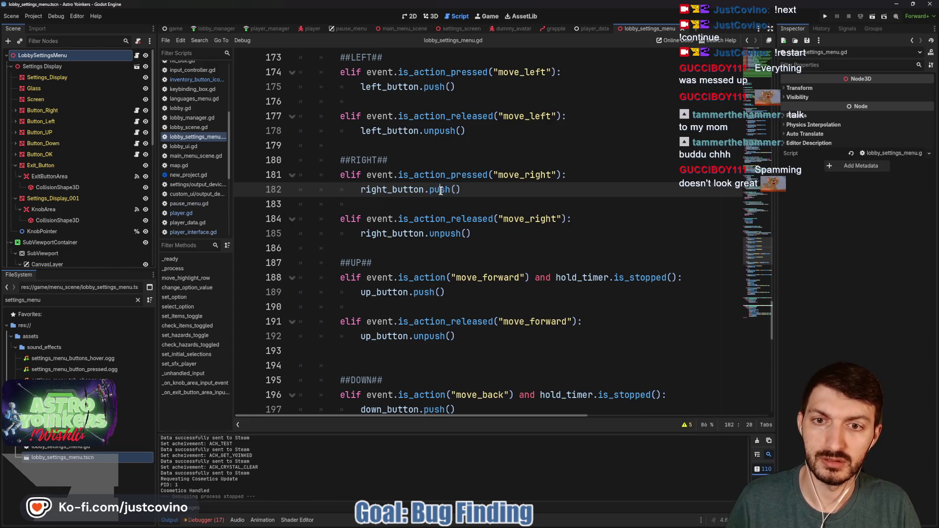
pyautogui.click(137, 111)
pyautogui.scroll(-4, 369, 188)
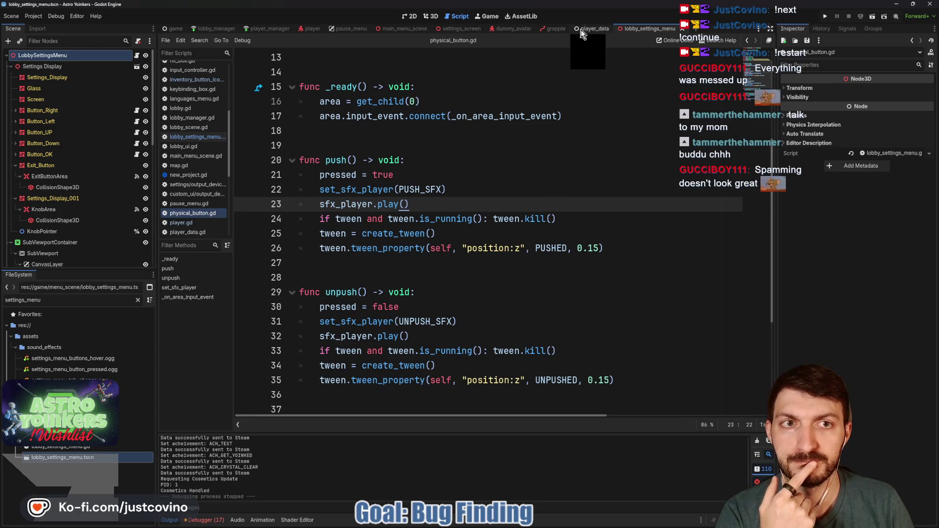
pyautogui.click(313, 28)
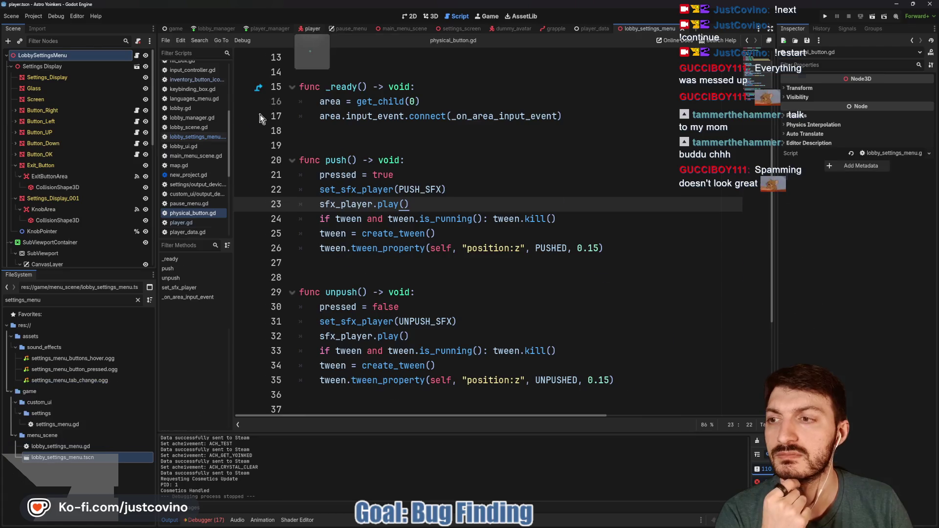
pyautogui.click(136, 220)
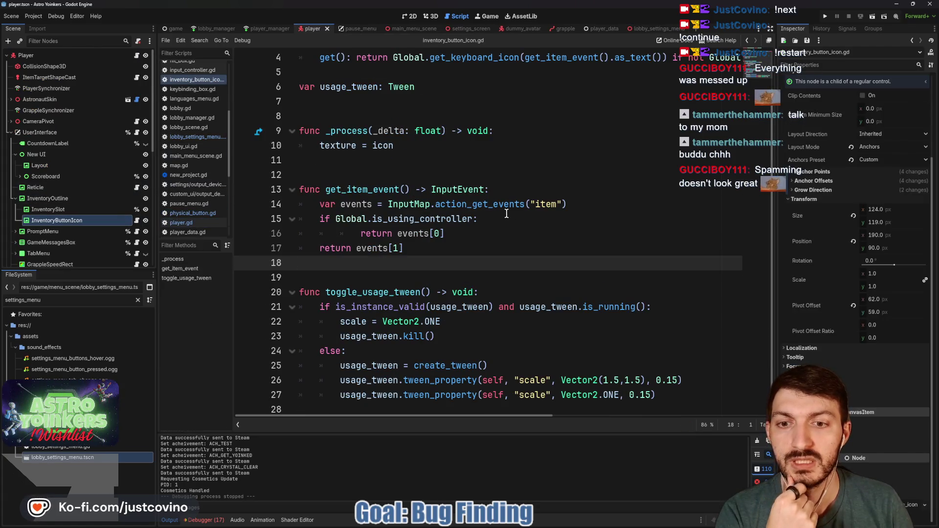
# Step: Remove the is_instance_valid( ) wrapper from the tween running check on line 21
pyautogui.moveTo(430, 307); pyautogui.dragTo(335, 307)
pyautogui.press('BackSpace')
pyautogui.click(398, 307)
pyautogui.press('BackSpace')
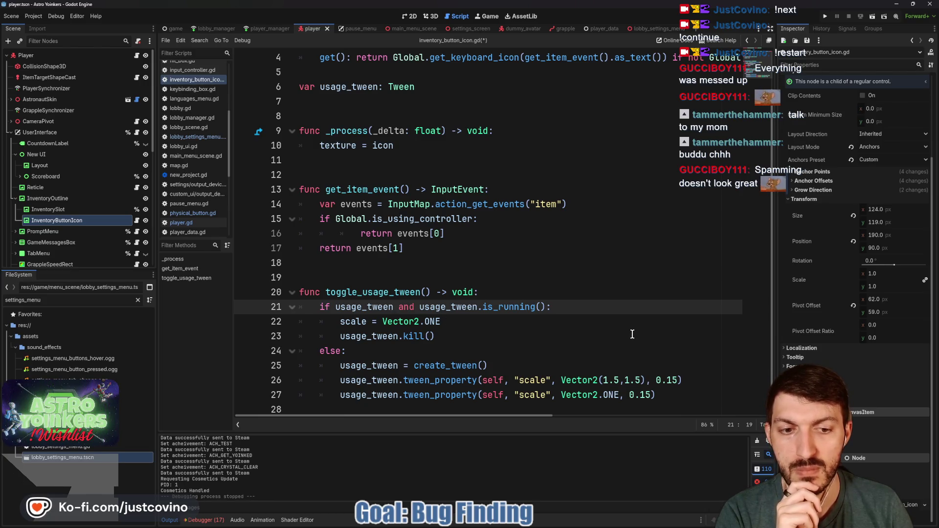
# Step: Shorten the shrink-back duration on line 27 from 0.15 to 0.1 and save the script
pyautogui.click(651, 395)
pyautogui.press('BackSpace')
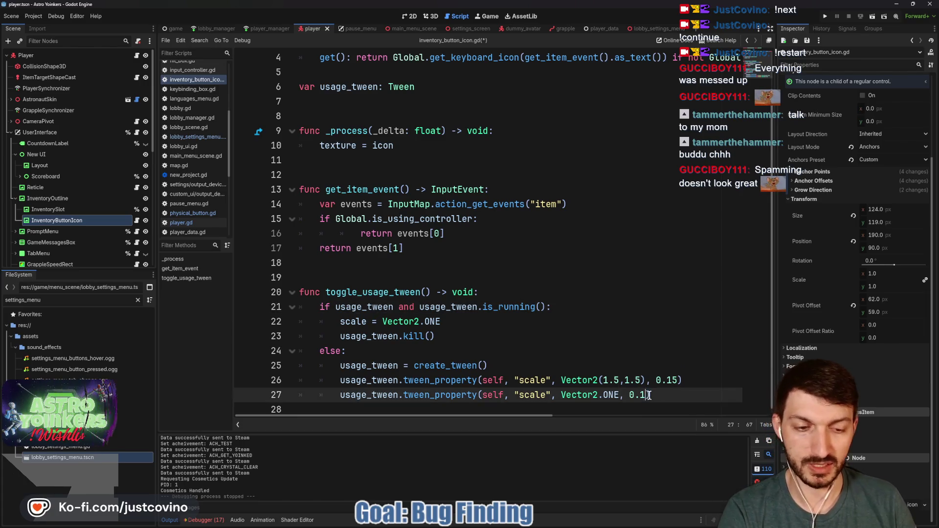
pyautogui.press('Right')
pyautogui.hotkey('ctrl', 's')
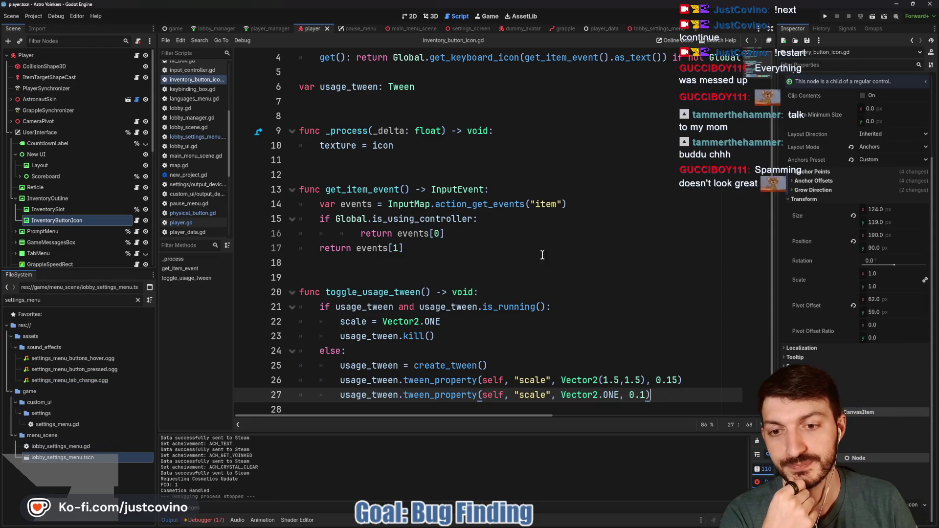
# Step: Comment out the scale reset on line 22 with # and launch the game
pyautogui.click(342, 323)
pyautogui.write('#')
pyautogui.hotkey('ctrl', 's')
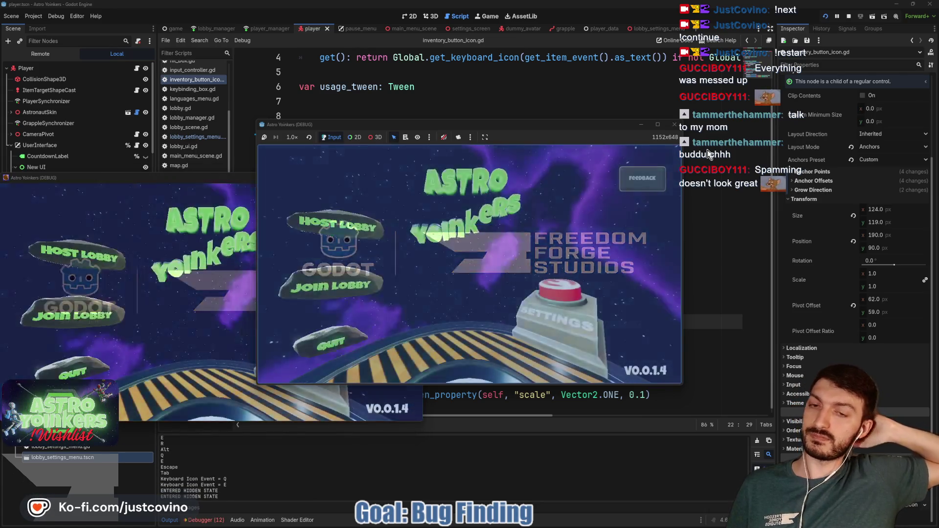
# Step: Host a lobby with a chosen lobby type in the debug game, then stop the run with F8
pyautogui.click(339, 235)
pyautogui.click(454, 220)
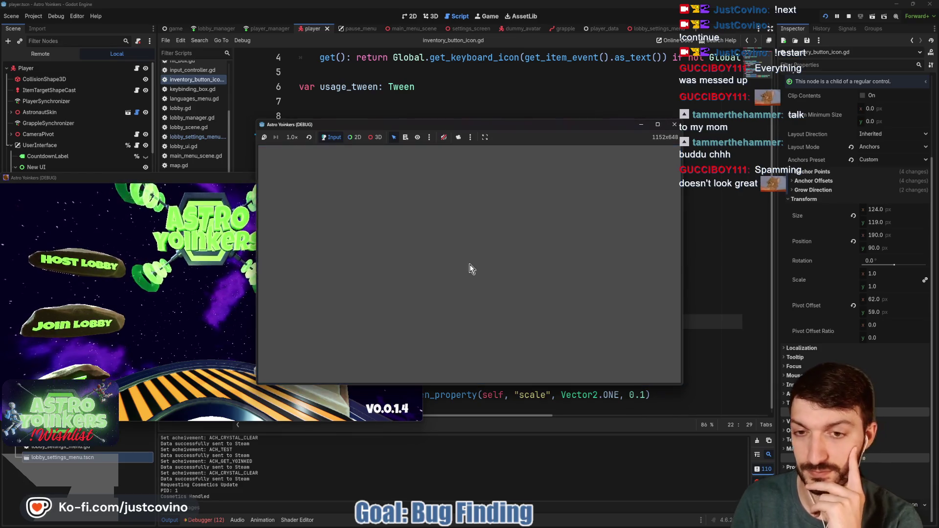
pyautogui.press('F8')
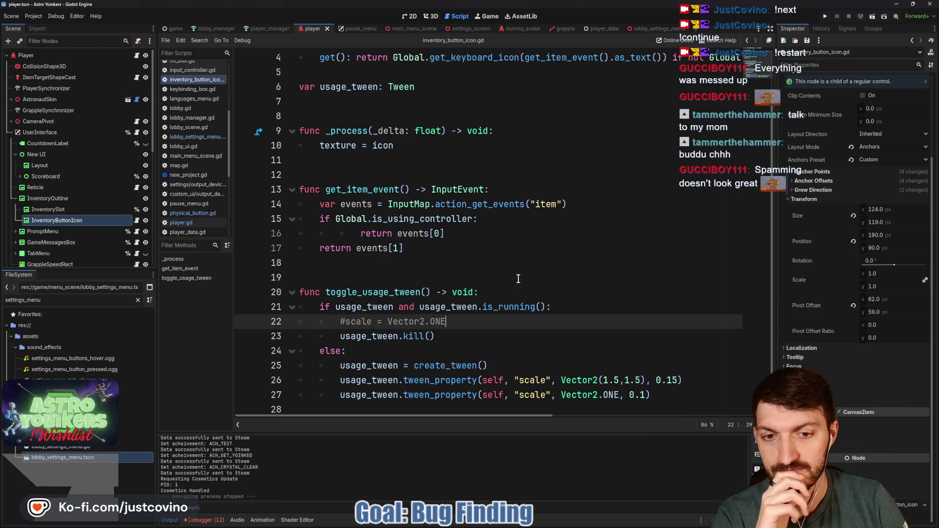
# Step: Restore the shrink duration on line 27 to 0.15 and clear the FileSystem filter
pyautogui.click(642, 394)
pyautogui.write('5')
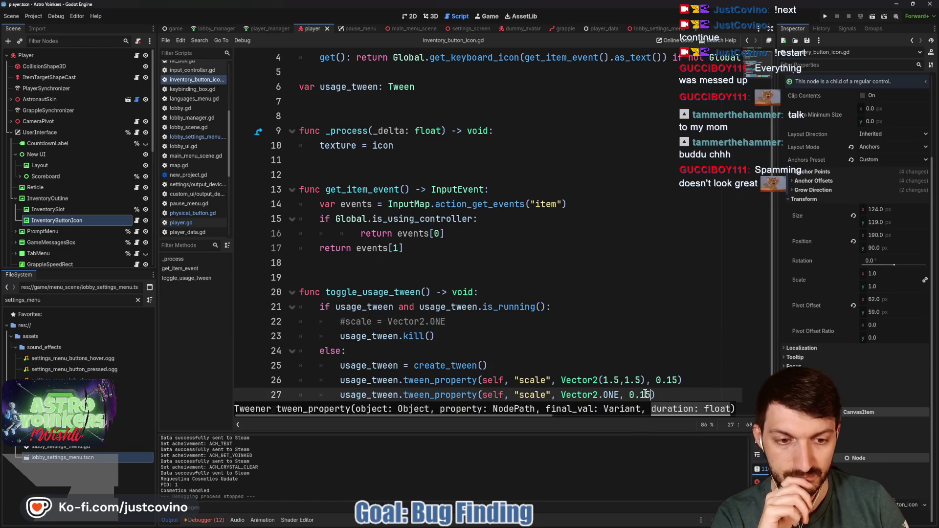
pyautogui.click(677, 396)
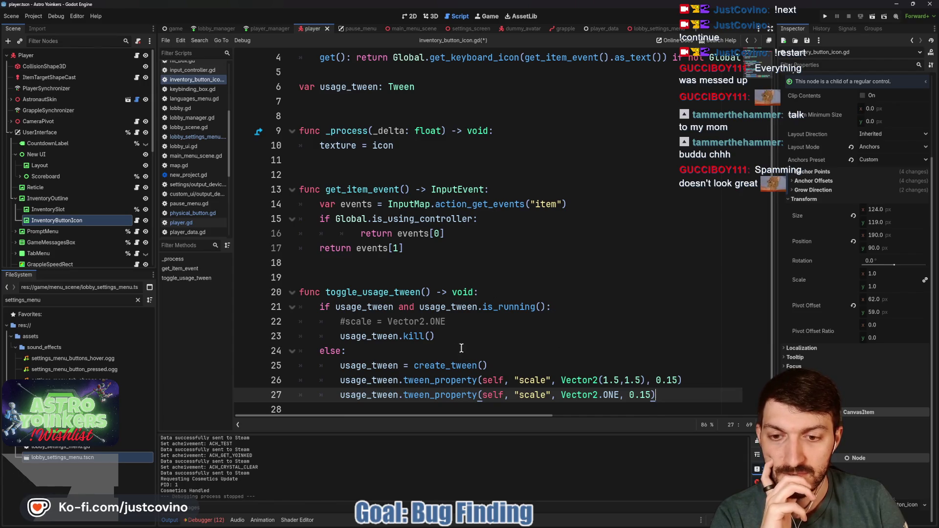
pyautogui.click(138, 300)
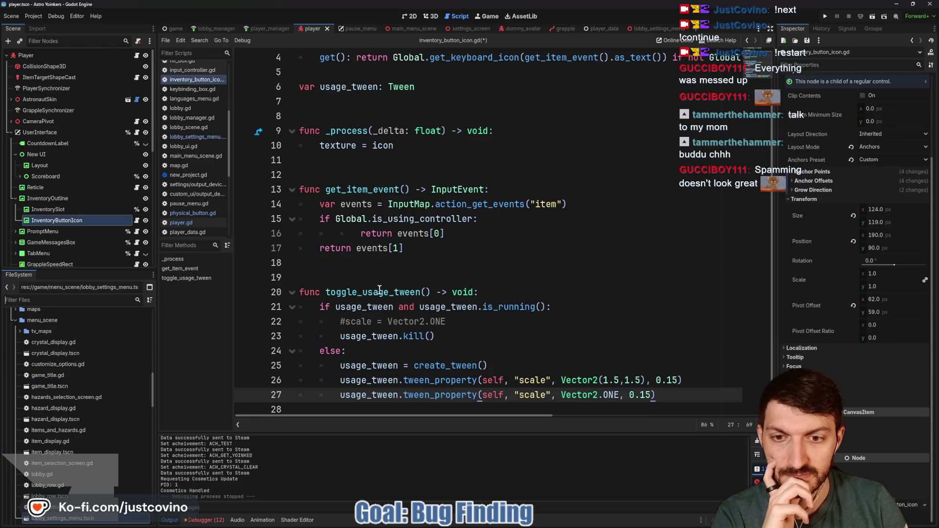
# Step: Rename toggle_usage_tween to push_usage_tween, delete the commented scale line, put the kill call inline, and save
pyautogui.click(356, 292)
pyautogui.hotkey('ctrl', 'shift', 'Left')
pyautogui.write('push')
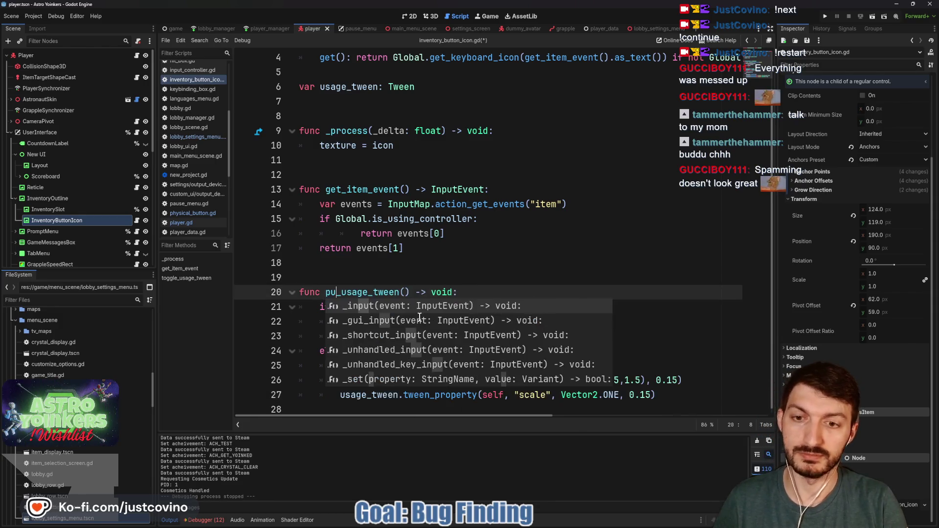
pyautogui.click(463, 318)
pyautogui.moveTo(463, 318); pyautogui.dragTo(283, 315)
pyautogui.press('BackSpace')
pyautogui.press('BackSpace')
pyautogui.press('BackSpace')
pyautogui.press('BackSpace')
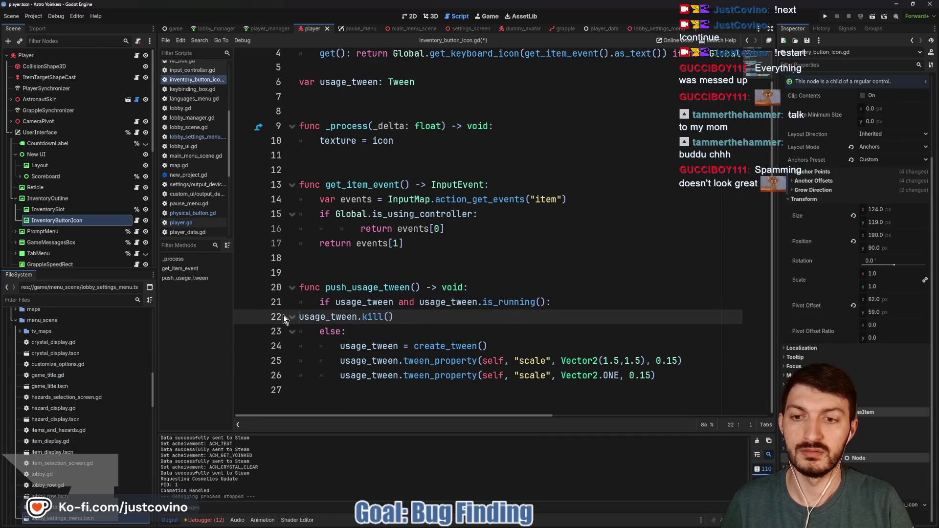
pyautogui.press('Down')
pyautogui.hotkey('ctrl', 's')
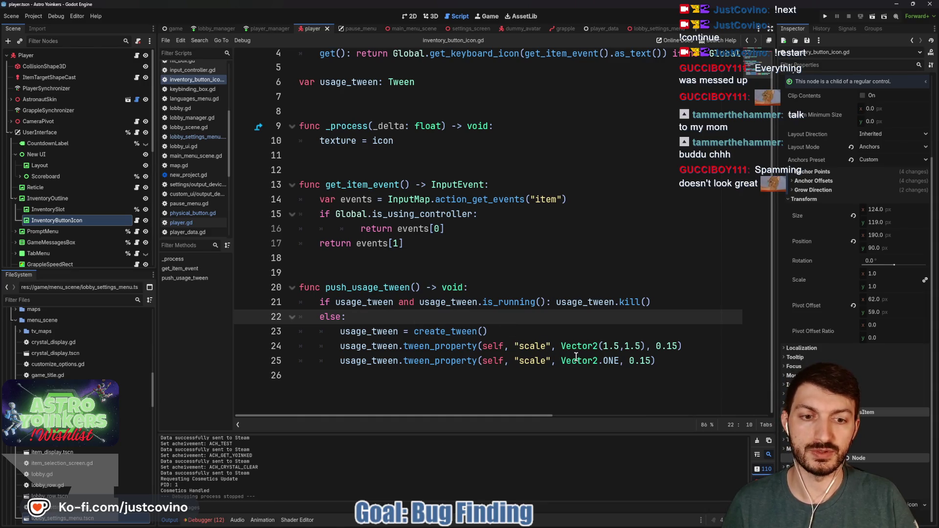
# Step: Add a new function declaration 'func unpush_usage_tween() -> void:' below push_usage_tween
pyautogui.click(674, 361)
pyautogui.click(362, 384)
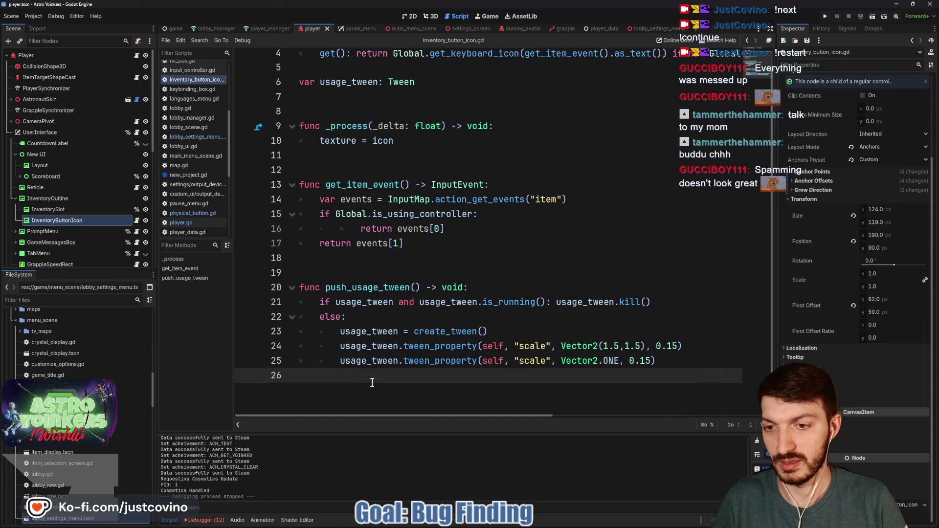
pyautogui.press('Return')
pyautogui.write('func unpus')
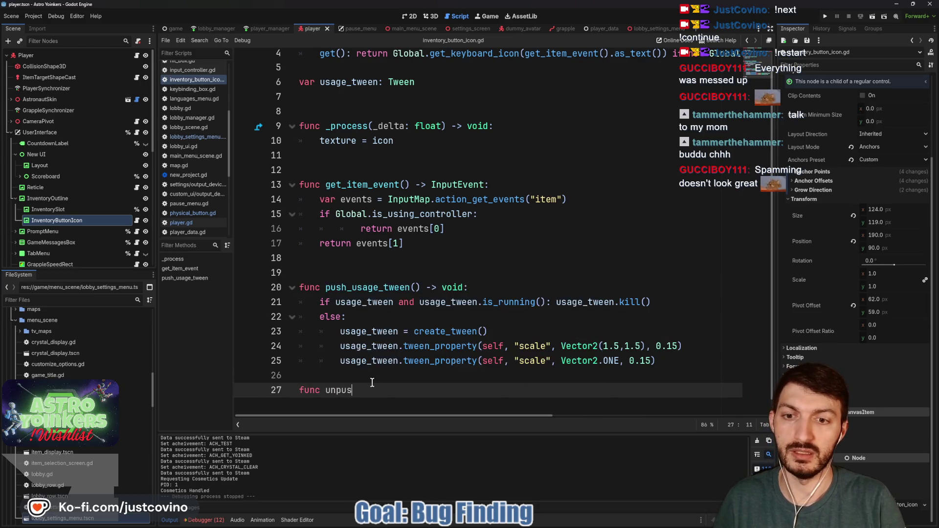
pyautogui.write('h_usage_tw')
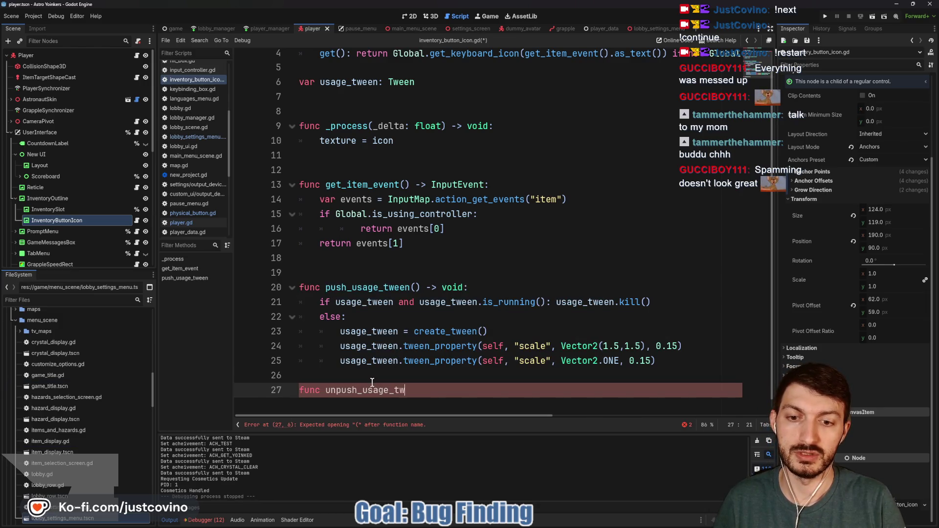
pyautogui.write('een() -> void:')
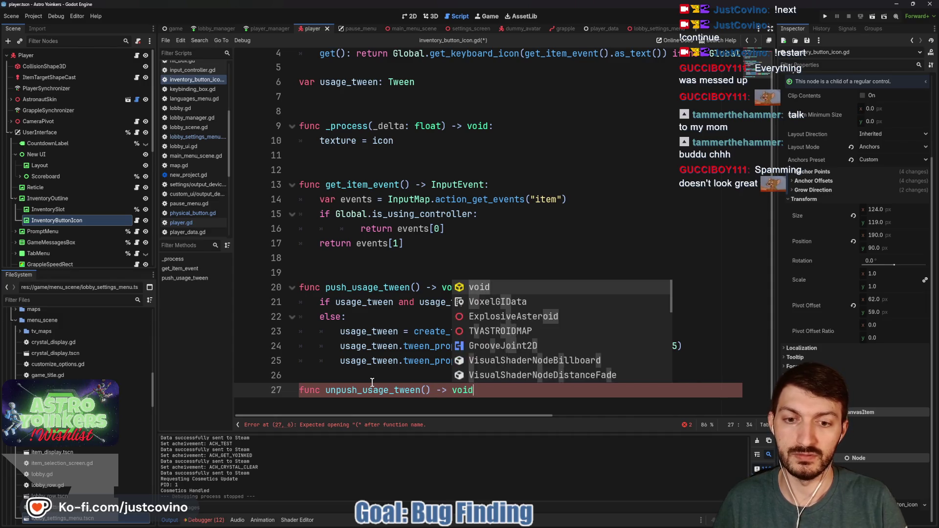
pyautogui.press('Return')
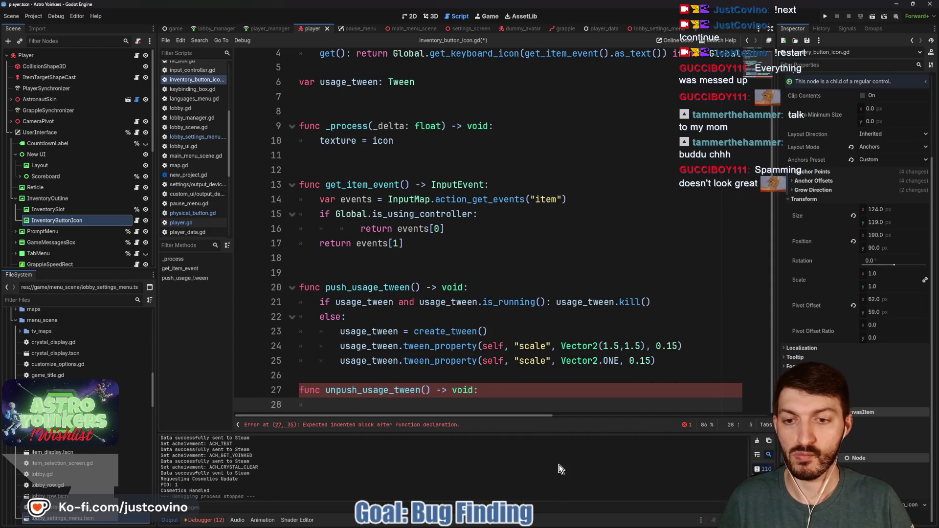
pyautogui.click(651, 29)
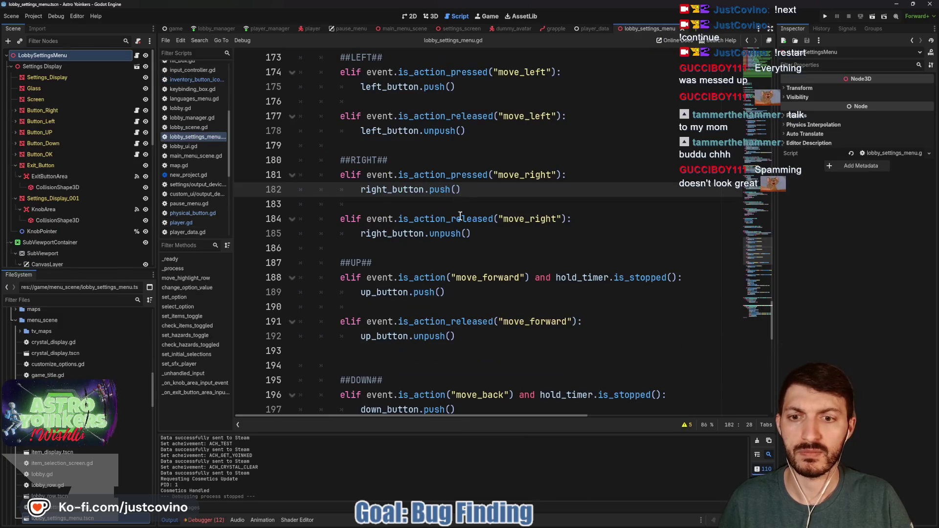
pyautogui.scroll(-1, 465, 256)
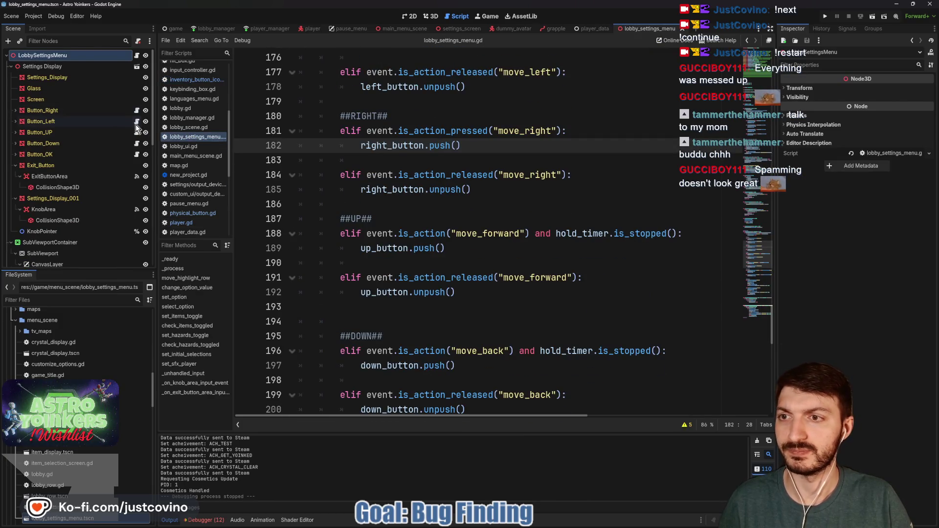
pyautogui.click(193, 213)
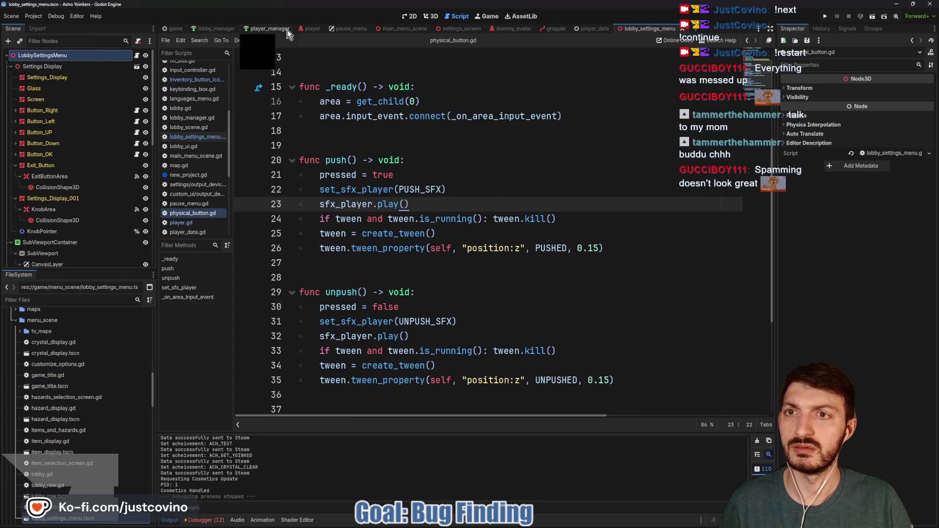
pyautogui.click(312, 28)
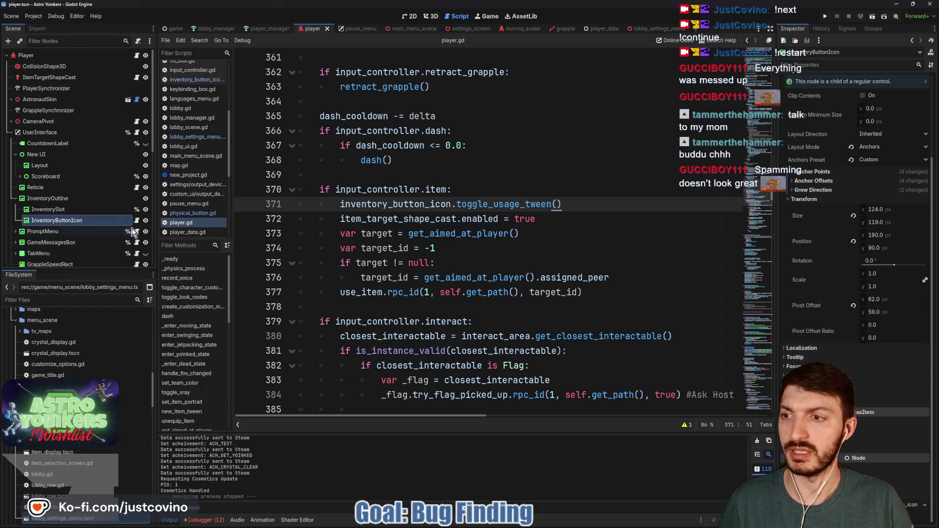
pyautogui.click(137, 221)
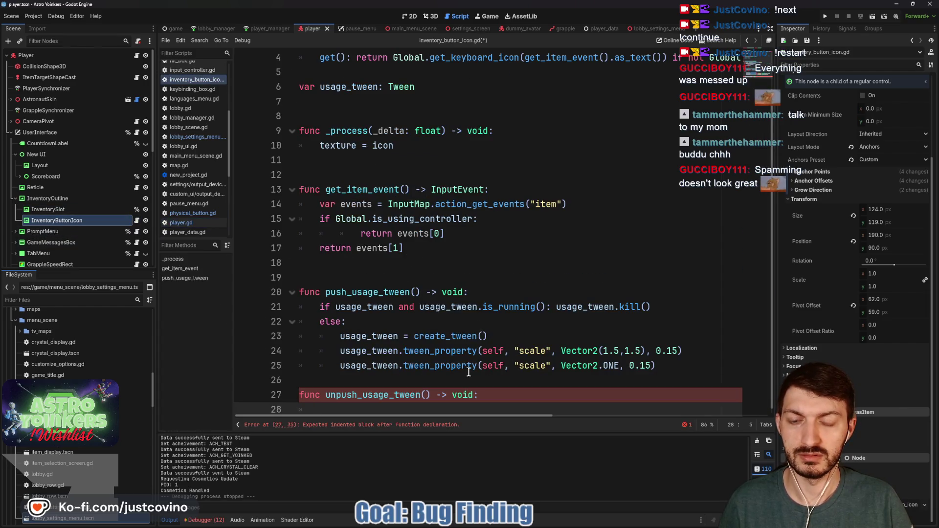
# Step: Copy push_usage_tween's body into unpush_usage_tween and fix the pasted indentation
pyautogui.moveTo(656, 366)
pyautogui.mouseDown()
pyautogui.moveTo(582, 365)
pyautogui.moveTo(305, 304)
pyautogui.mouseUp()
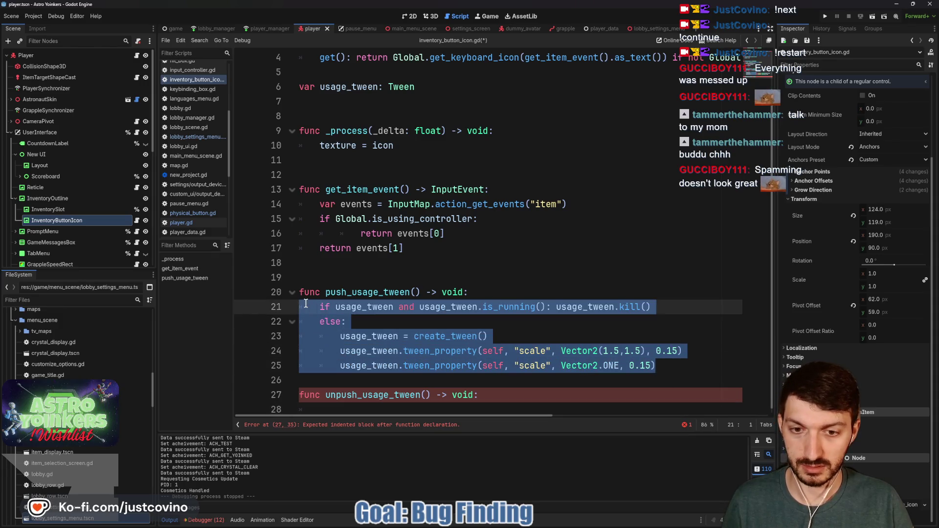
pyautogui.hotkey('ctrl', 'c')
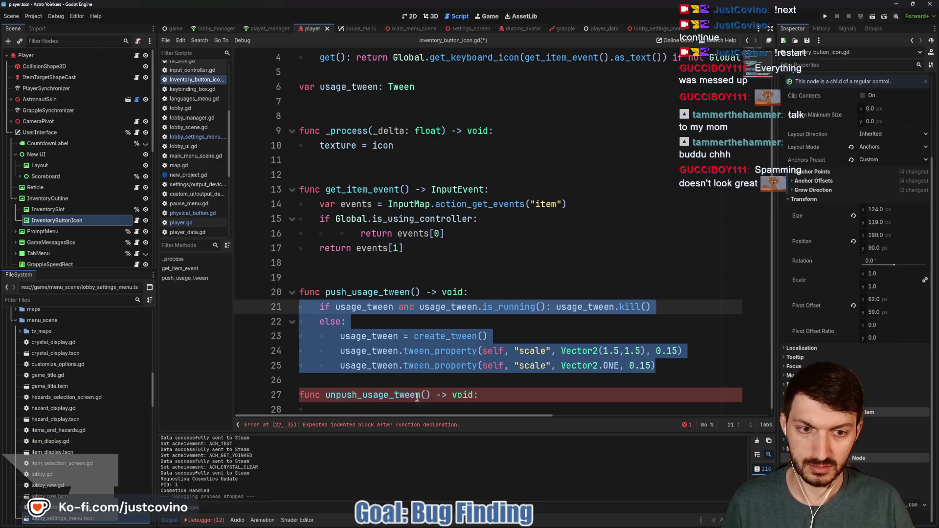
pyautogui.click(373, 408)
pyautogui.hotkey('ctrl', 'v')
pyautogui.hotkey('shift', 'Up')
pyautogui.hotkey('shift', 'Up')
pyautogui.hotkey('shift', 'Up')
pyautogui.hotkey('shift', 'Home')
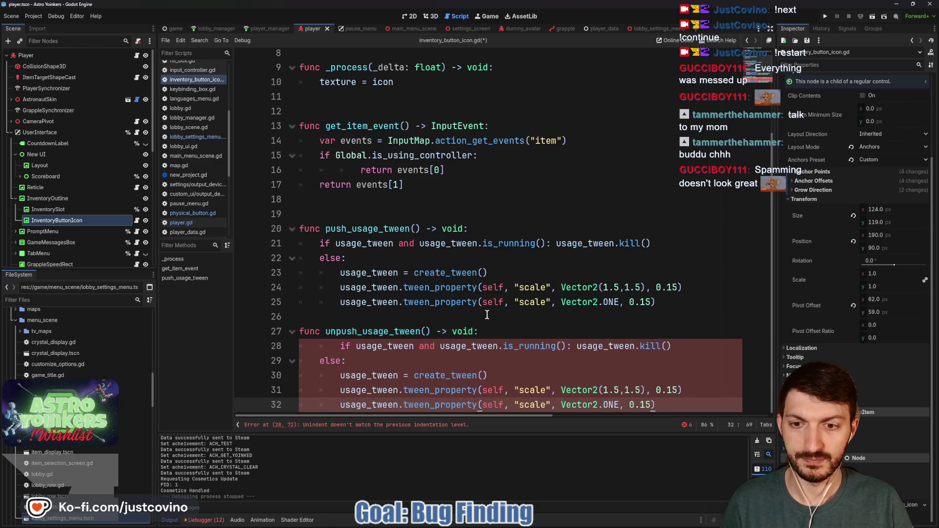
pyautogui.hotkey('shift', 'Tab')
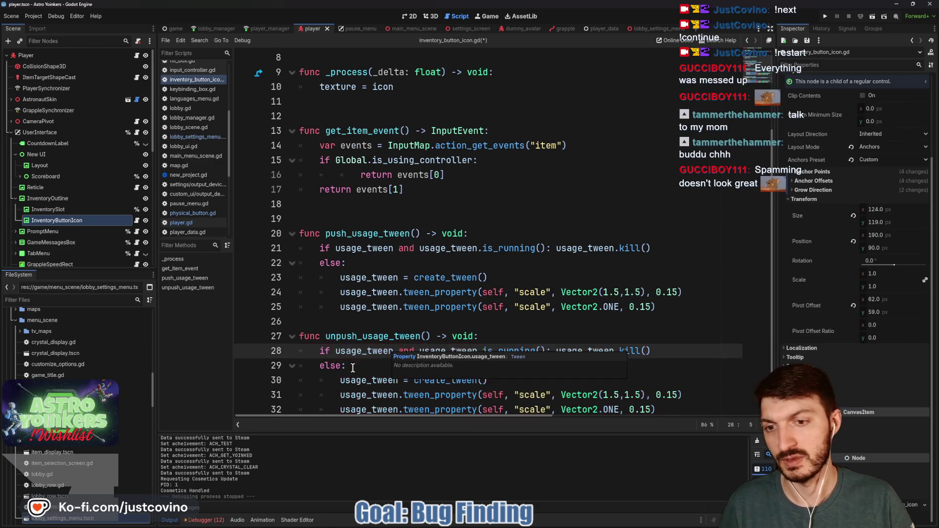
pyautogui.click(387, 366)
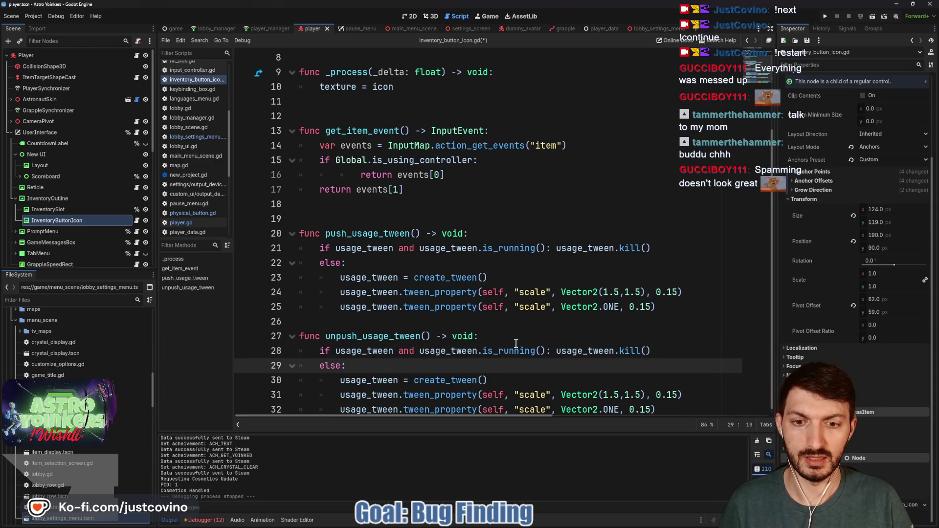
# Step: Delete the shrink line from push_usage_tween and the grow-to-1.5 line from unpush_usage_tween
pyautogui.moveTo(666, 307); pyautogui.dragTo(342, 309)
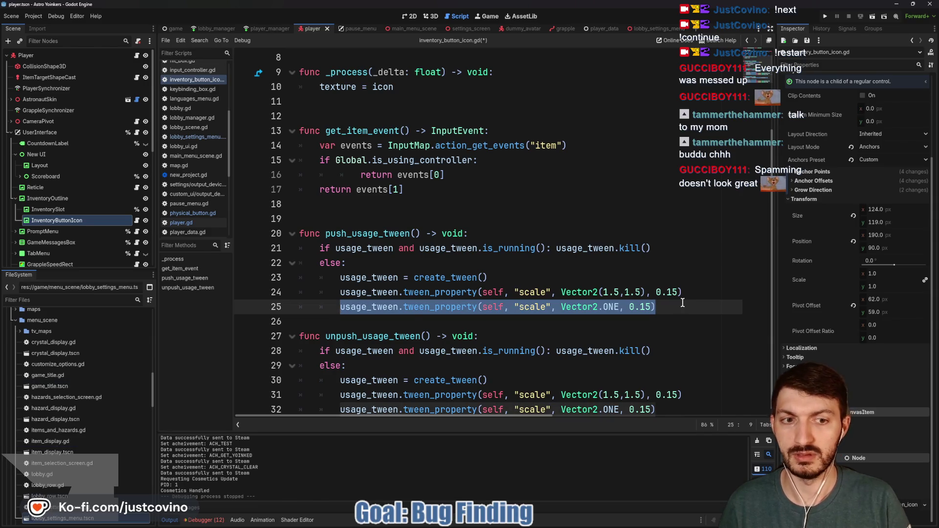
pyautogui.press('BackSpace')
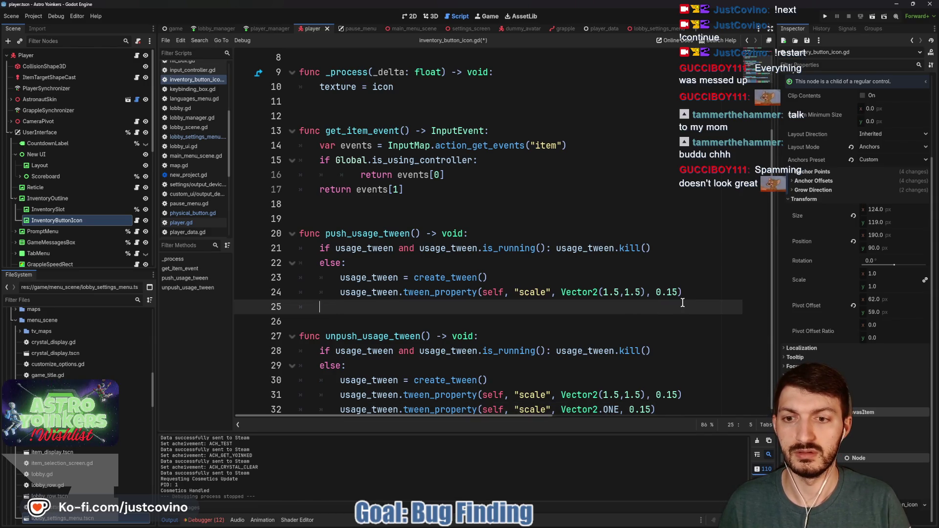
pyautogui.press('BackSpace')
pyautogui.press('BackSpace')
pyautogui.press('BackSpace')
pyautogui.moveTo(683, 376); pyautogui.dragTo(292, 377)
pyautogui.press('BackSpace')
pyautogui.press('BackSpace')
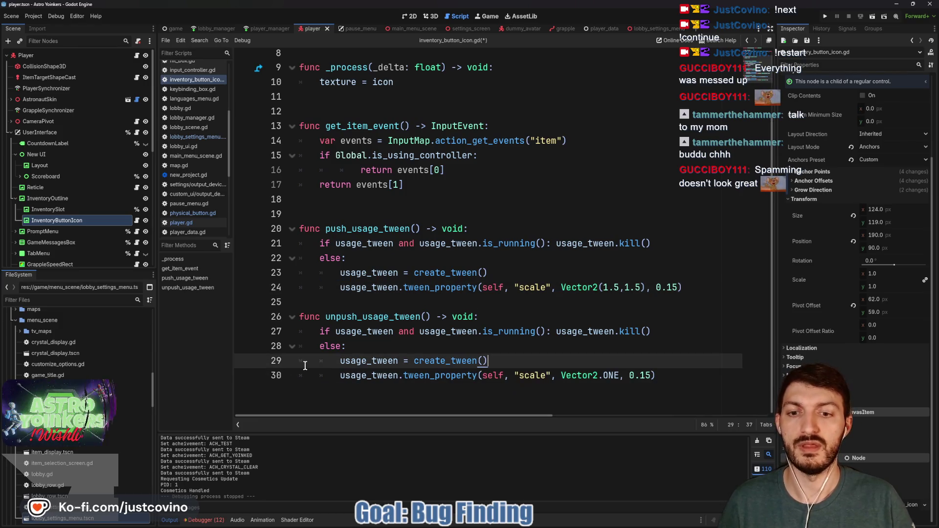
pyautogui.press('Up')
# Step: Add a blank line between the two tween functions and save inventory_button_icon.gd
pyautogui.click(371, 300)
pyautogui.press('Return')
pyautogui.hotkey('ctrl', 's')
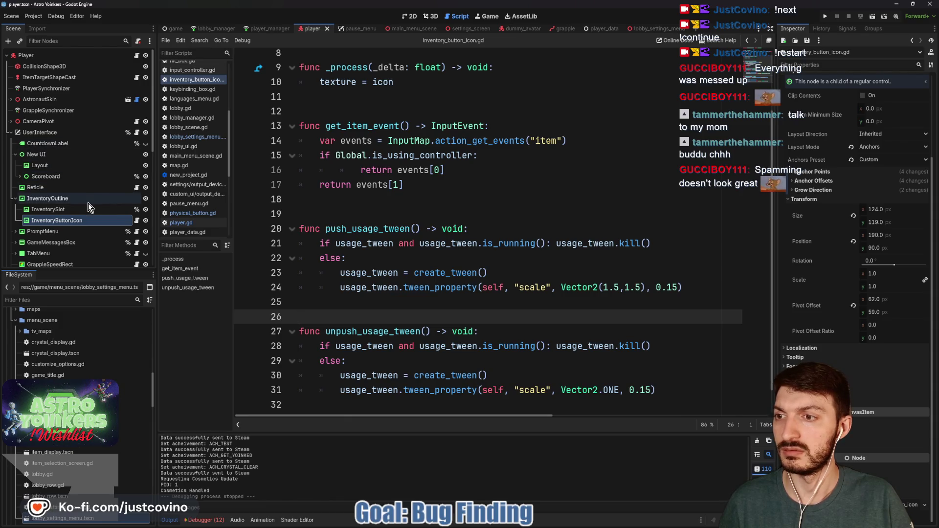
pyautogui.scroll(-3, 88, 204)
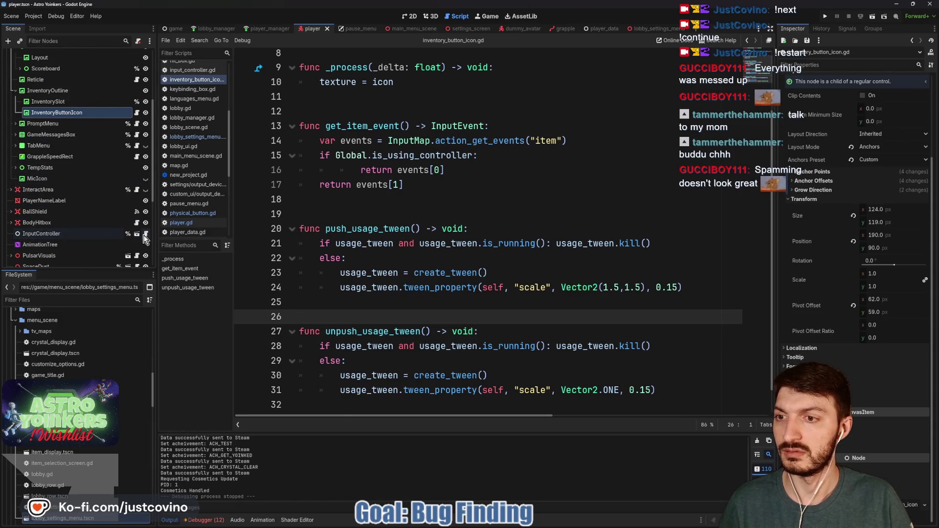
pyautogui.click(145, 234)
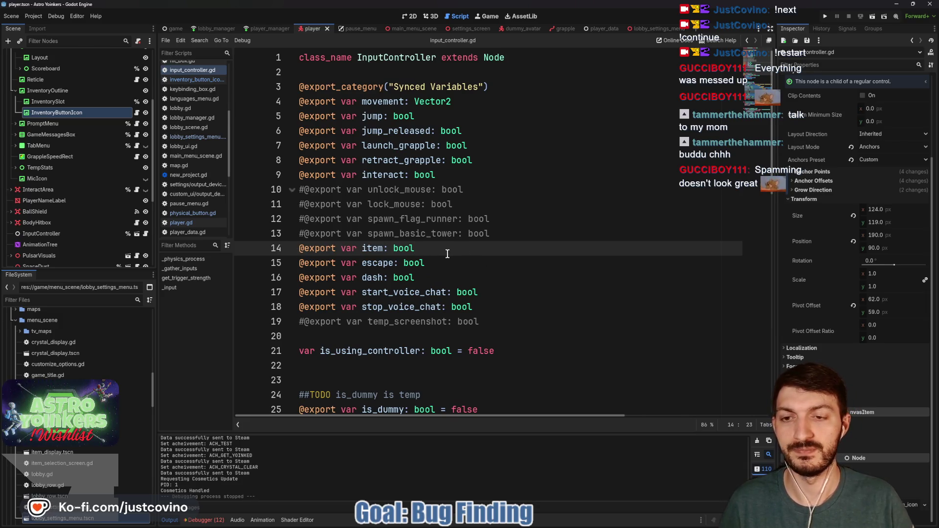
pyautogui.press('Return')
pyautogui.write('@export var unp')
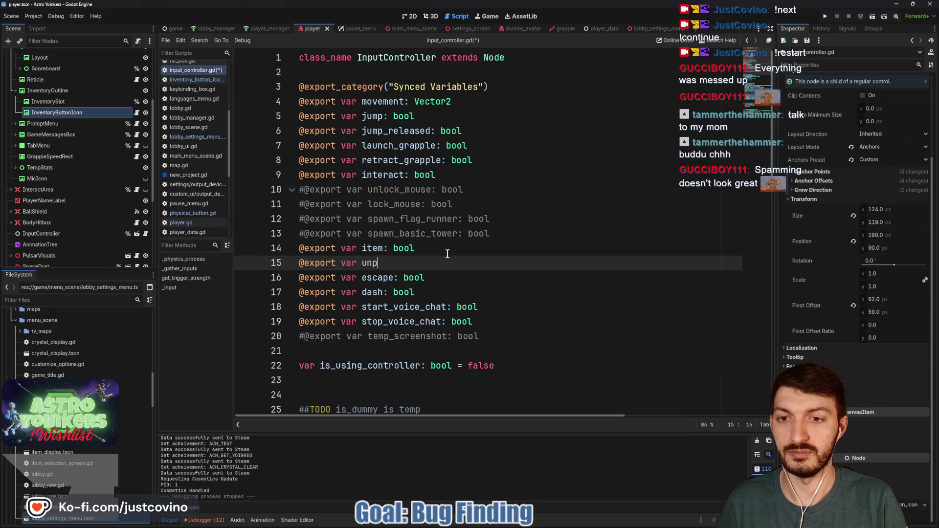
pyautogui.write('  bool')
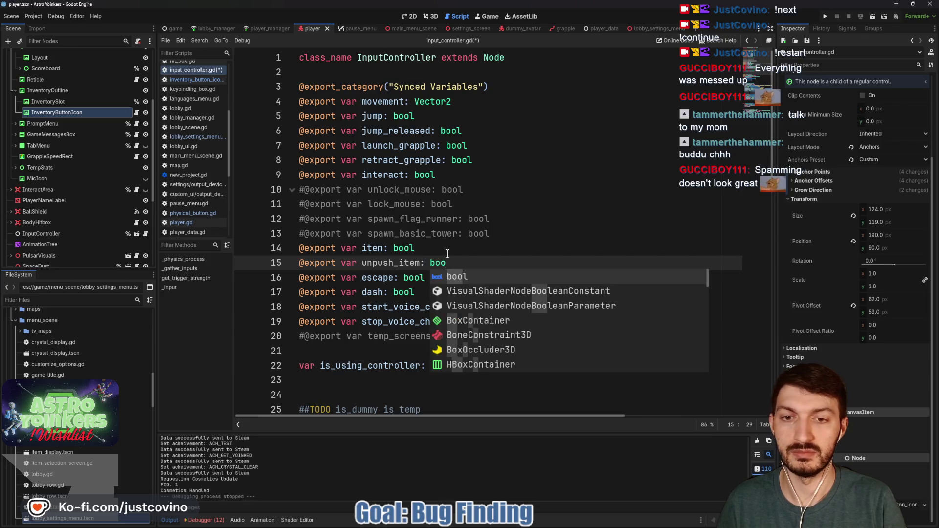
pyautogui.scroll(-5, 477, 261)
pyautogui.scroll(-4, 477, 260)
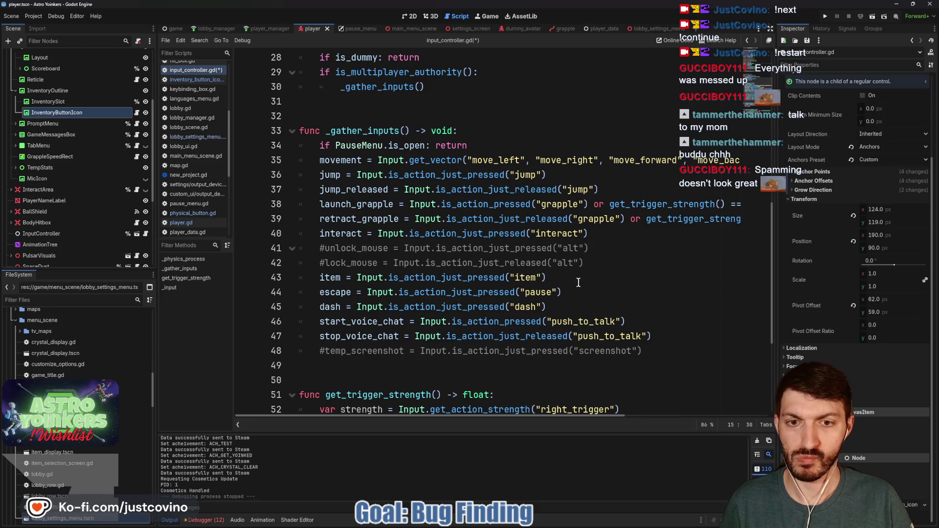
# Step: In _gather_inputs, add unpush_item = Input.is_action_just_released("item") below the item input line
pyautogui.click(559, 278)
pyautogui.press('Return')
pyautogui.write('item')
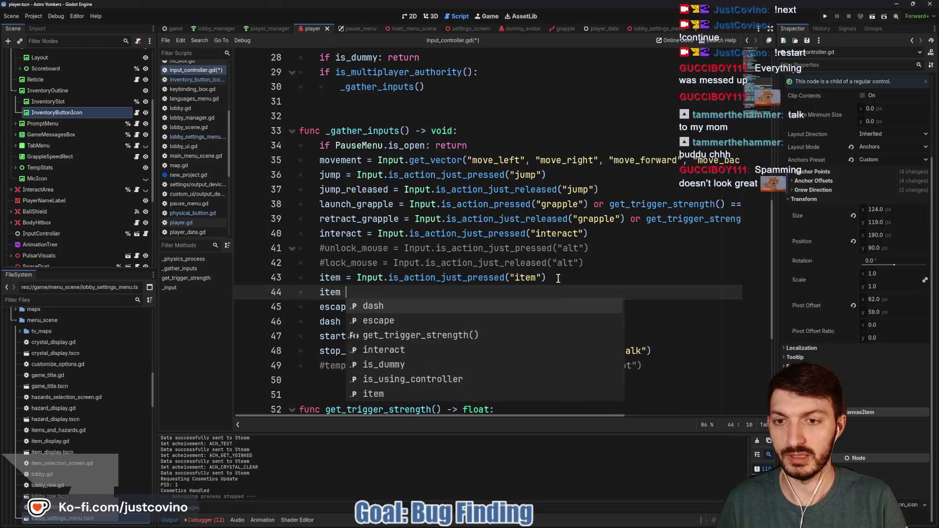
pyautogui.press('BackSpace')
pyautogui.press('BackSpace')
pyautogui.press('BackSpace')
pyautogui.write('unp')
pyautogui.press('Return')
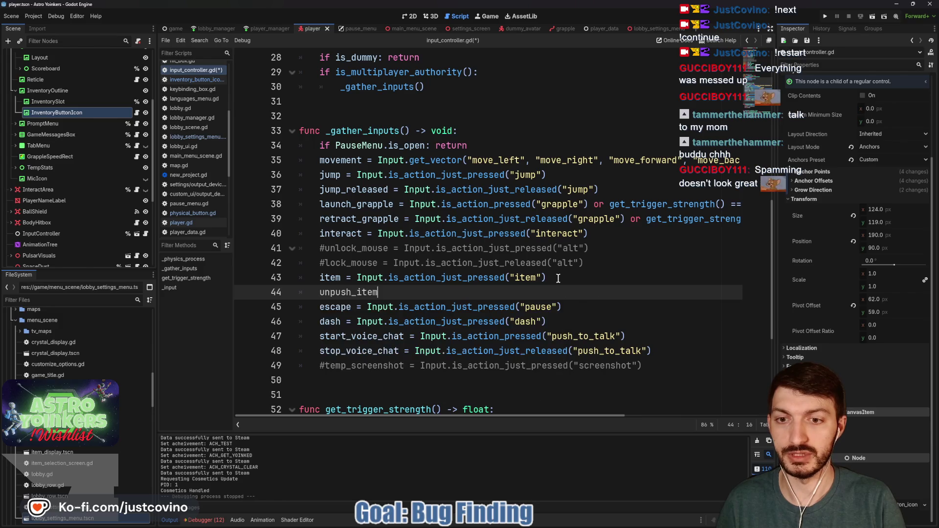
pyautogui.write(' = Input.')
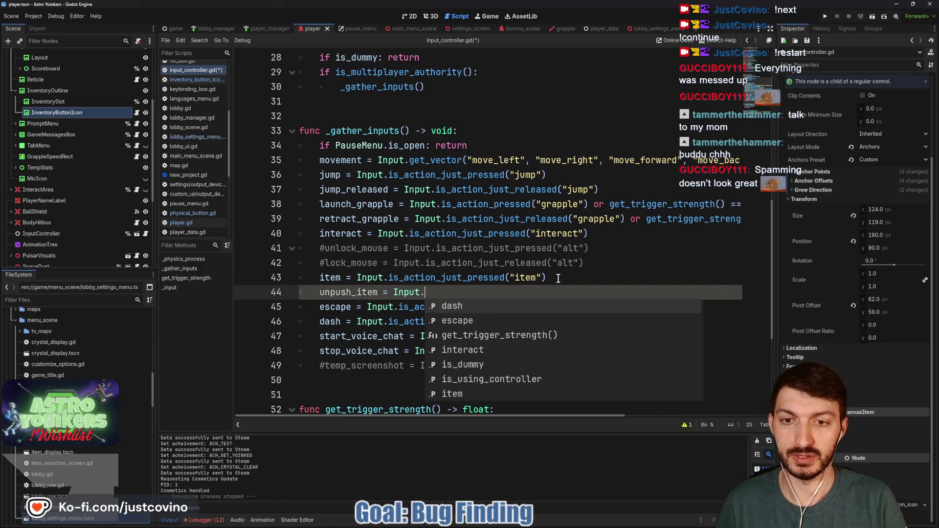
pyautogui.write('is_action_just')
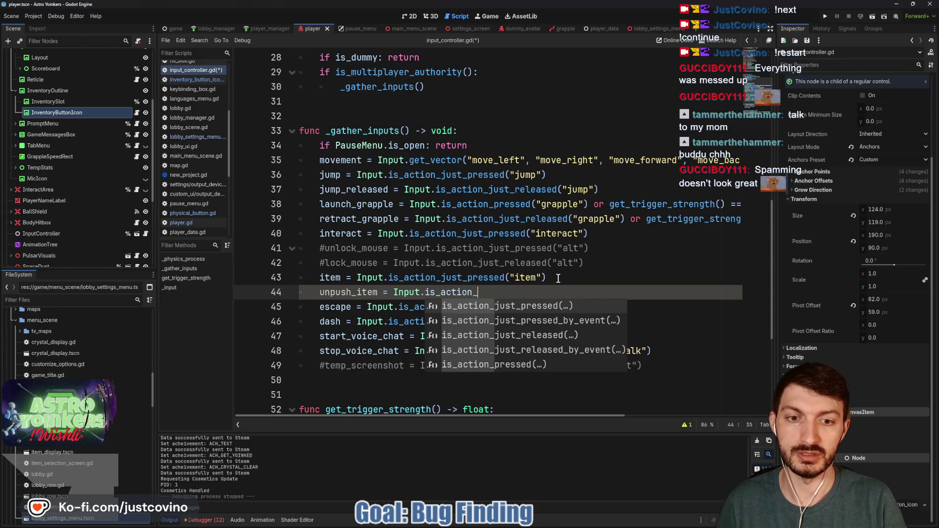
pyautogui.press('Return')
pyautogui.write('"item')
# Step: Save input_controller.gd and look over the updated input code
pyautogui.hotkey('ctrl', 's')
pyautogui.click(477, 292)
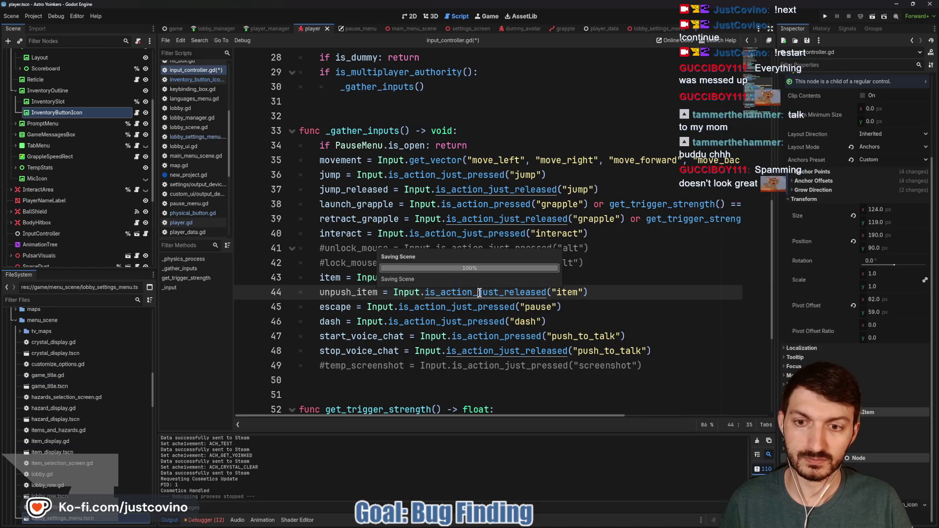
pyautogui.scroll(-1, 391, 269)
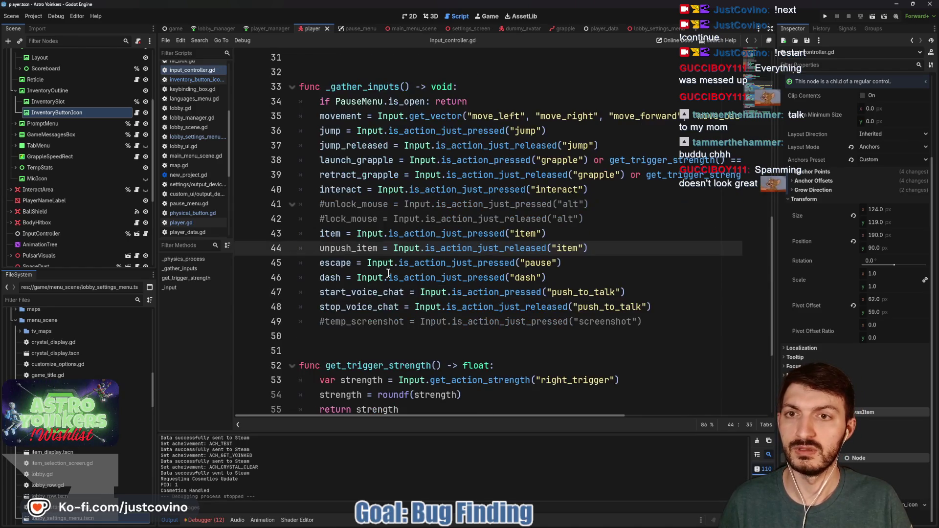
pyautogui.scroll(5, 389, 259)
pyautogui.scroll(-5, 389, 259)
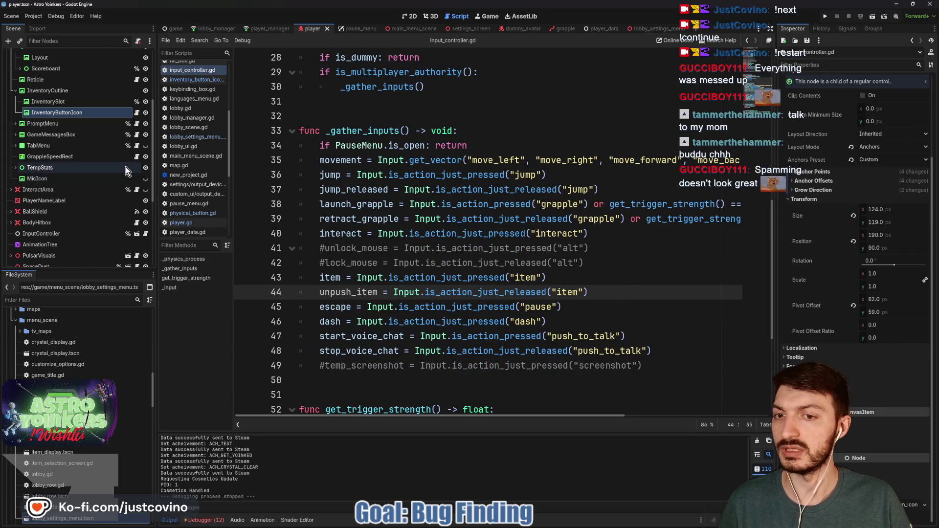
pyautogui.scroll(3, 120, 174)
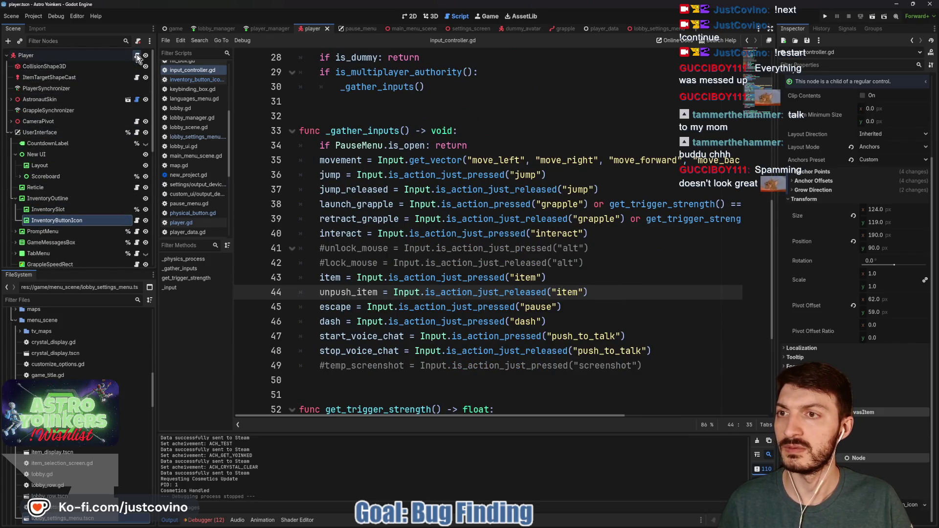
# Step: In player.gd, change the toggle_usage_tween call on line 371 to push_usage_tween and save
pyautogui.click(136, 56)
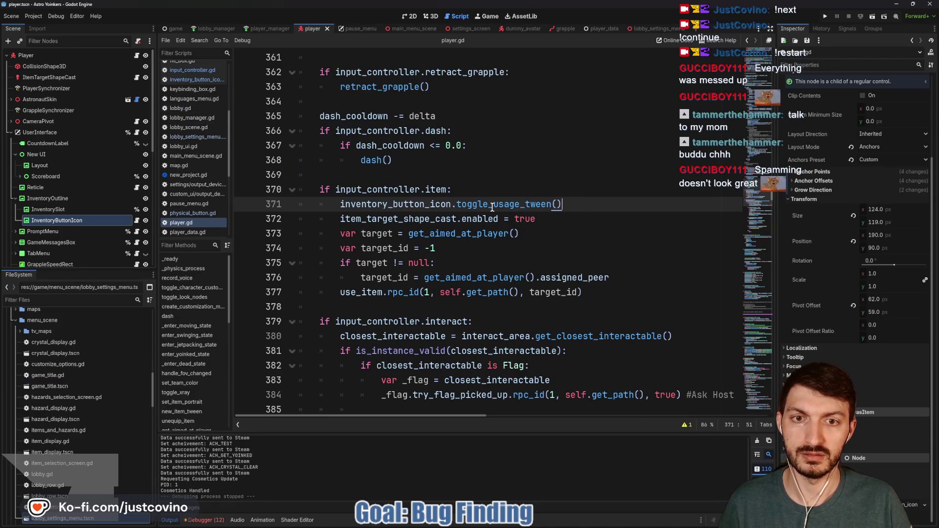
pyautogui.moveTo(488, 205); pyautogui.dragTo(457, 205)
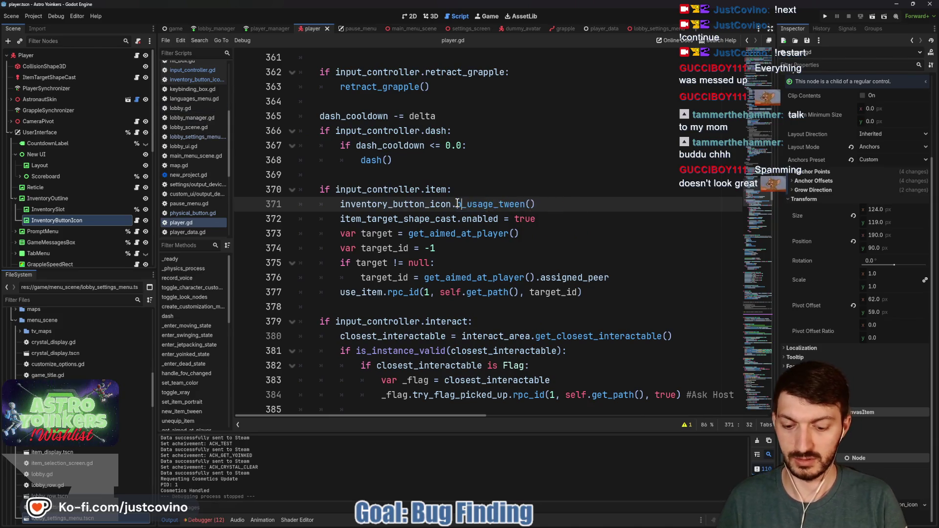
pyautogui.write('push')
pyautogui.press('Escape')
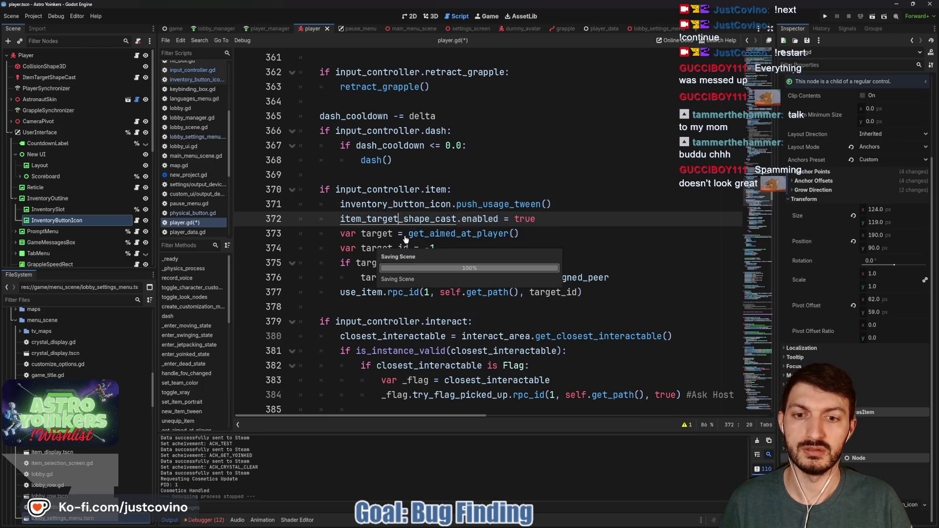
pyautogui.hotkey('ctrl', 's')
# Step: Add 'if input_controller.unpush_item: inventory_button_icon.unpush_usage_tween()' after the item block, then launch the game
pyautogui.click(380, 304)
pyautogui.press('Return')
pyautogui.press('Return')
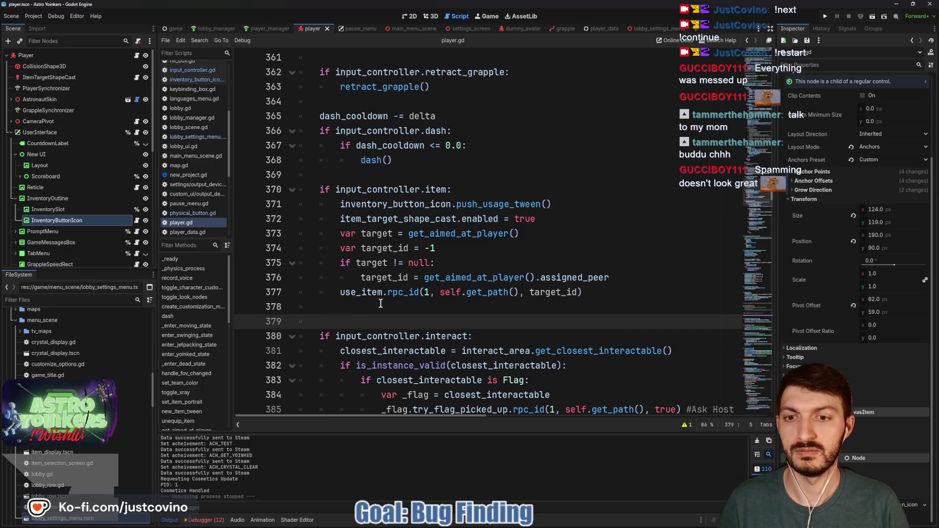
pyautogui.press('Up')
pyautogui.press('Up')
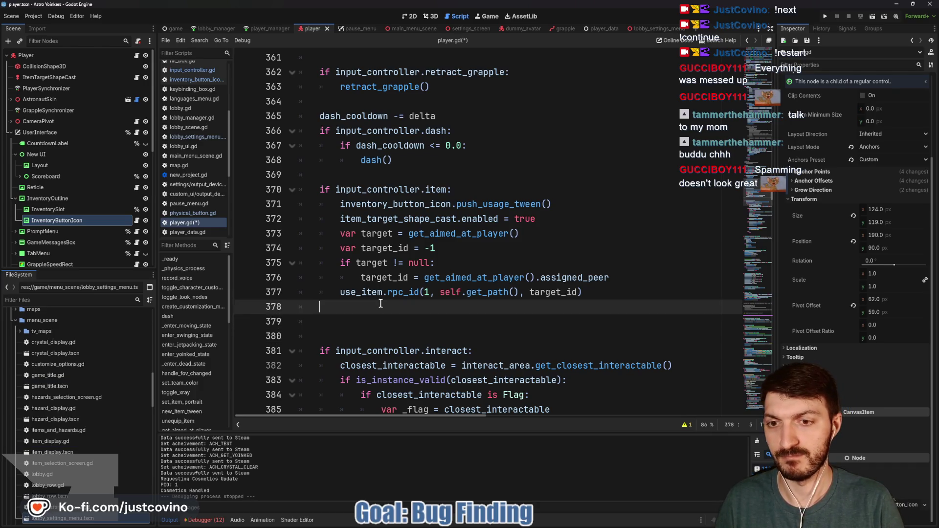
pyautogui.press('Return')
pyautogui.write('i')
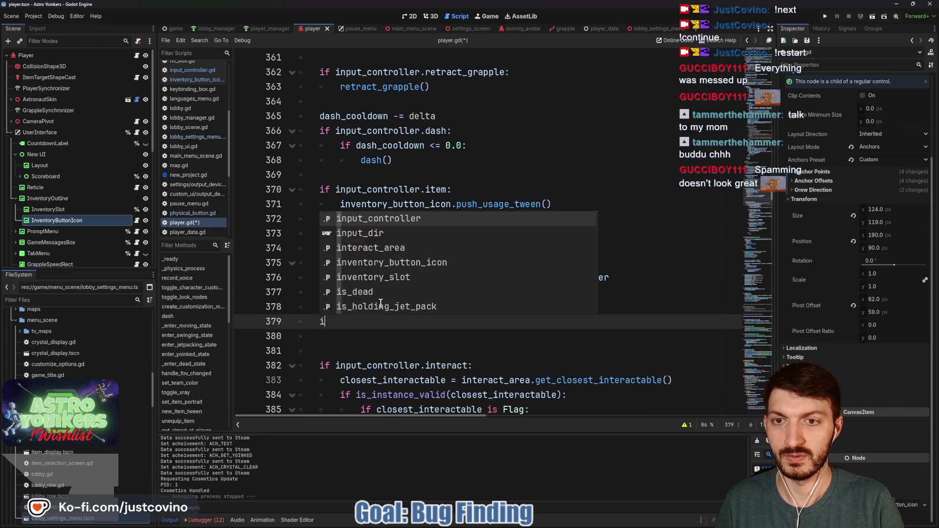
pyautogui.write('f input_controller.unpush_item')
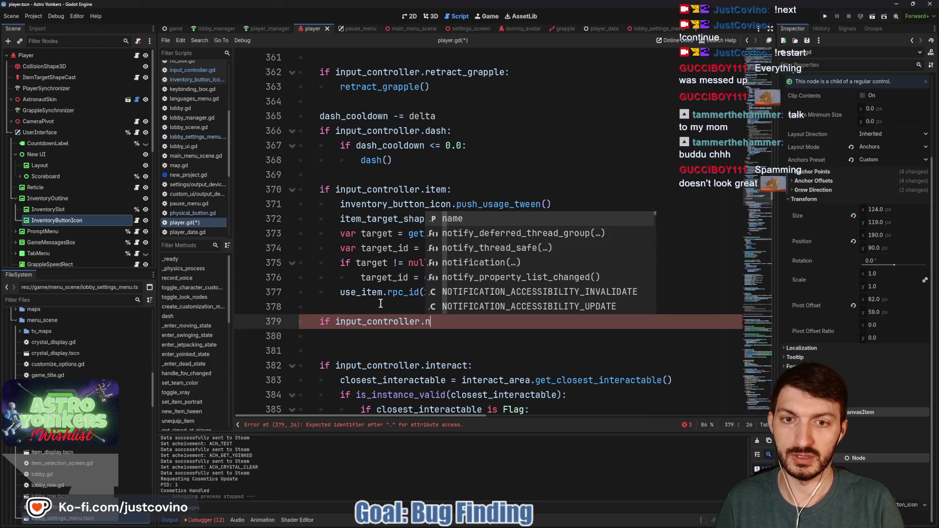
pyautogui.write(':')
pyautogui.press('Return')
pyautogui.write('nven')
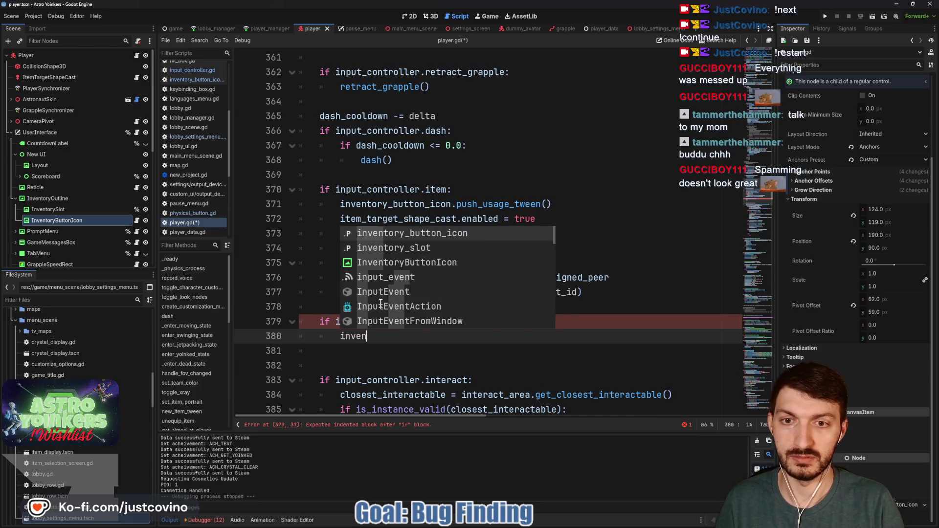
pyautogui.press('Return')
pyautogui.write('.un')
pyautogui.press('Return')
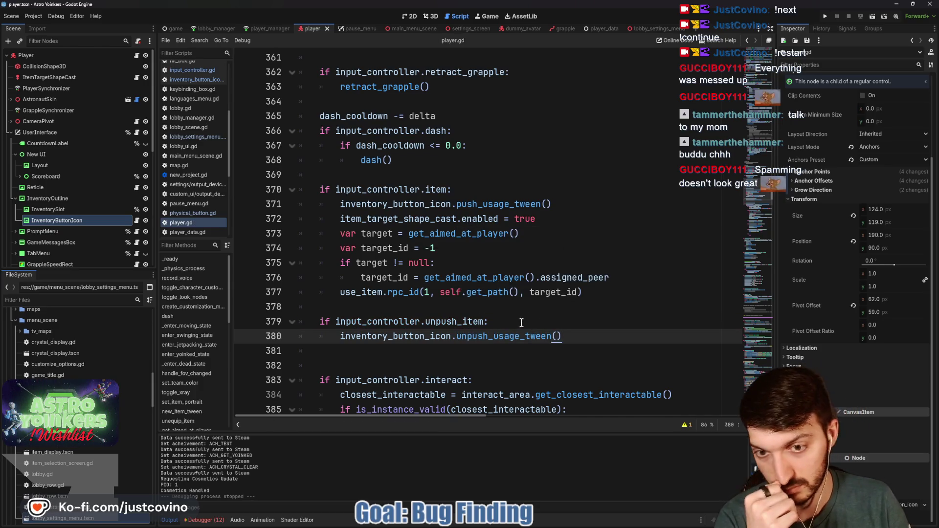
pyautogui.click(827, 15)
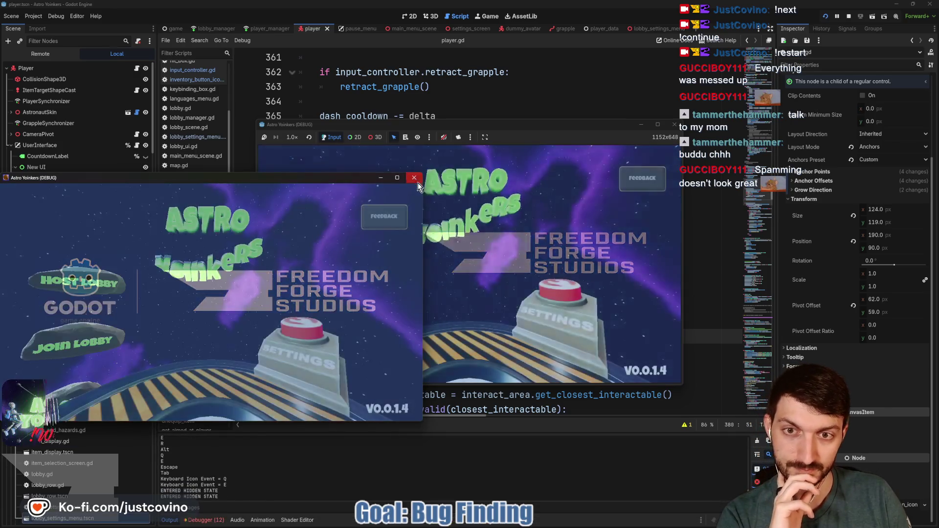
# Step: Close the floating game window and start the game from the embedded view's main menu
pyautogui.click(414, 178)
pyautogui.click(466, 234)
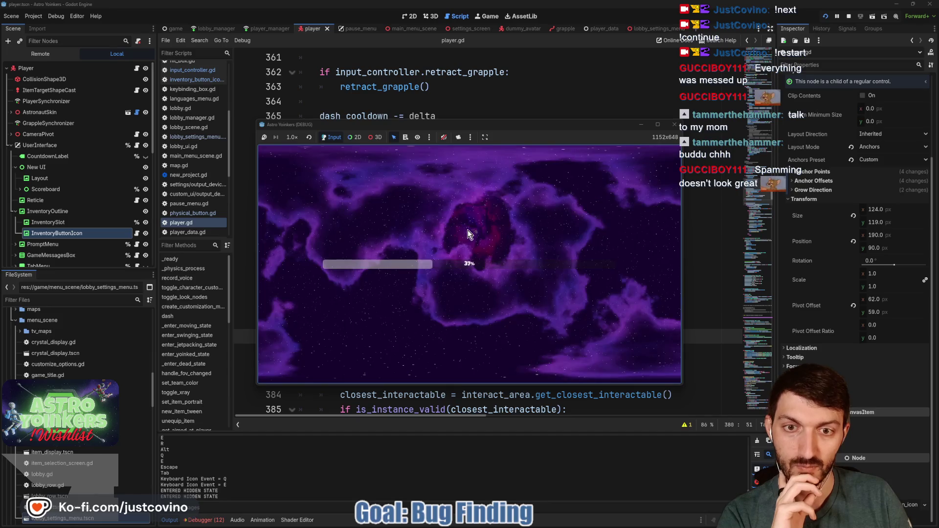
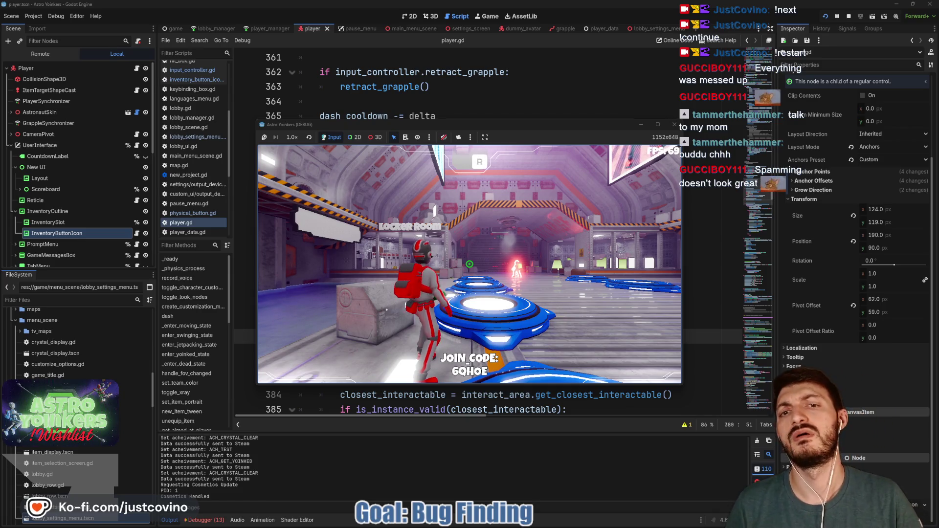
# Step: Pause the game, open inventory_button_icon.gd and delete both 'else:' lines
pyautogui.press('Escape')
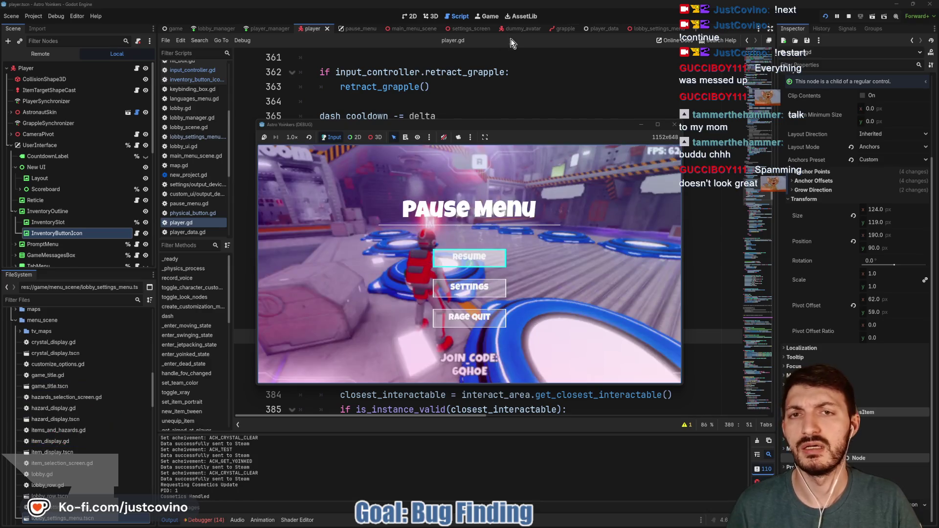
pyautogui.click(137, 233)
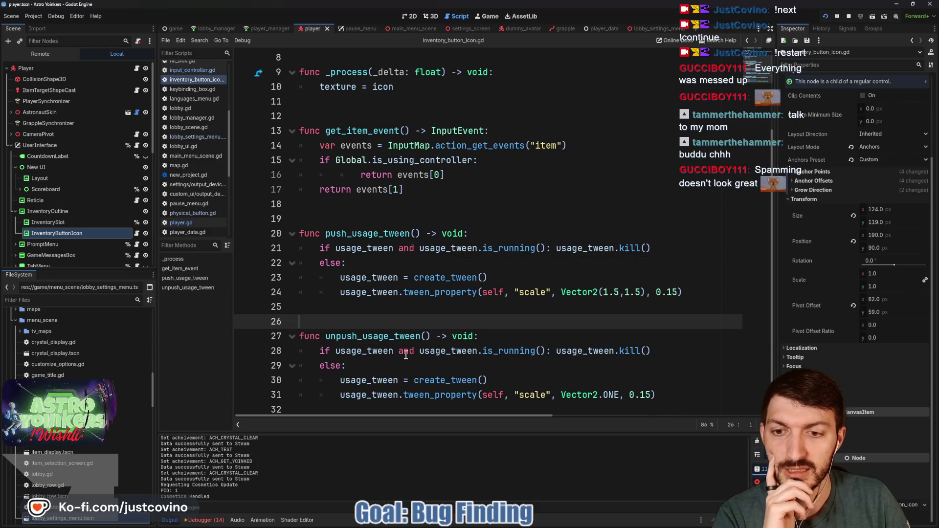
pyautogui.moveTo(348, 264); pyautogui.dragTo(282, 263)
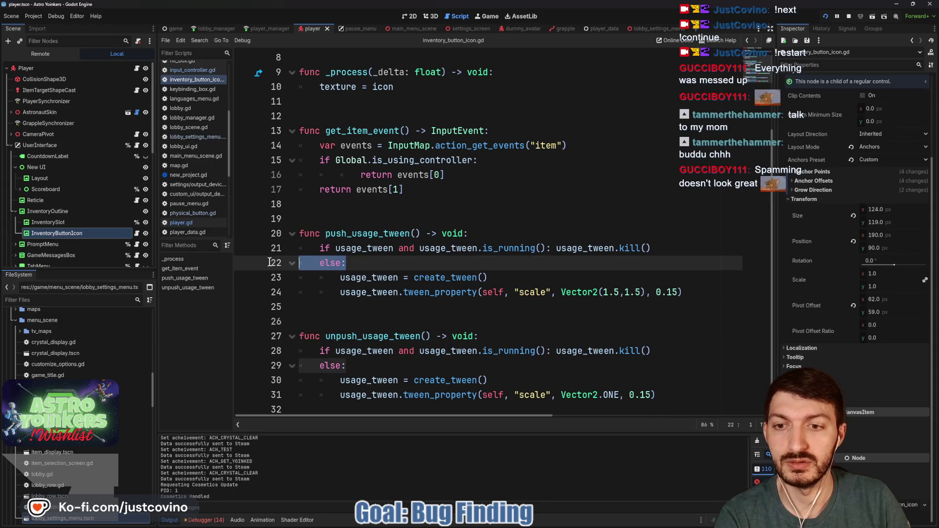
pyautogui.hotkey('ctrl', 'd')
pyautogui.press('BackSpace')
pyautogui.press('BackSpace')
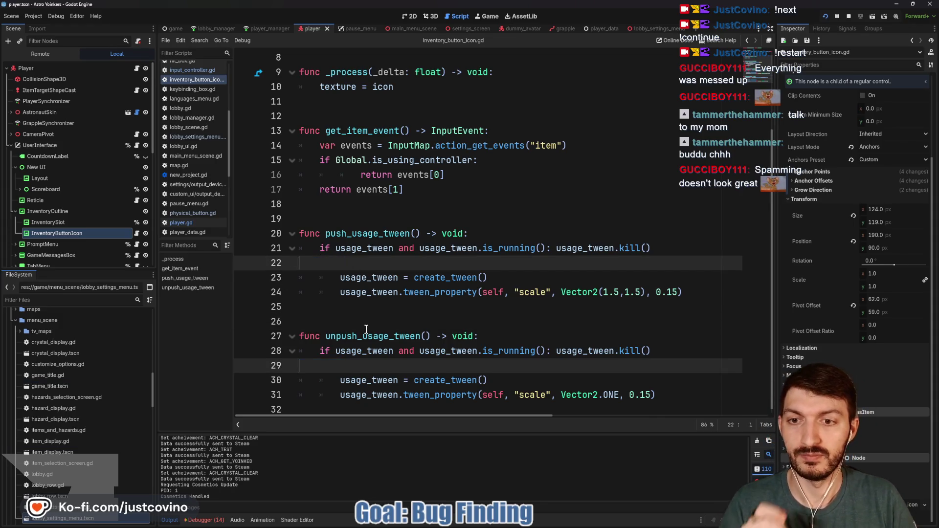
# Step: Dedent the push and unpush tween bodies one level, save, and resume the game
pyautogui.moveTo(337, 263); pyautogui.dragTo(709, 279)
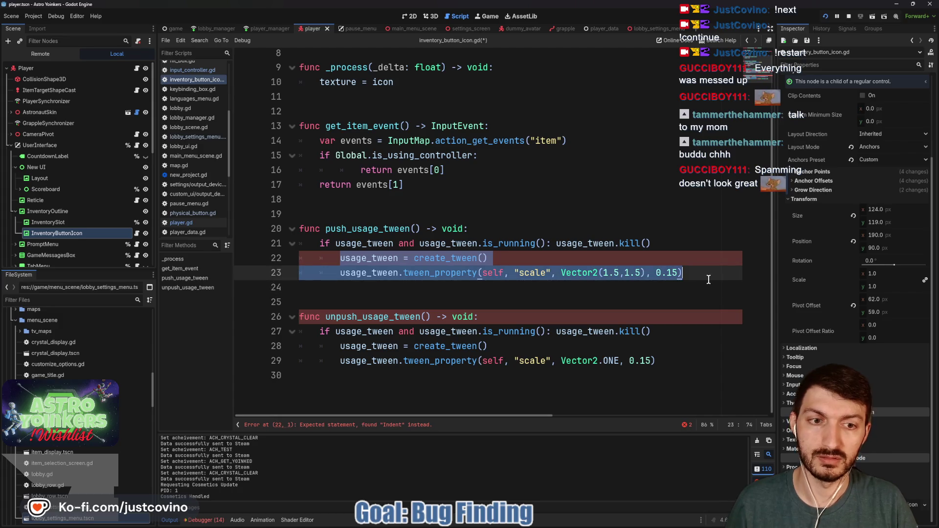
pyautogui.hotkey('shift', 'Tab')
pyautogui.moveTo(340, 347)
pyautogui.mouseDown()
pyautogui.moveTo(494, 348)
pyautogui.moveTo(699, 370)
pyautogui.mouseUp()
pyautogui.hotkey('shift', 'Tab')
pyautogui.click(503, 346)
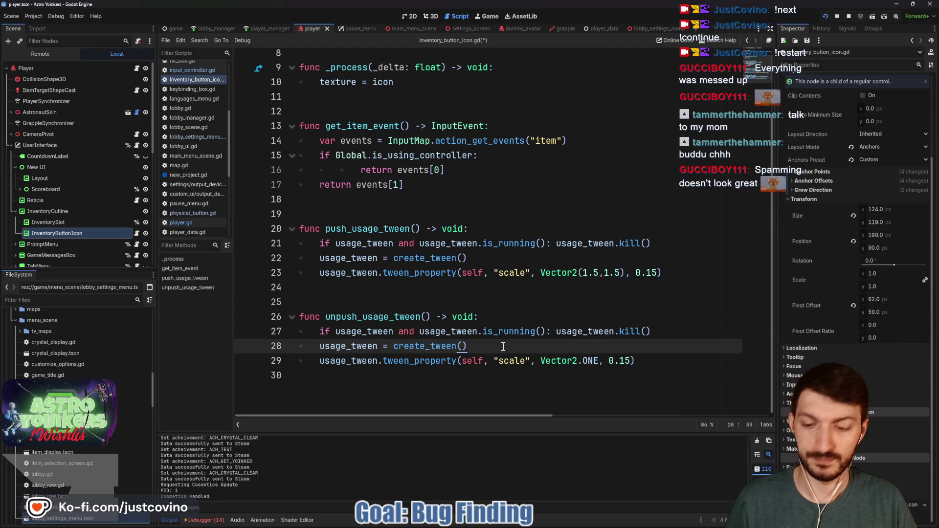
pyautogui.hotkey('ctrl', 's')
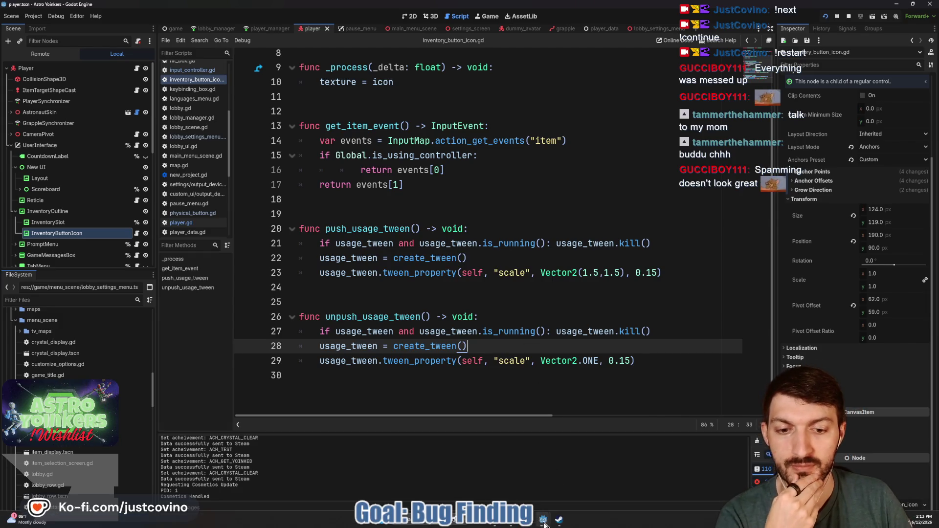
pyautogui.click(544, 523)
pyautogui.press('Escape')
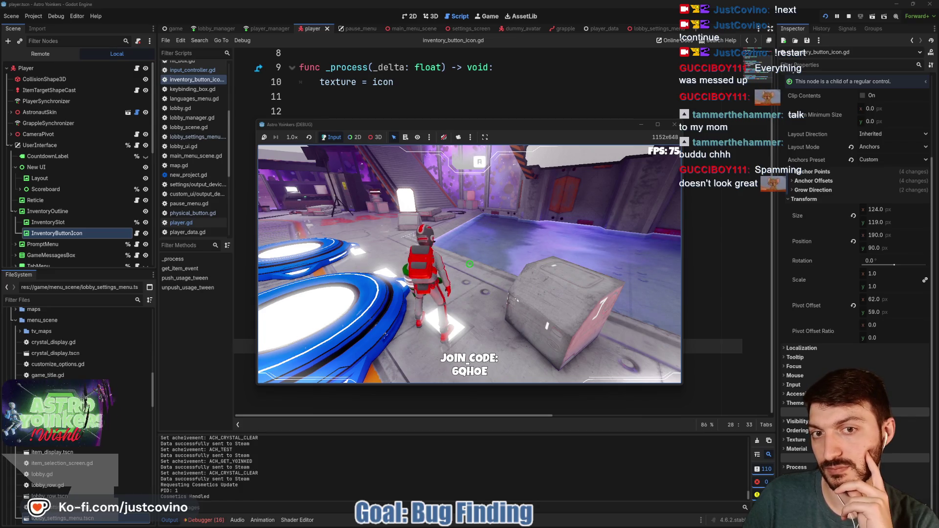
# Step: Walk the character toward the stairs and doorway, then pause and return to the editor
pyautogui.press('w')
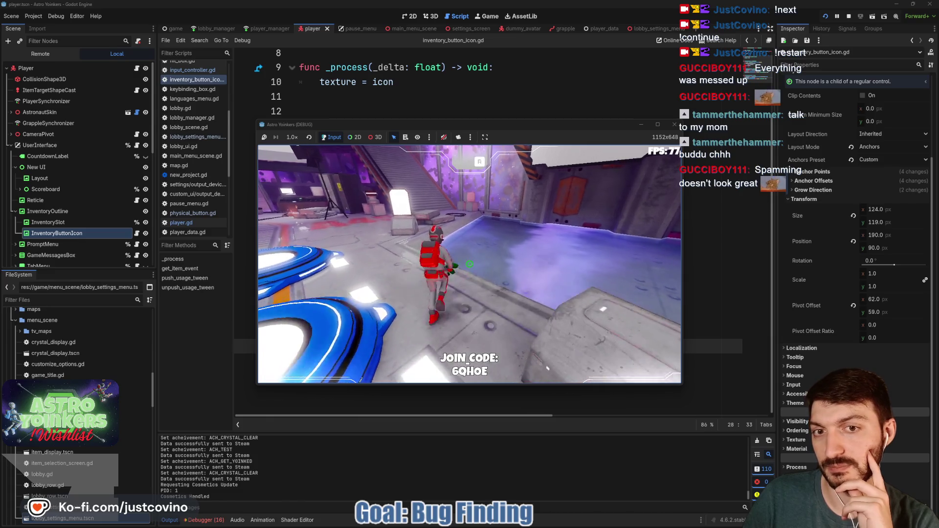
pyautogui.press('w')
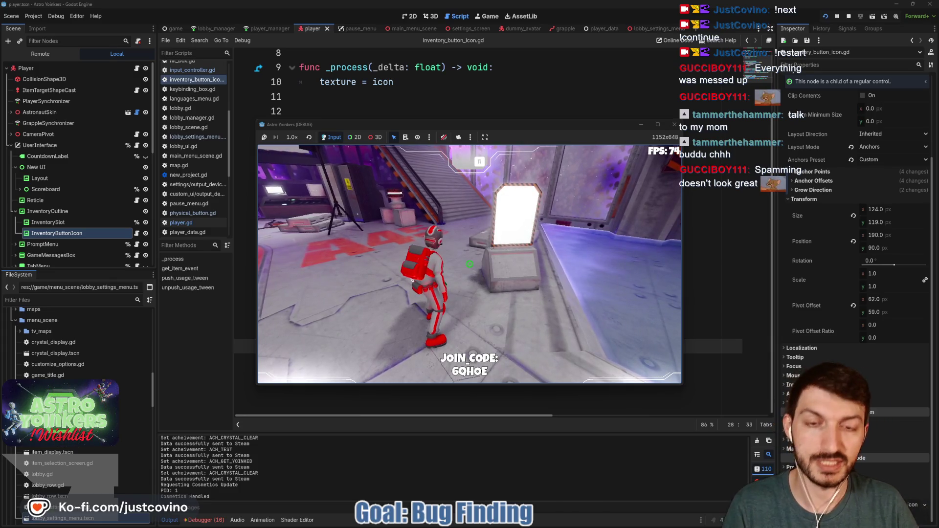
pyautogui.press('Escape')
pyautogui.press('F8')
# Step: Shorten the tween duration from 0.15 to 0.1, save, and resume the game
pyautogui.click(637, 314)
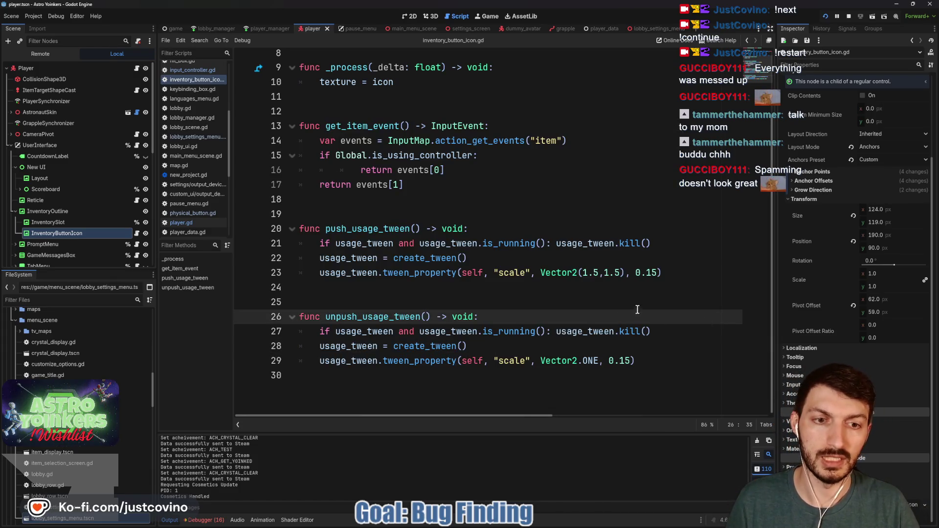
pyautogui.click(659, 273)
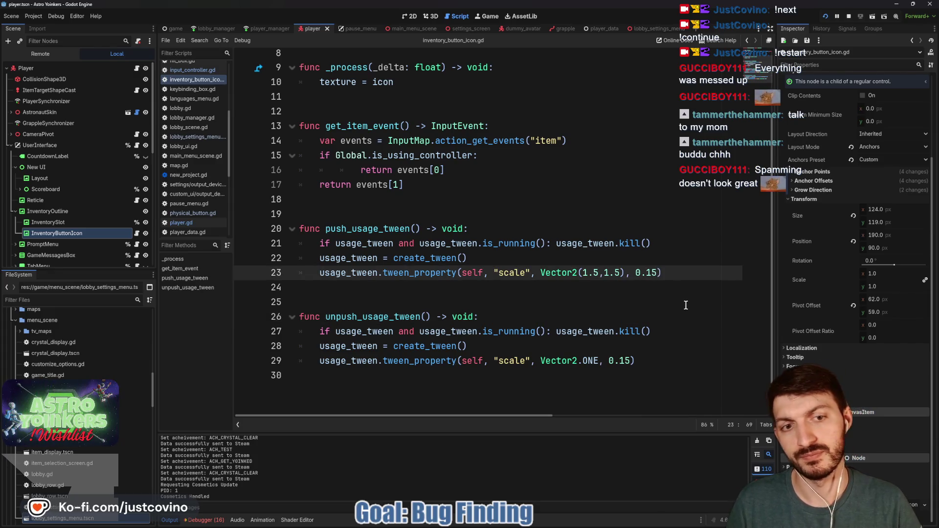
pyautogui.press('BackSpace')
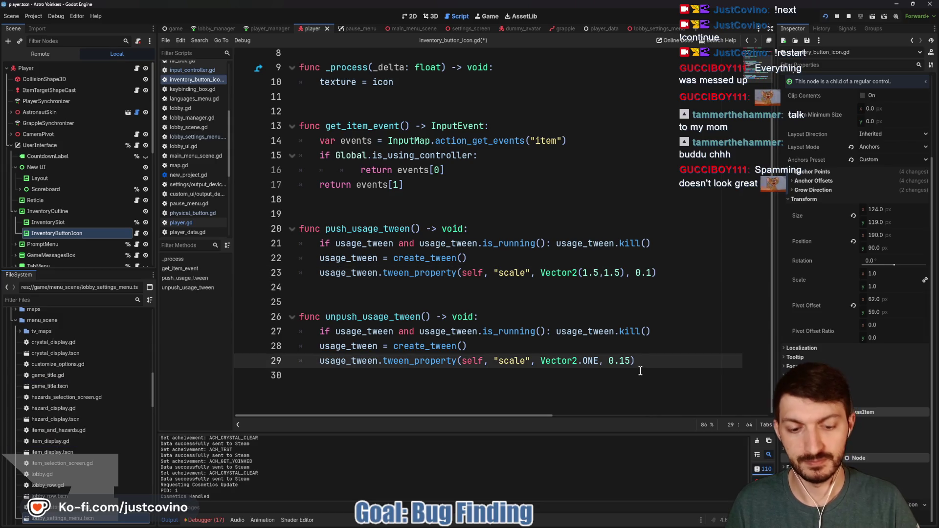
pyautogui.click(606, 299)
pyautogui.hotkey('ctrl', 's')
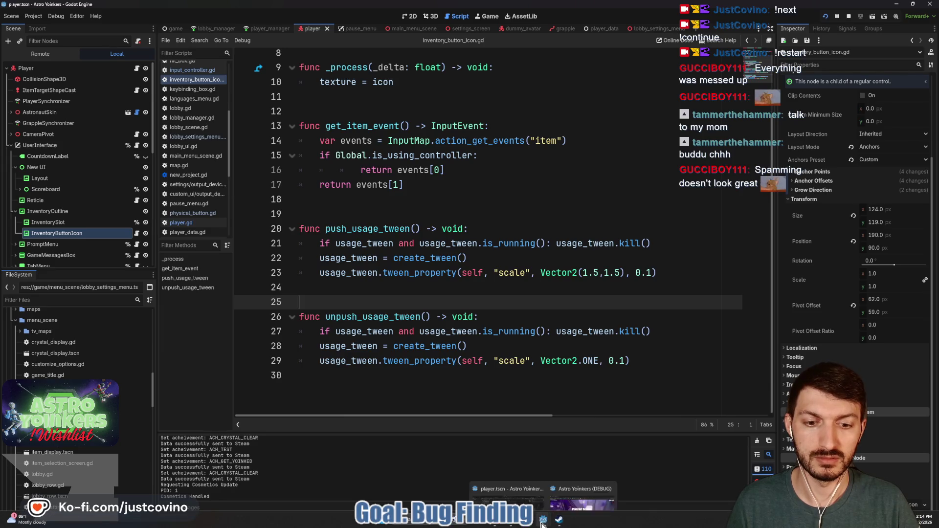
pyautogui.click(543, 522)
pyautogui.click(472, 259)
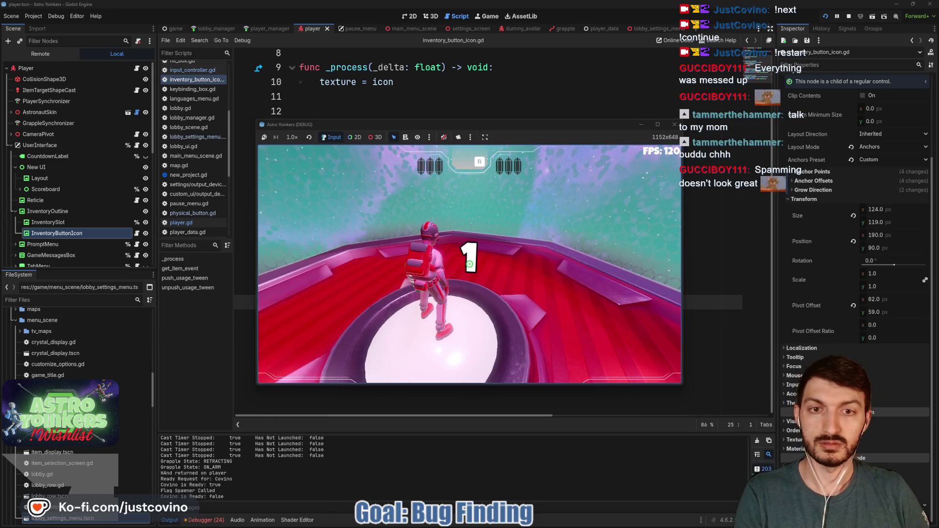
# Step: Play a round in the purple asteroid arena, then stop the debug run with F8
pyautogui.press('w')
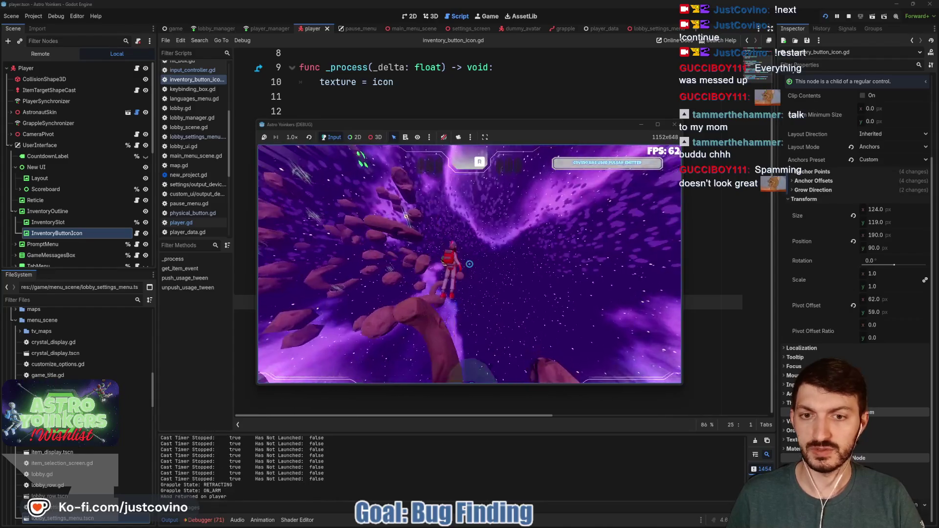
pyautogui.press('F8')
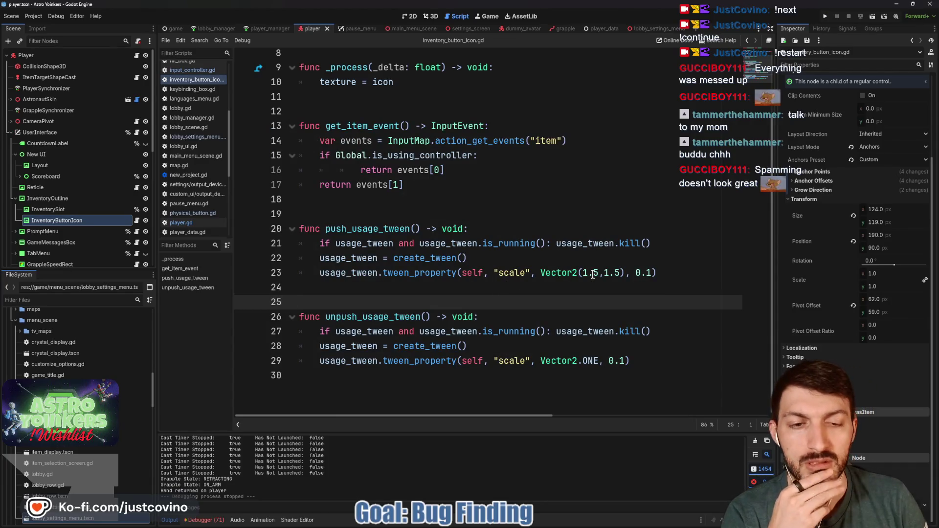
# Step: Change line 23's push scale to Vector2(1.75,1.75), save, and switch to GitHub Desktop
pyautogui.click(598, 272)
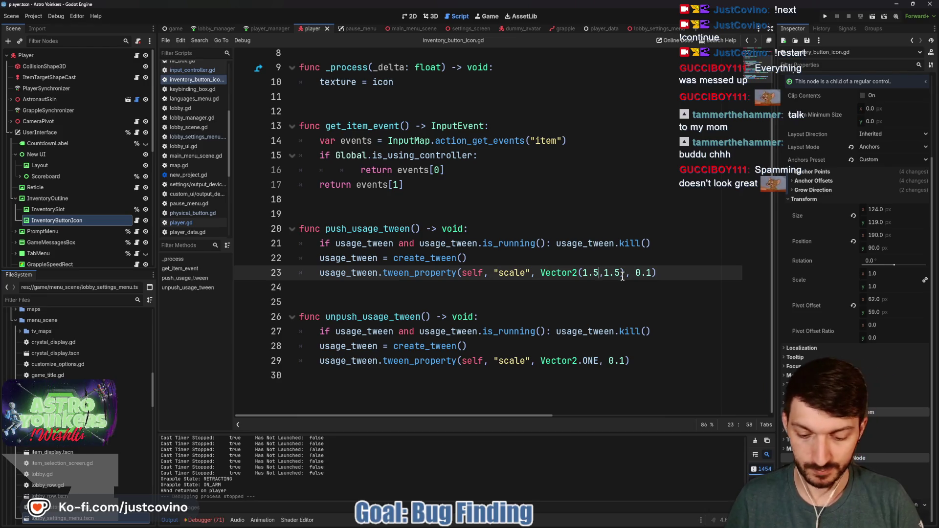
pyautogui.moveTo(622, 273); pyautogui.dragTo(593, 273)
pyautogui.write('75,1.75')
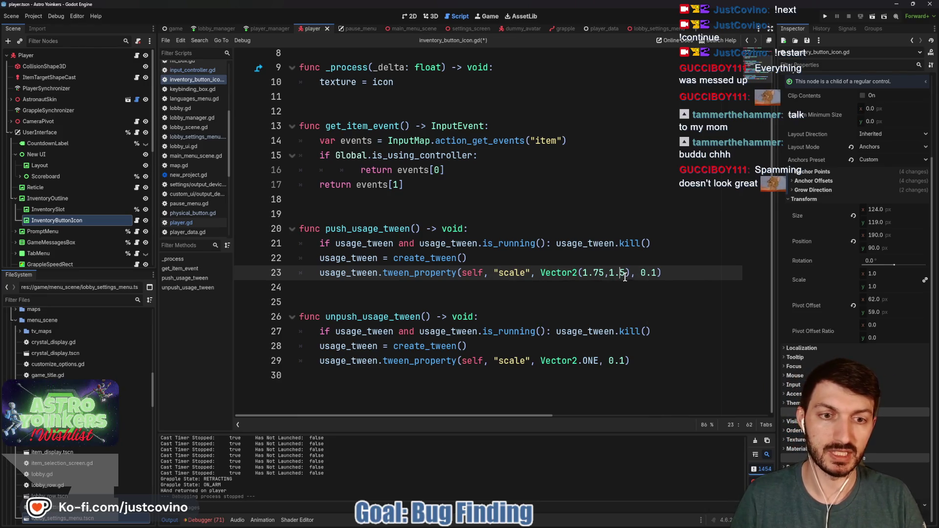
pyautogui.click(554, 311)
pyautogui.hotkey('ctrl', 's')
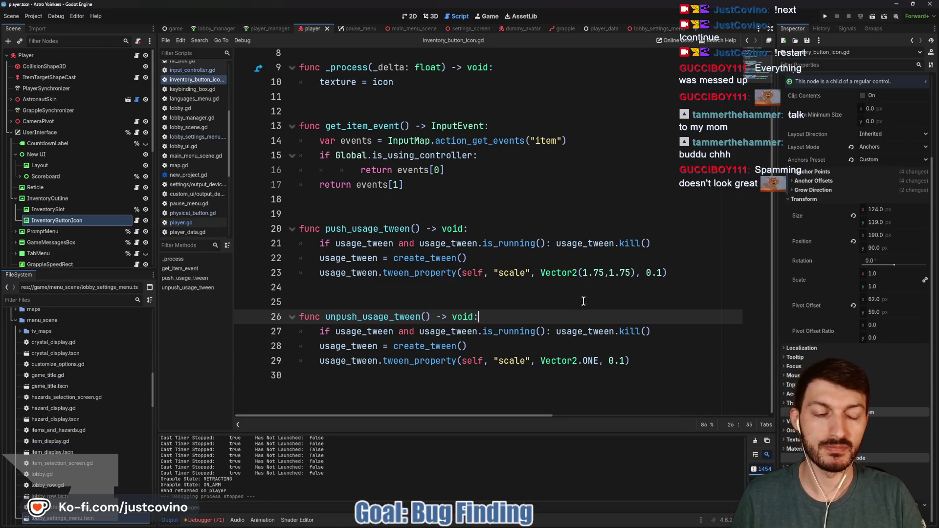
pyautogui.click(552, 261)
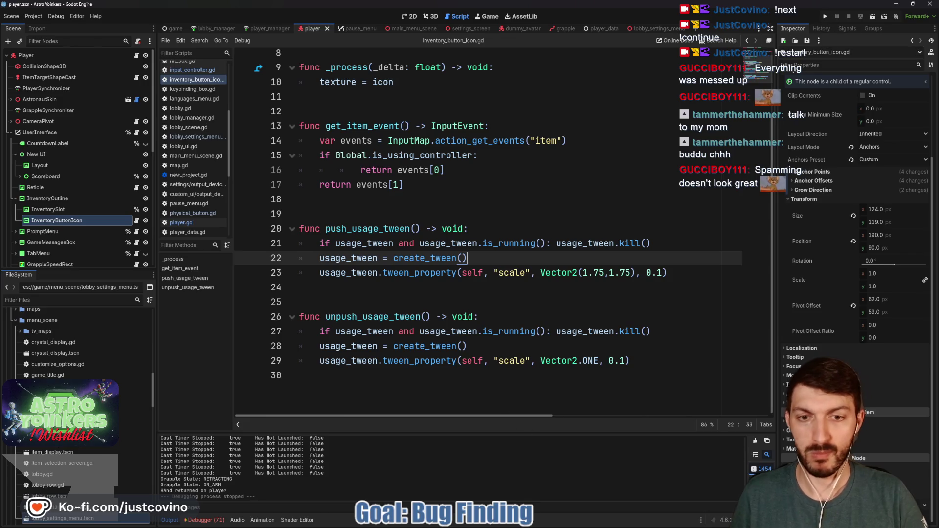
pyautogui.hotkey('alt', 'Tab')
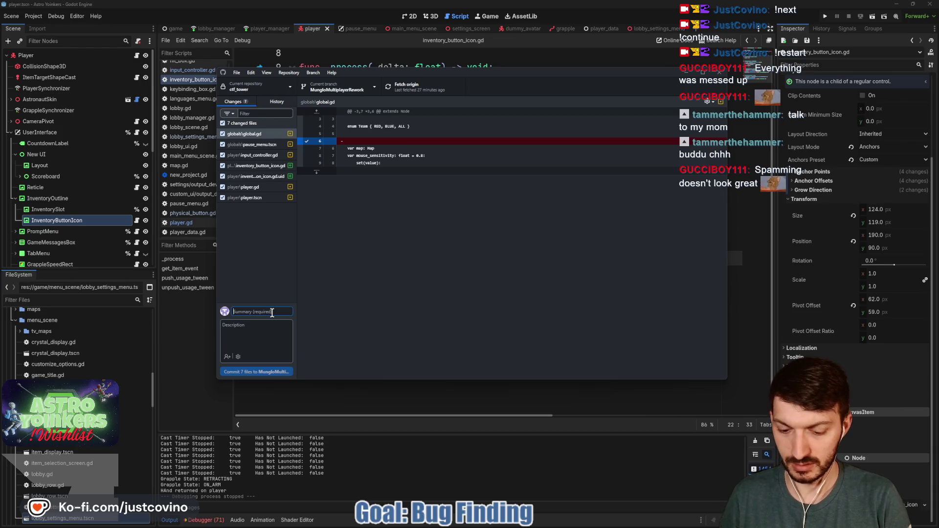
# Step: Commit the 7 files as 'item usage icon for keybinding + visual flair' and push to origin
pyautogui.write('Usage')
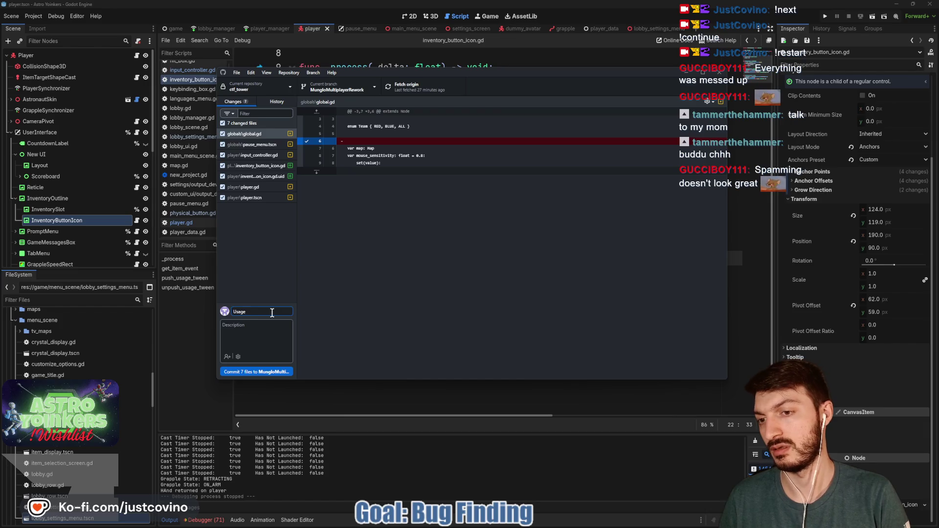
pyautogui.press('BackSpace')
pyautogui.write('Item')
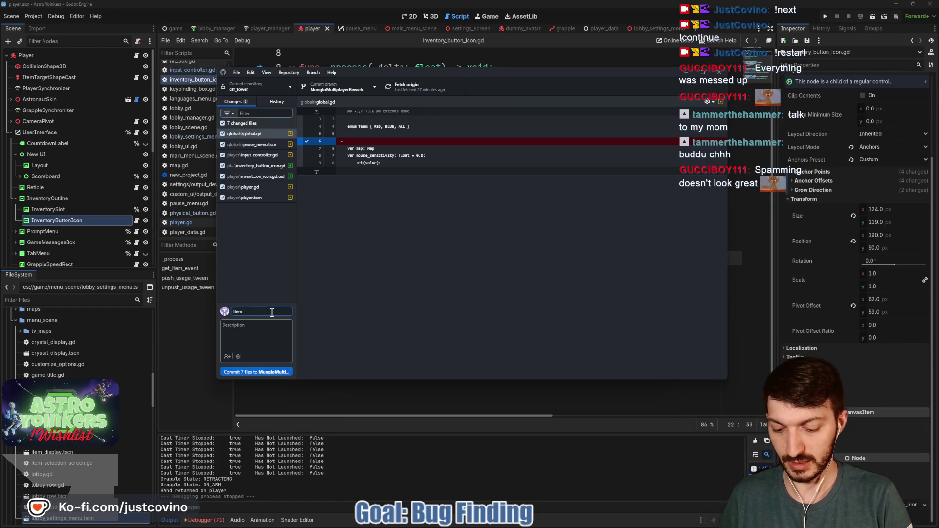
pyautogui.write(' usage icons')
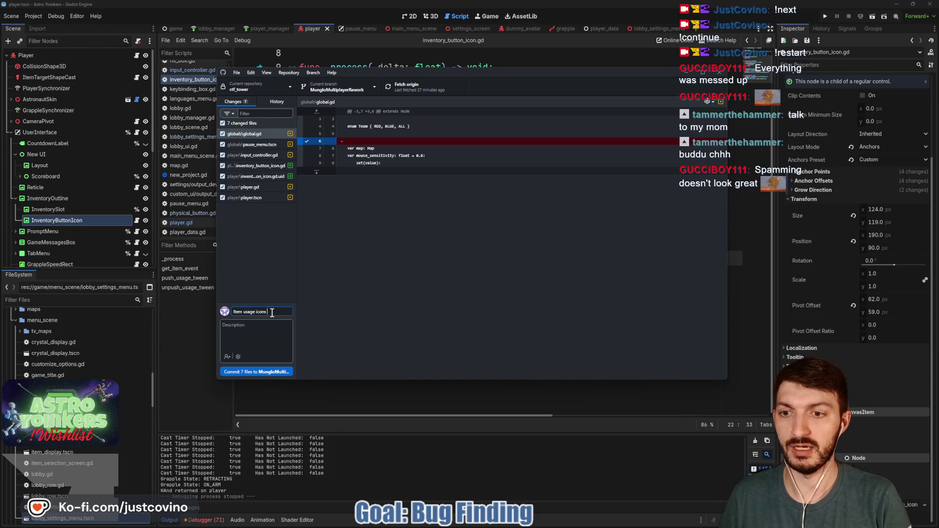
pyautogui.write('eybind')
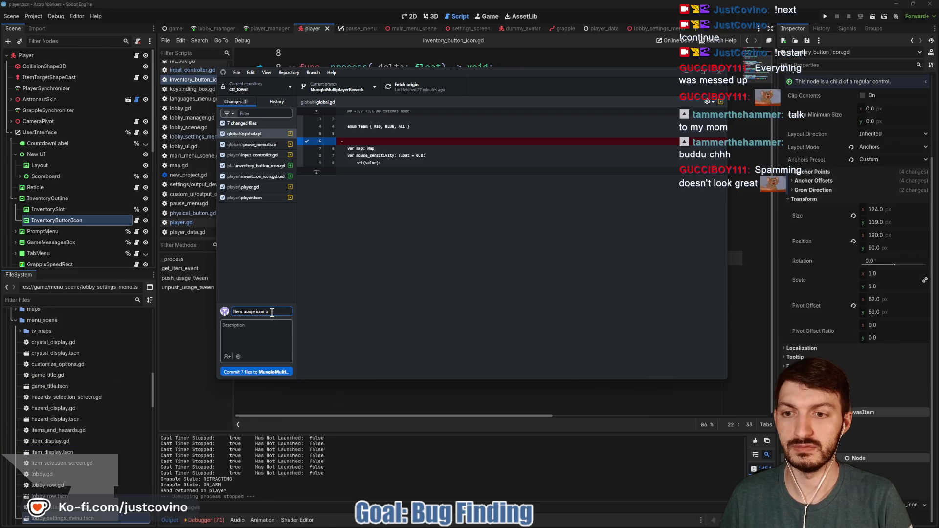
pyautogui.write(' -')
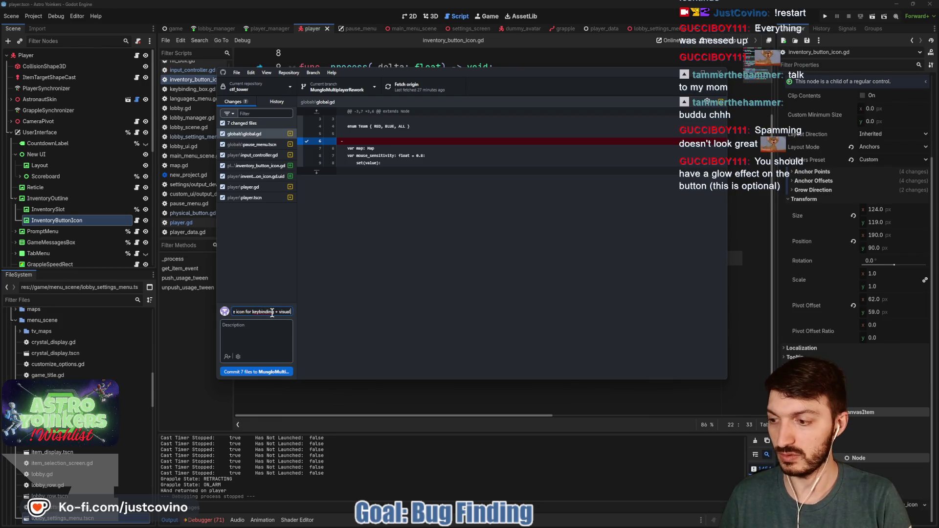
pyautogui.write('ir')
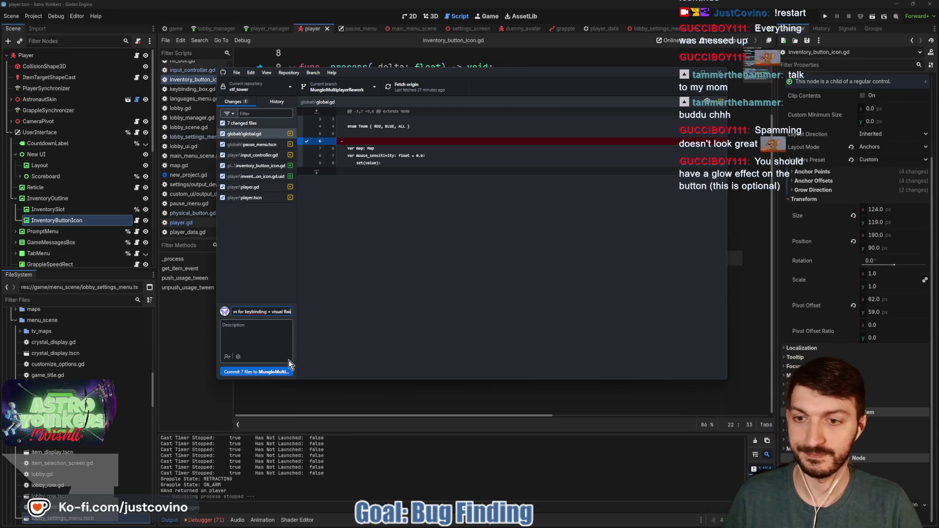
pyautogui.click(275, 374)
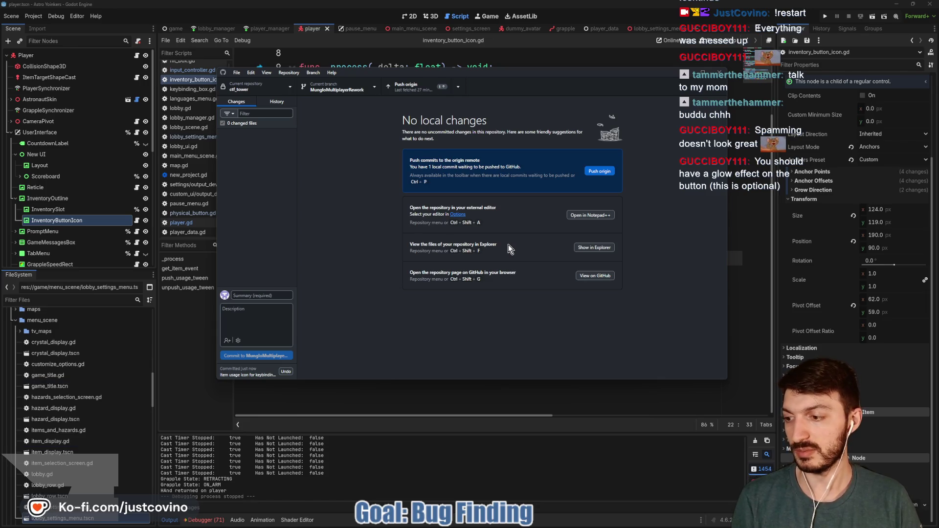
pyautogui.click(605, 172)
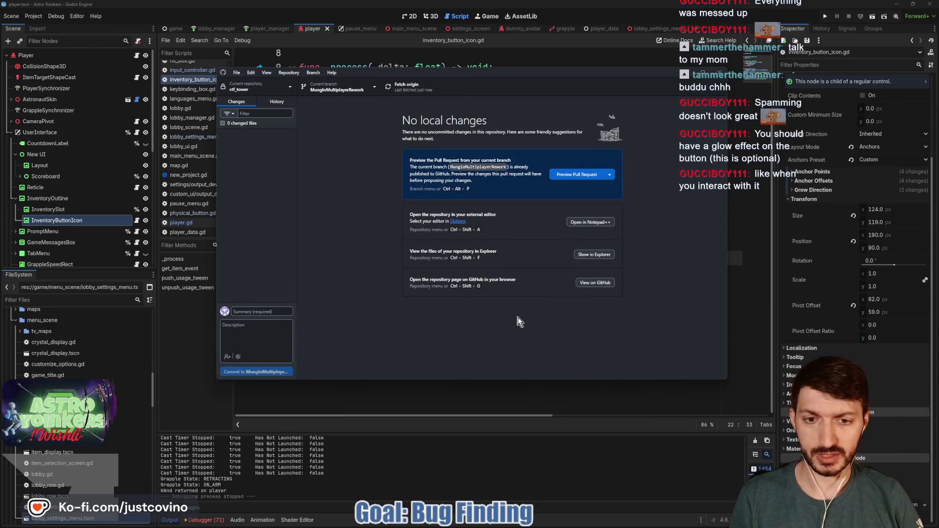
pyautogui.click(447, 392)
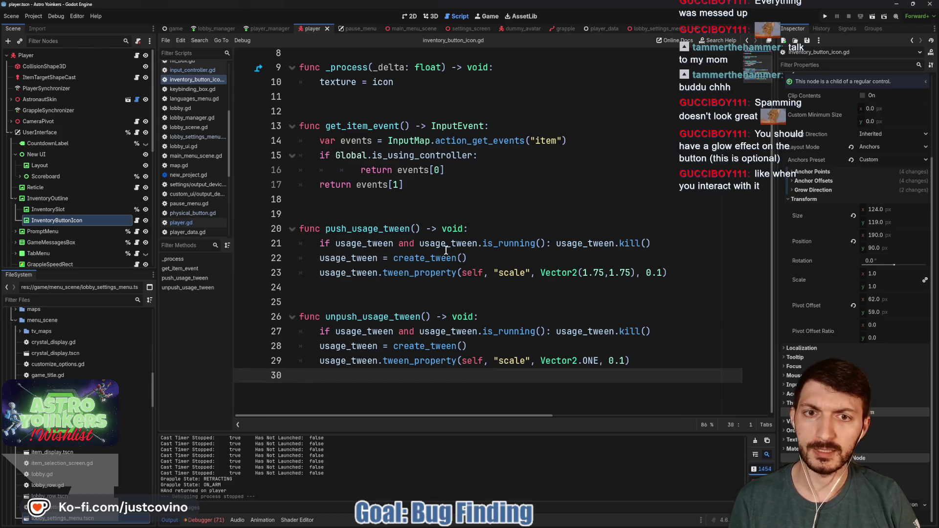
# Step: Open player.gd from the 2D view and scroll down to the item tween code
pyautogui.scroll(3, 446, 250)
pyautogui.scroll(-2, 502, 194)
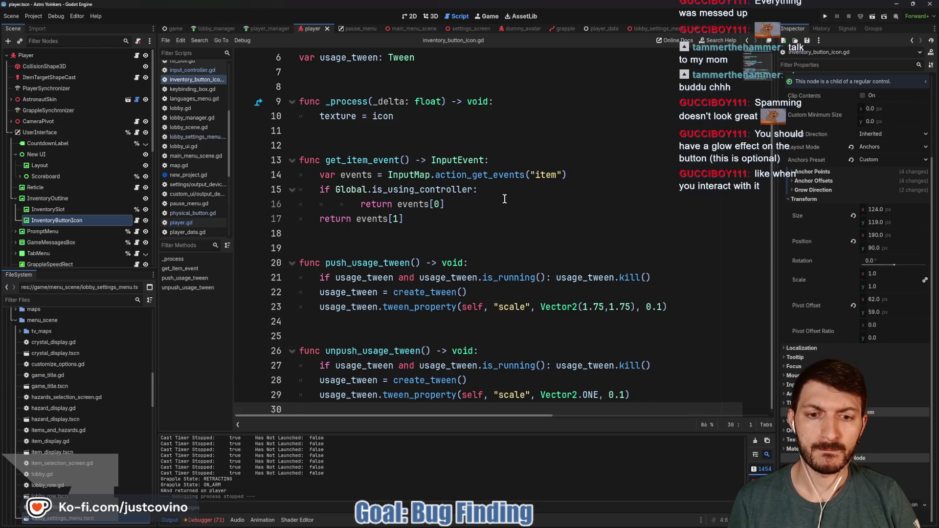
pyautogui.click(412, 18)
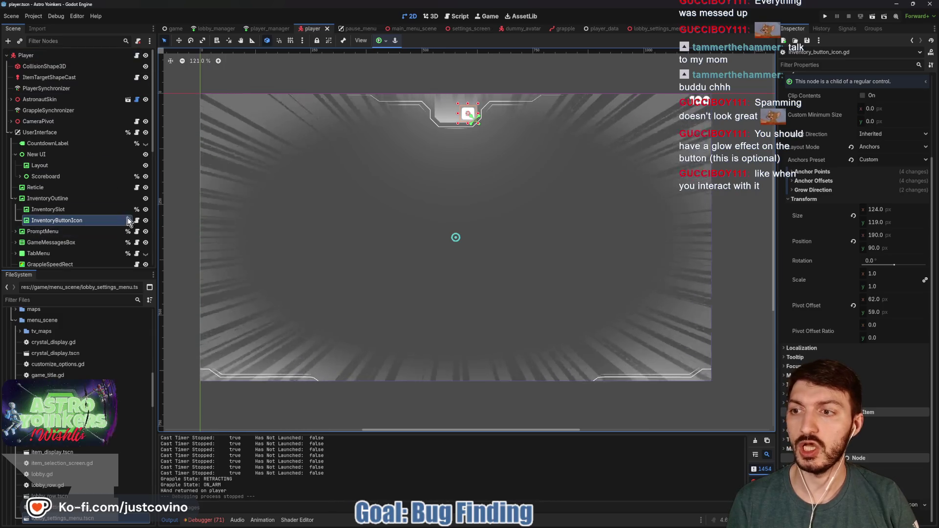
pyautogui.click(137, 57)
pyautogui.scroll(-10, 442, 223)
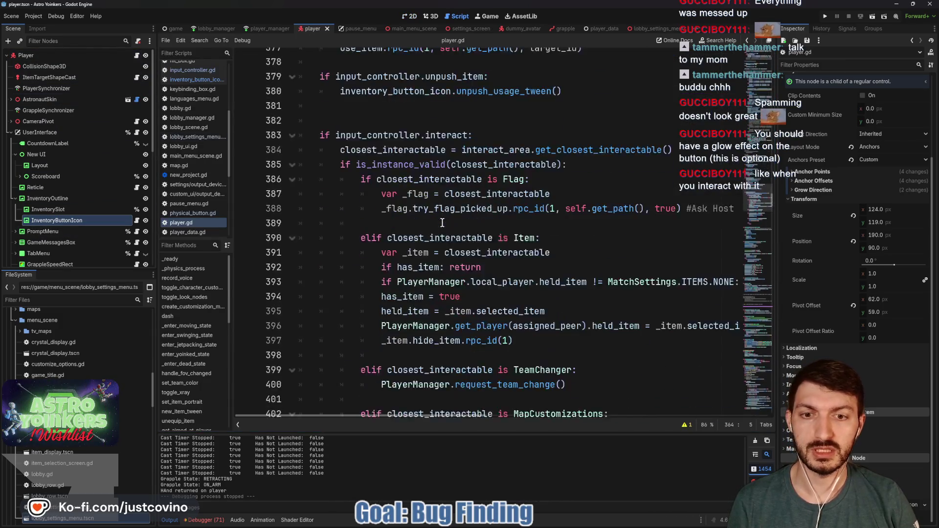
pyautogui.scroll(-8, 442, 223)
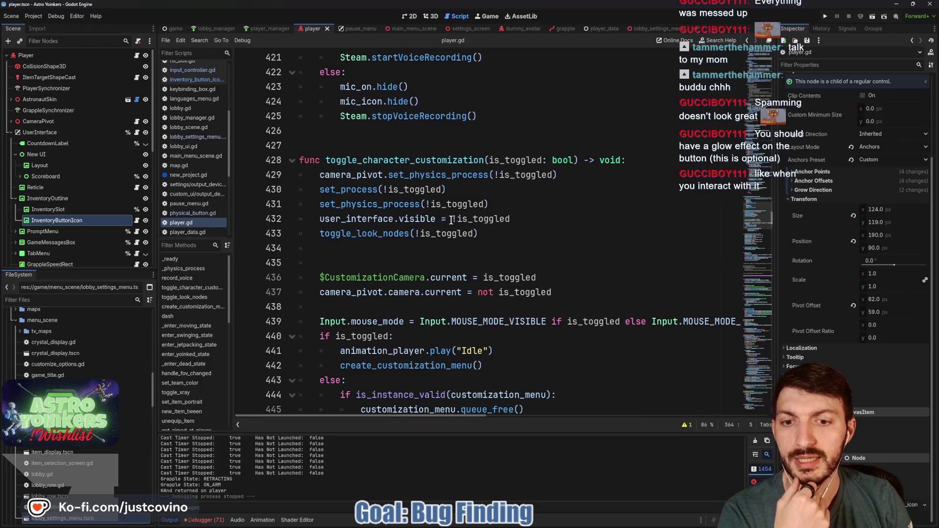
pyautogui.scroll(-11, 451, 219)
pyautogui.scroll(-8, 450, 220)
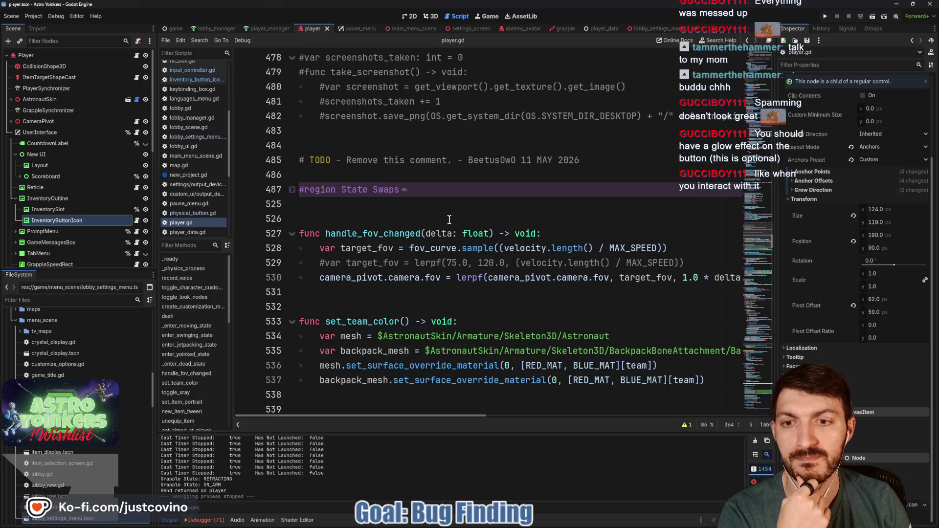
pyautogui.scroll(-3, 449, 220)
pyautogui.scroll(-7, 445, 219)
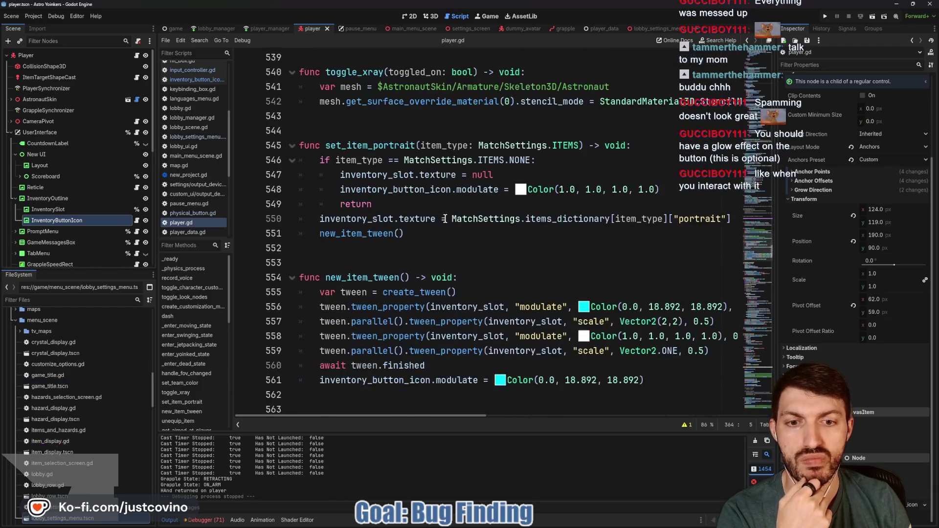
pyautogui.hscroll(3, 574, 250)
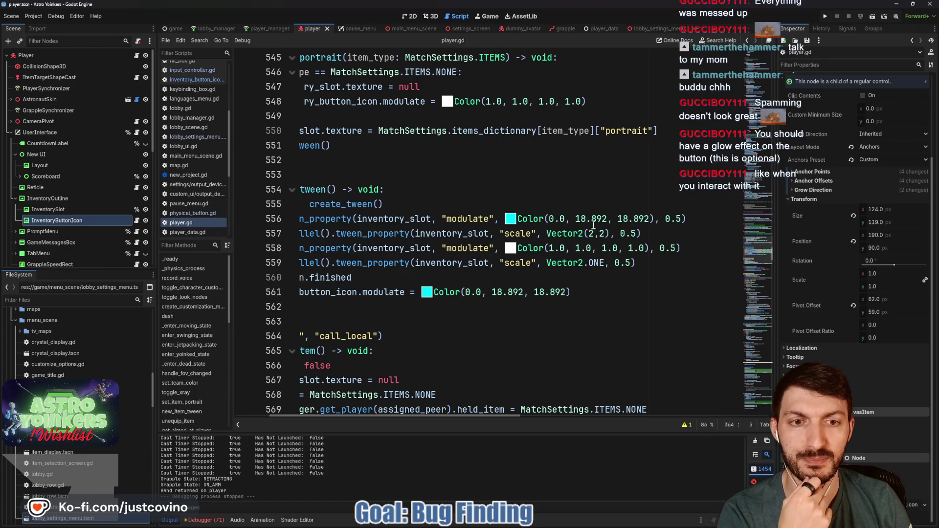
# Step: Inspect the Color swatches on lines 556 and 561 unchanged, save, and return to 2D
pyautogui.moveTo(511, 219)
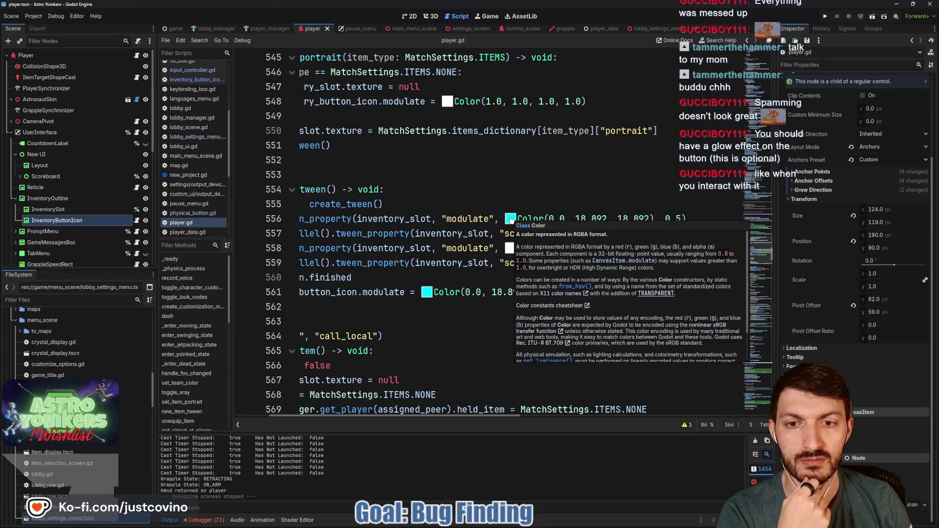
pyautogui.click(512, 219)
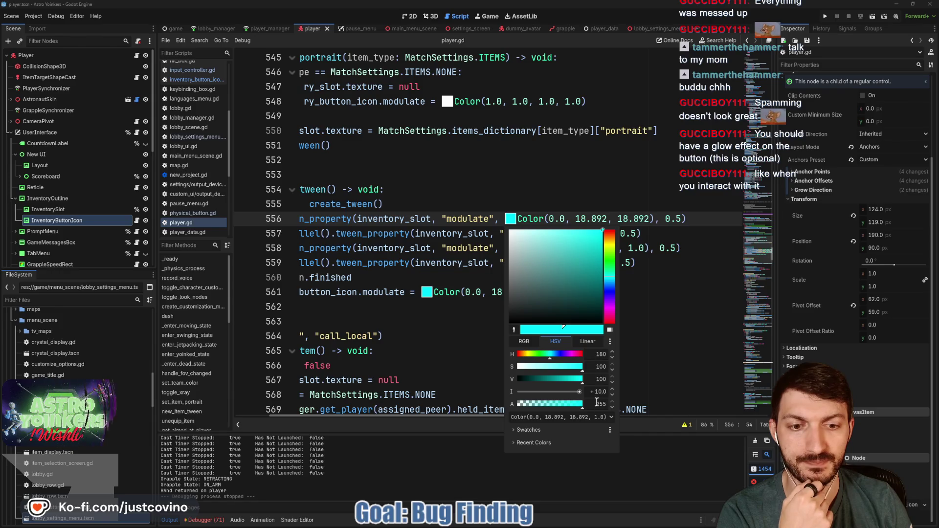
pyautogui.click(657, 271)
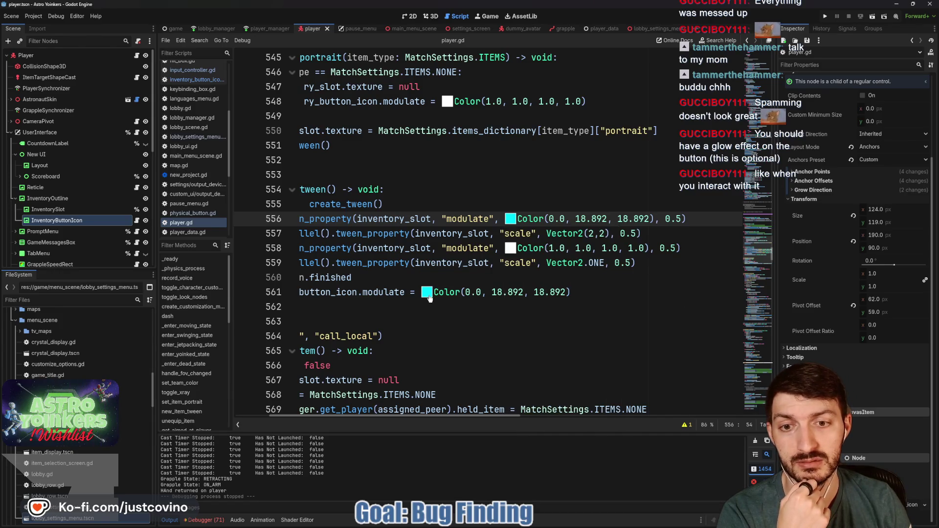
pyautogui.hscroll(-3, 427, 296)
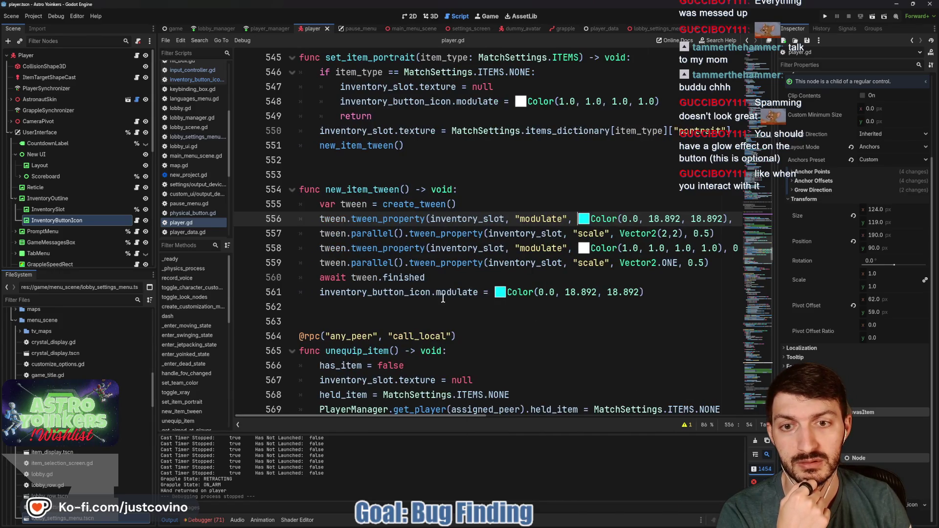
pyautogui.click(500, 293)
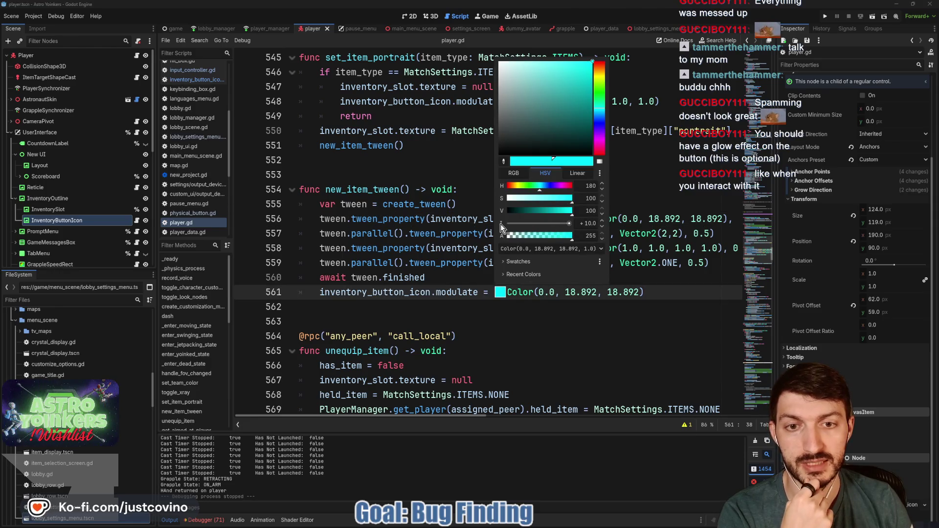
pyautogui.click(661, 293)
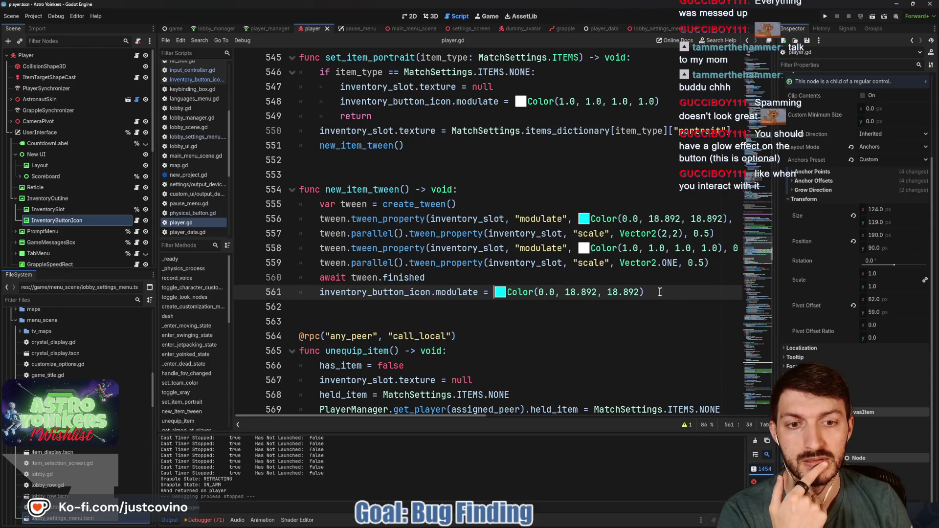
pyautogui.click(637, 283)
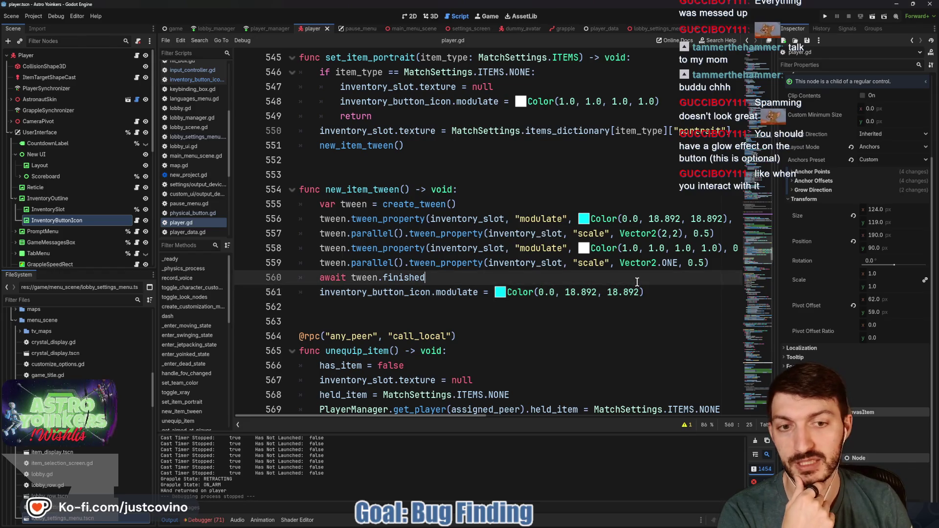
pyautogui.hotkey('ctrl', 's')
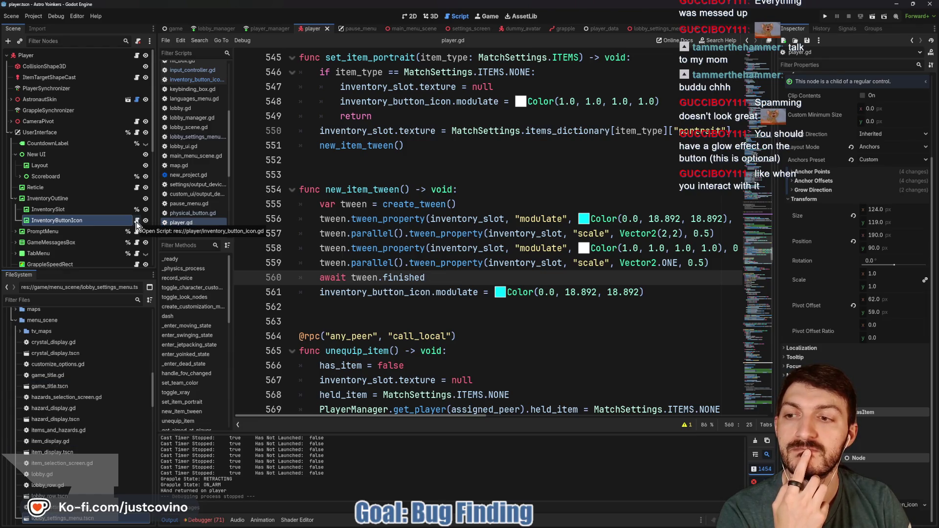
pyautogui.click(413, 17)
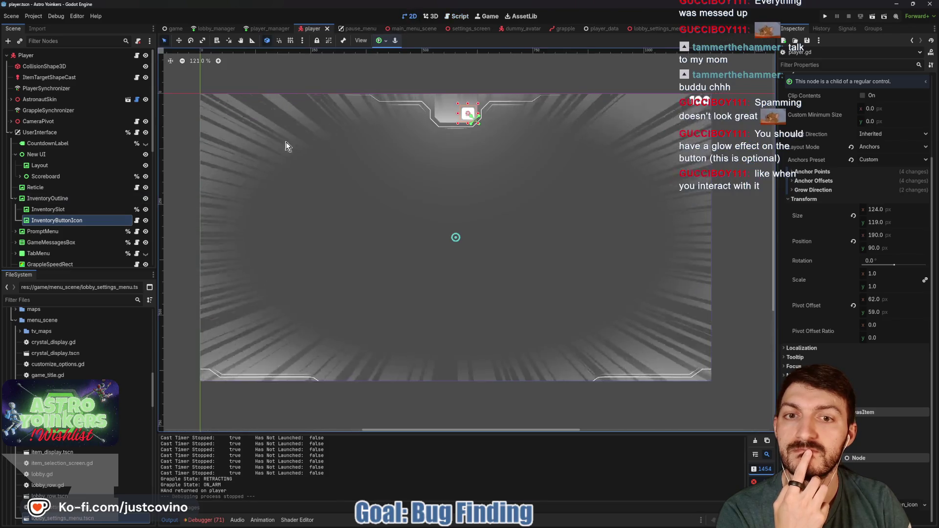
# Step: Select InventoryButtonIcon and raise its Modulate colour intensity to +10
pyautogui.click(71, 211)
pyautogui.click(71, 220)
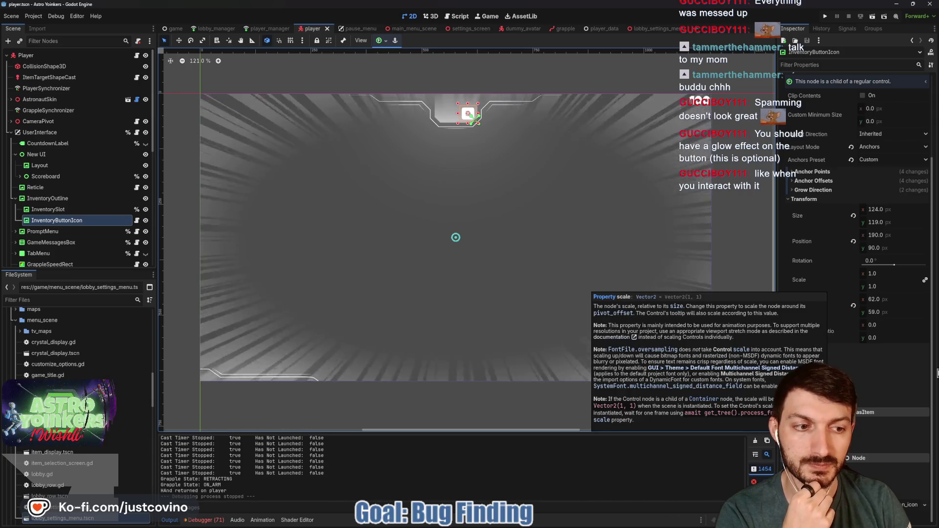
pyautogui.click(807, 421)
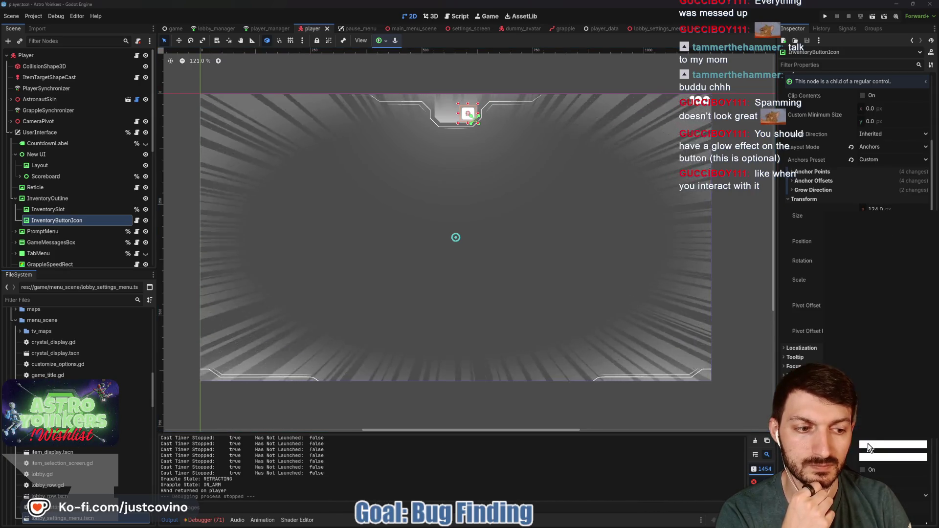
pyautogui.click(894, 444)
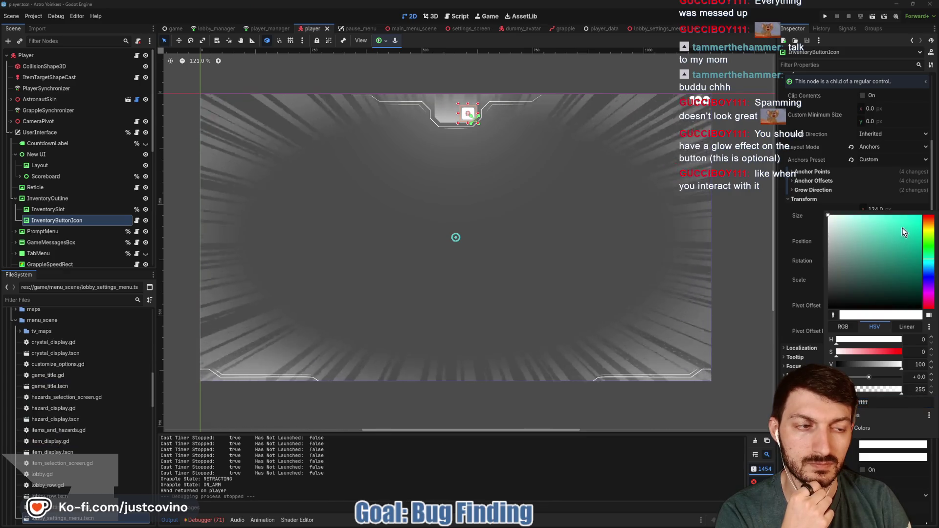
pyautogui.moveTo(869, 377); pyautogui.dragTo(899, 377)
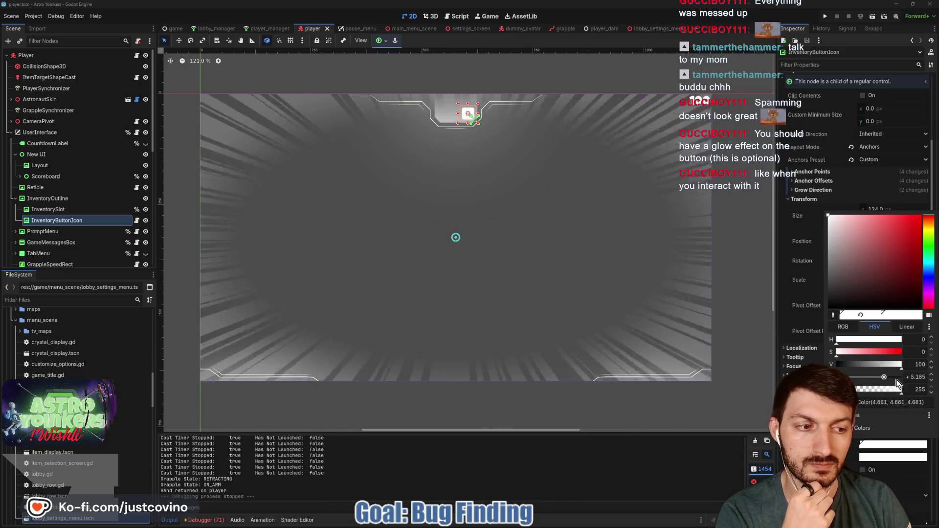
# Step: Try a saturated cyan modulate tint, then set it back to white
pyautogui.click(930, 267)
pyautogui.click(921, 216)
pyautogui.moveTo(930, 218); pyautogui.dragTo(924, 218)
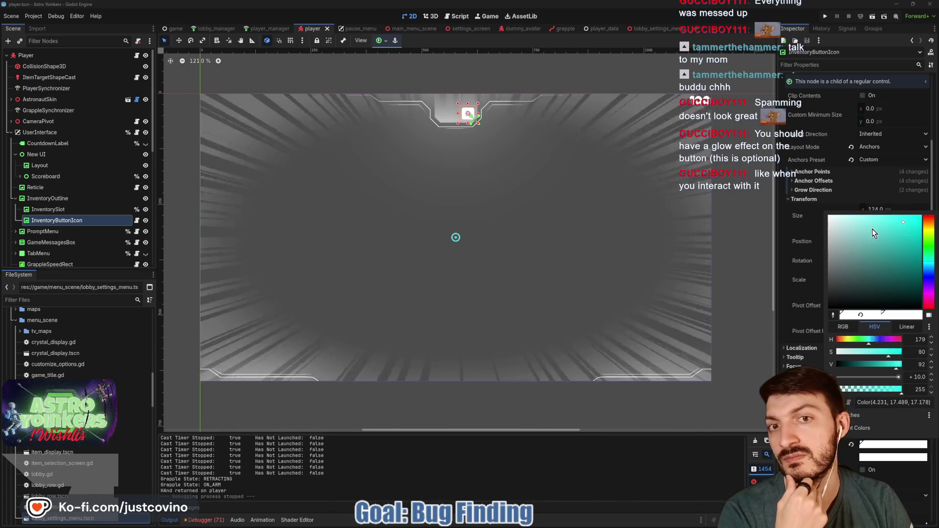
pyautogui.moveTo(908, 226); pyautogui.dragTo(933, 204)
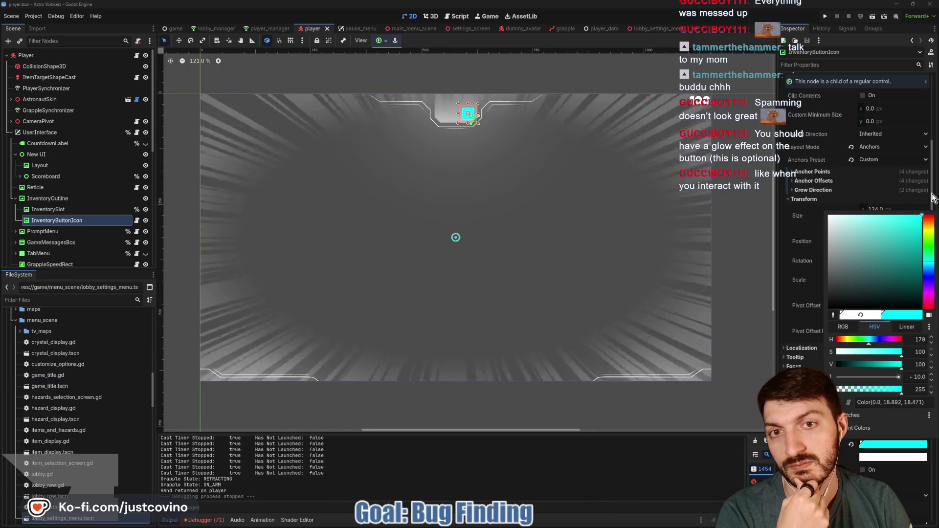
pyautogui.click(924, 228)
pyautogui.moveTo(923, 230)
pyautogui.mouseDown()
pyautogui.moveTo(908, 218)
pyautogui.moveTo(803, 220)
pyautogui.mouseUp()
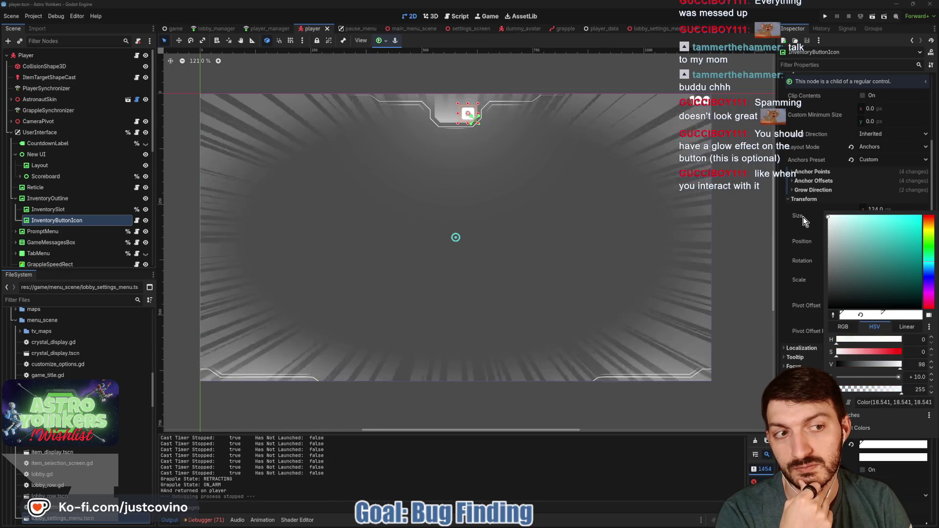
pyautogui.click(853, 446)
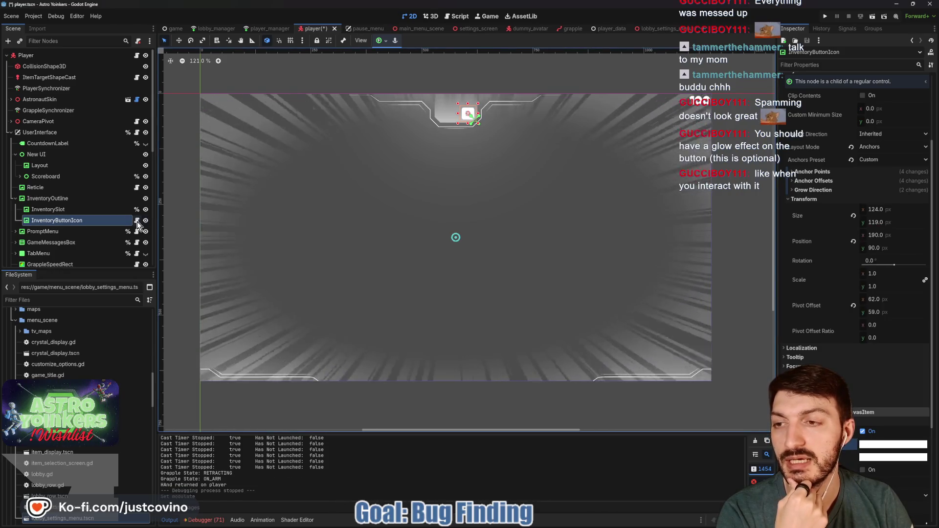
pyautogui.click(137, 221)
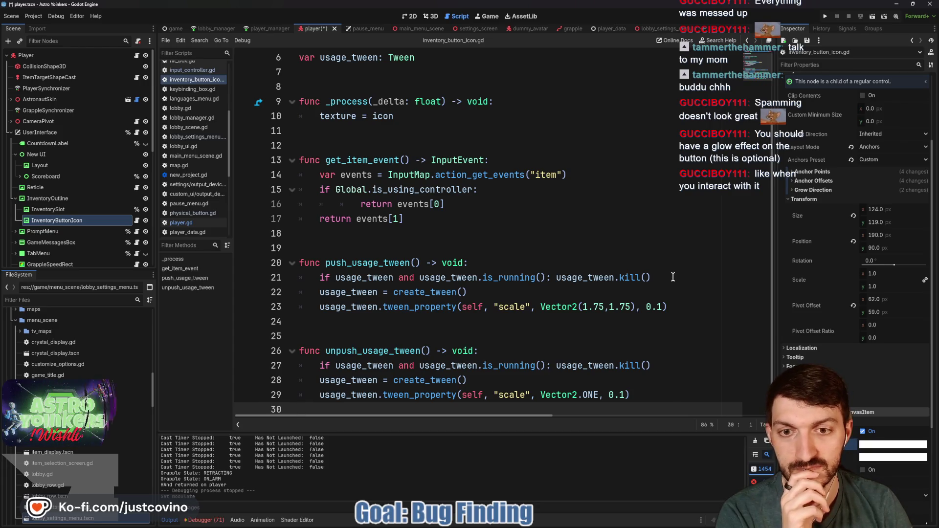
pyautogui.click(673, 277)
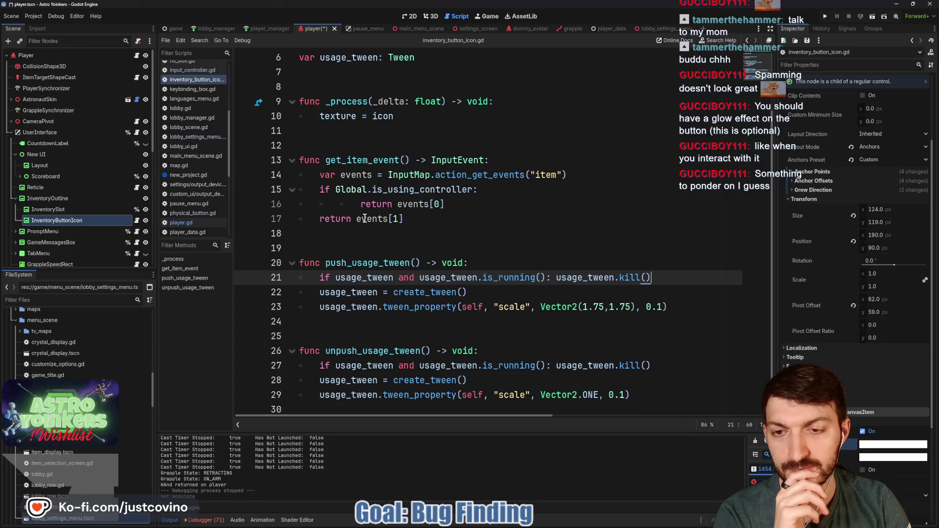
pyautogui.click(330, 237)
# Step: Add the func player_has_item() -> bool: header and begin a PlayerManager.get_player call
pyautogui.press('Return')
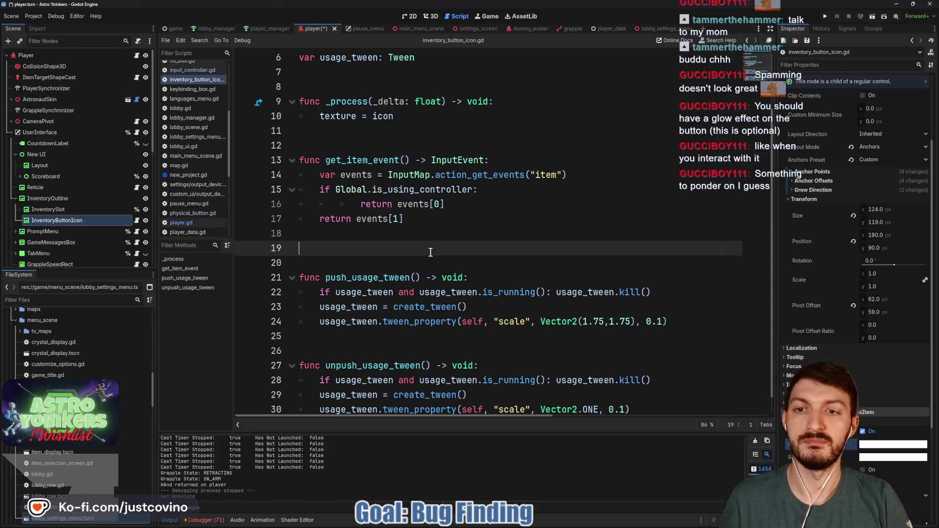
pyautogui.write('func player_has_item')
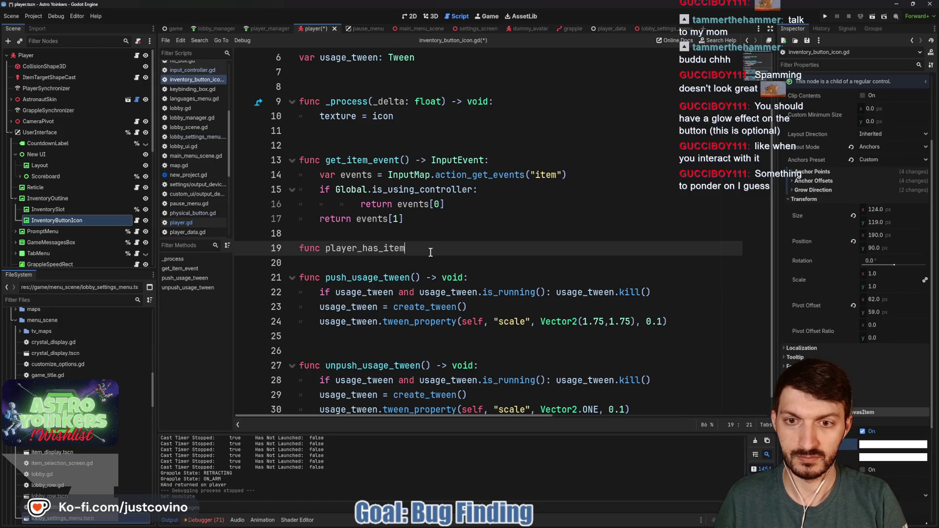
pyautogui.write('() -> bool:')
pyautogui.press('Return')
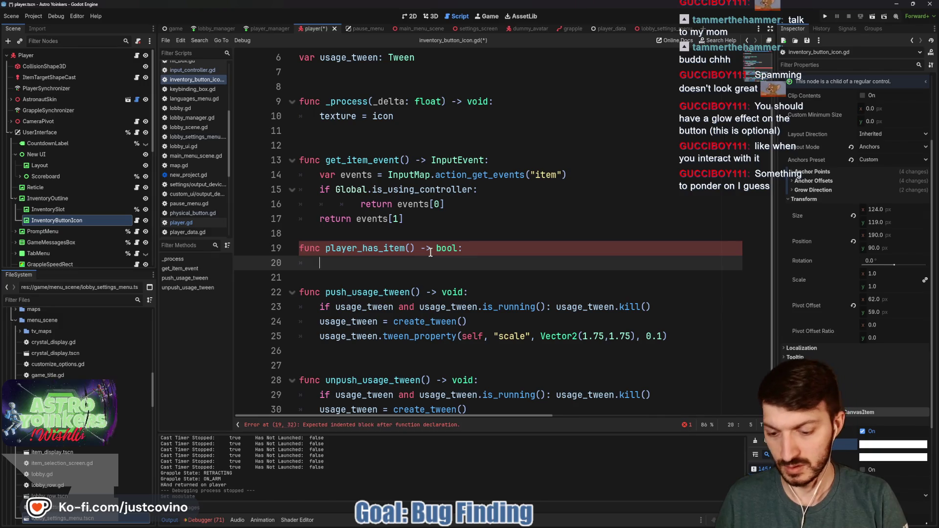
pyautogui.write('PlayerManag')
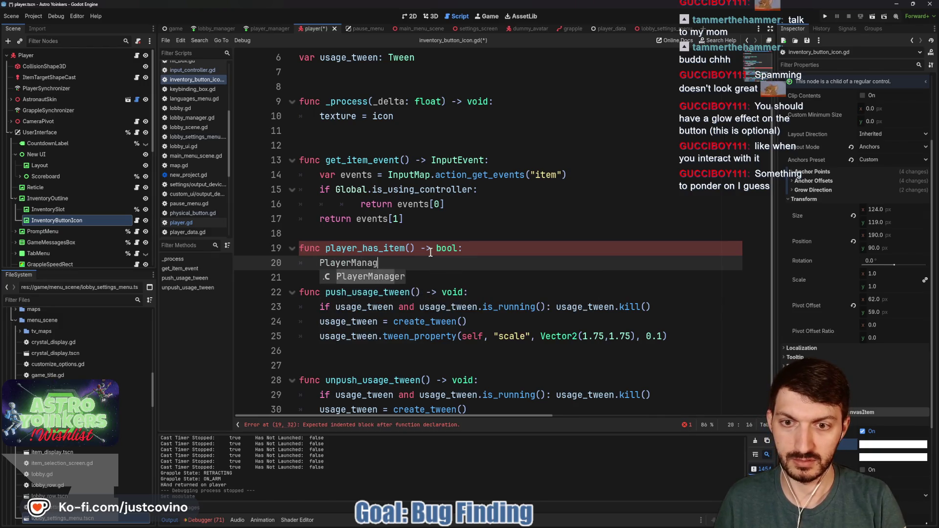
pyautogui.press('Return')
pyautogui.write('.get')
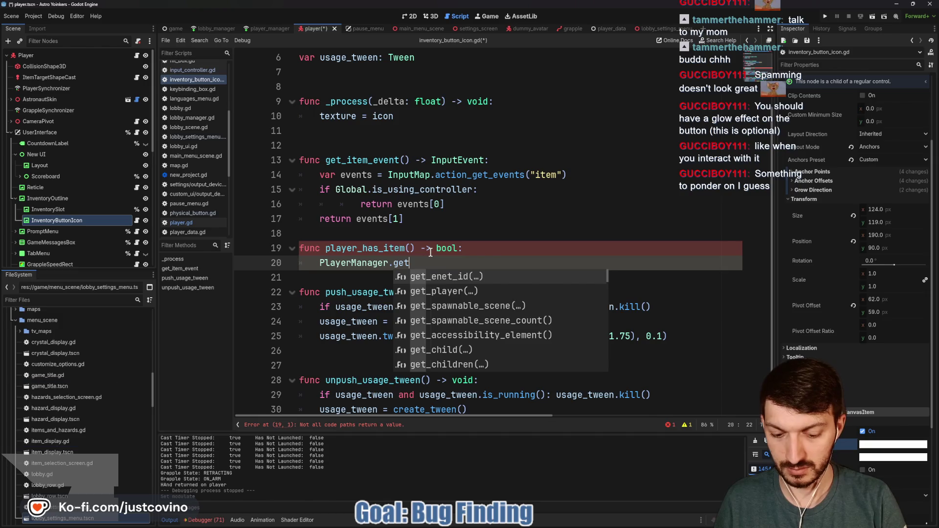
pyautogui.write('_play')
pyautogui.press('Return')
# Step: Pass get_multiplayer_authority() to get_player and store the result in var data
pyautogui.write('g')
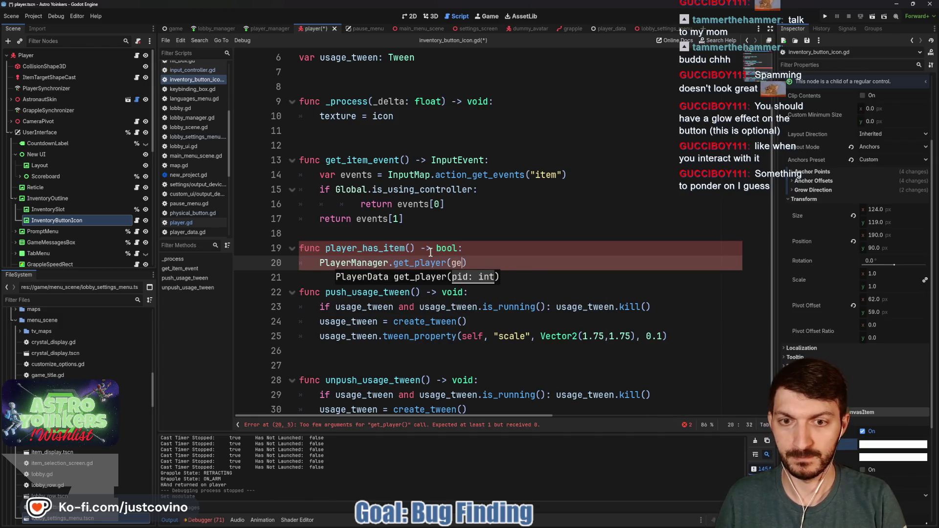
pyautogui.write('et_')
pyautogui.write('m')
pyautogui.press('BackSpace')
pyautogui.press('BackSpace')
pyautogui.press('BackSpace')
pyautogui.write('mu')
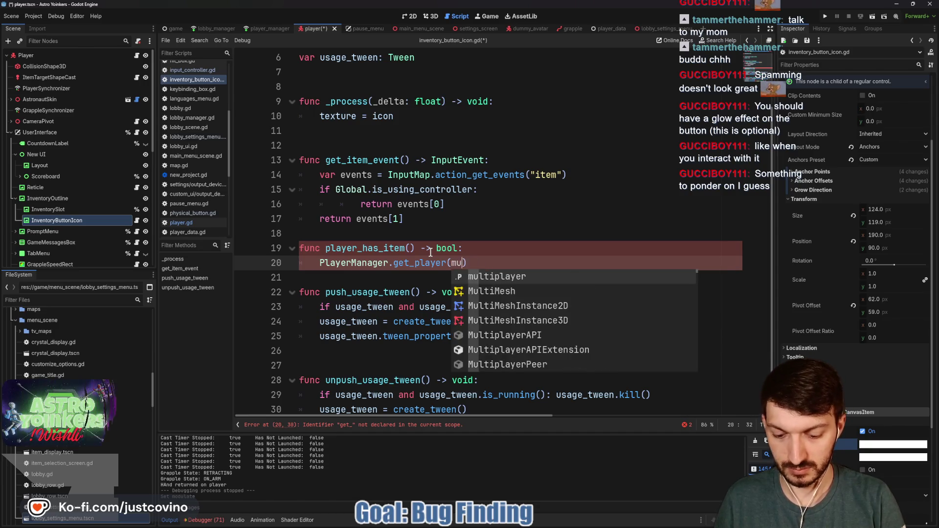
pyautogui.write('ltiplayer.get_a')
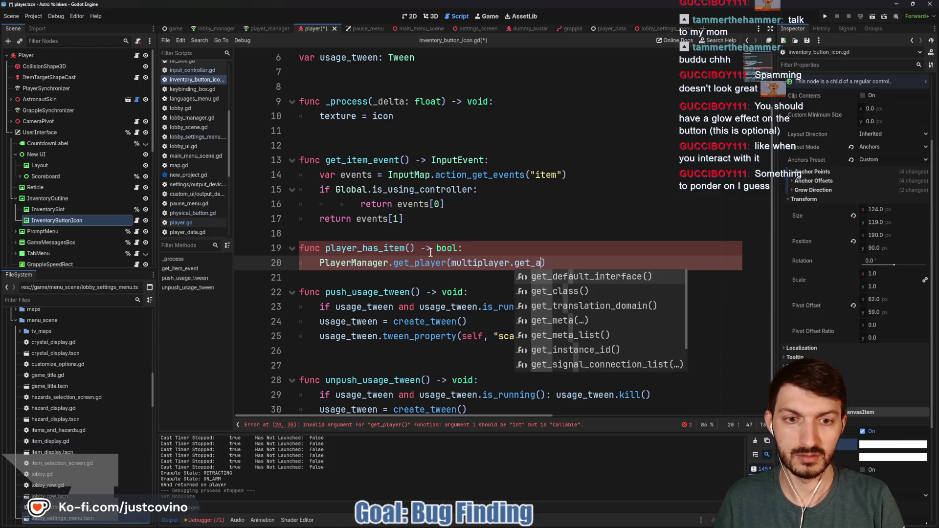
pyautogui.write('_multip')
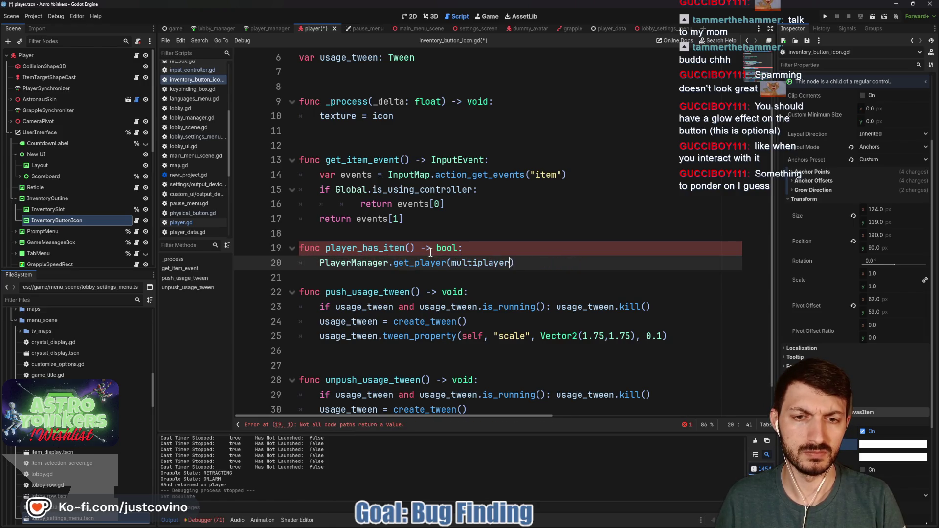
pyautogui.press('BackSpace')
pyautogui.press('BackSpace')
pyautogui.press('BackSpace')
pyautogui.write('multiplaye')
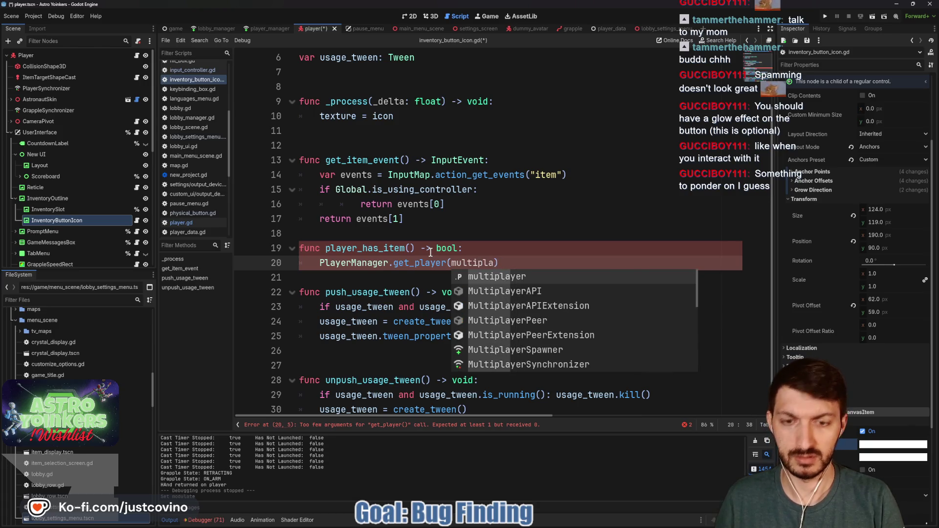
pyautogui.write('r_a')
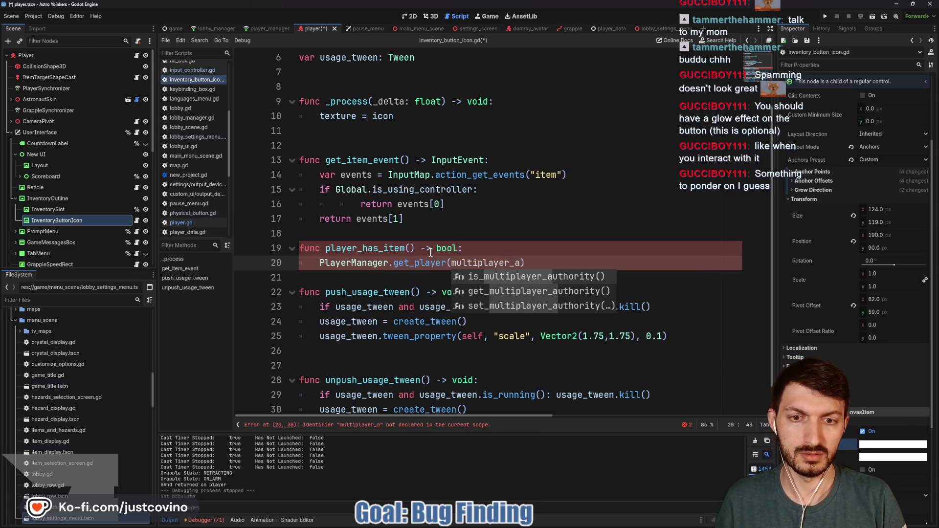
pyautogui.press('Down')
pyautogui.press('Return')
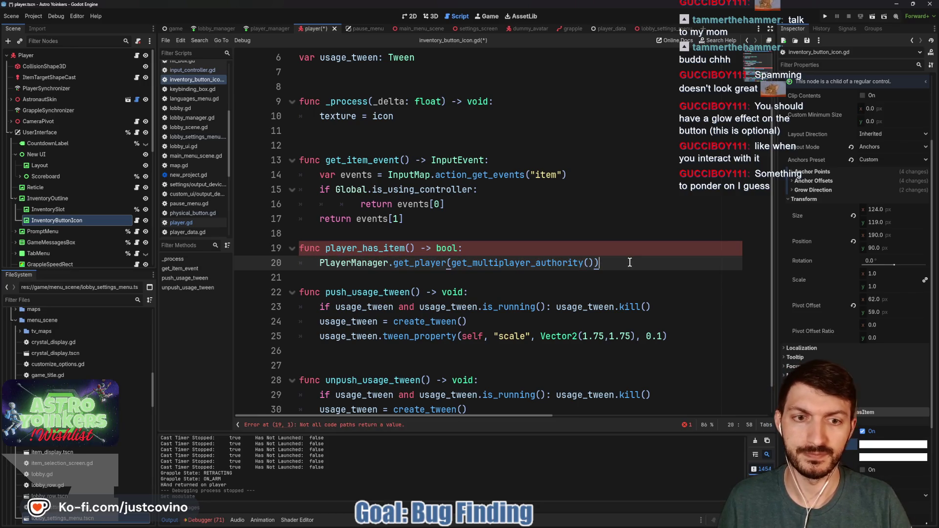
pyautogui.press('Return')
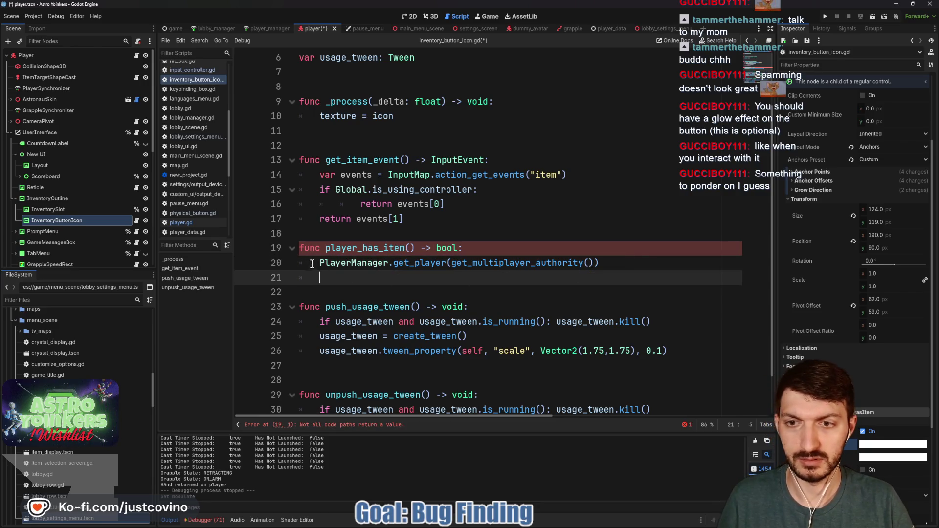
pyautogui.click(311, 265)
pyautogui.write('var data')
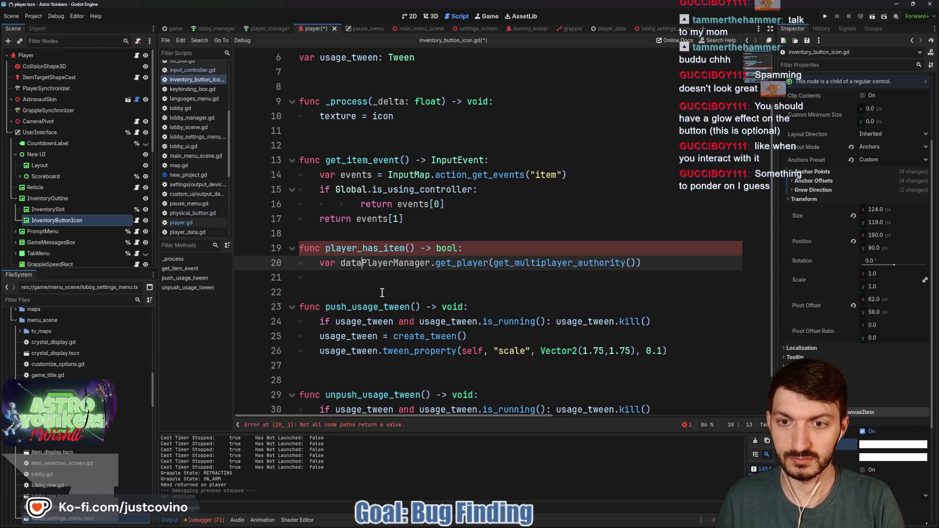
pyautogui.write(' =')
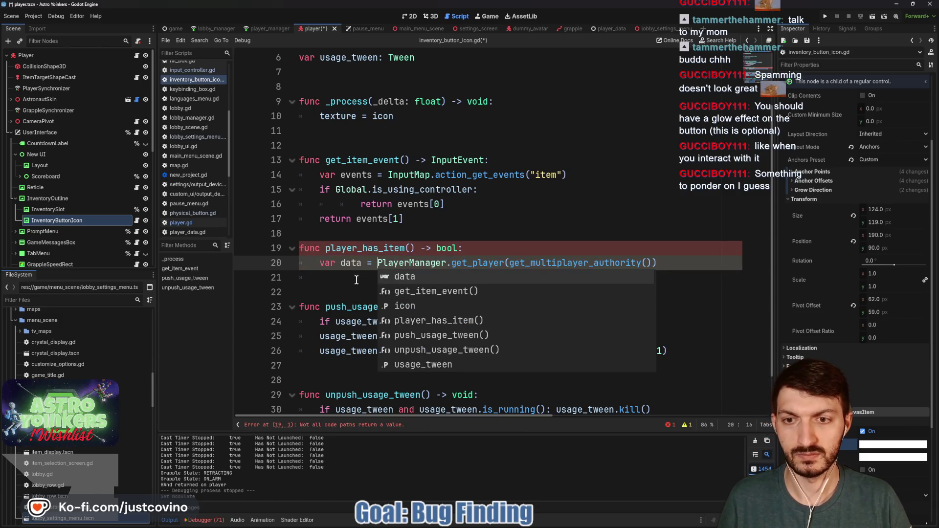
pyautogui.click(356, 281)
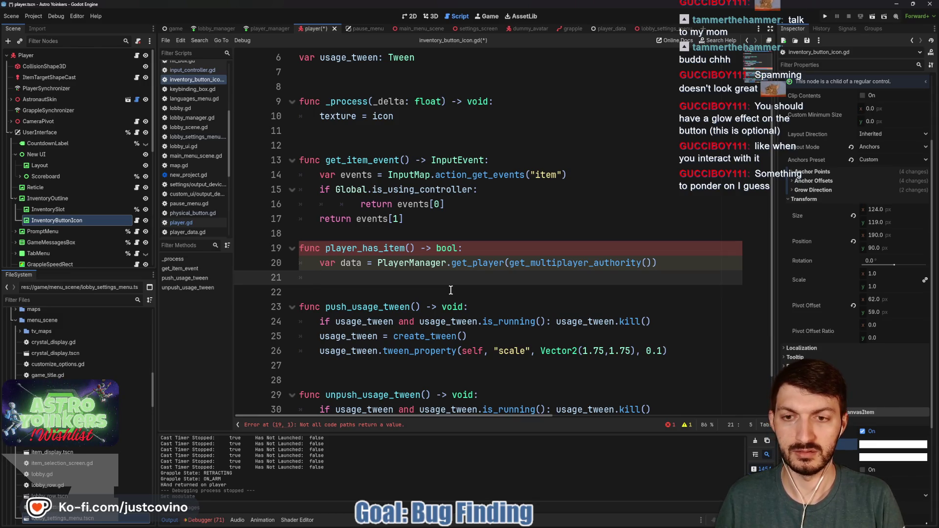
# Step: Write 'return true if data.held_item != 0 else false' and save the script
pyautogui.write('return data.')
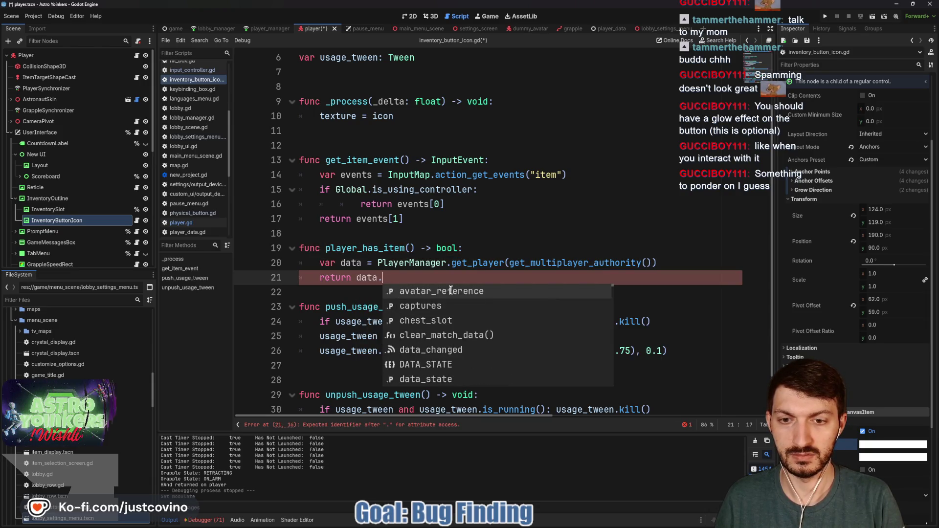
pyautogui.write('h')
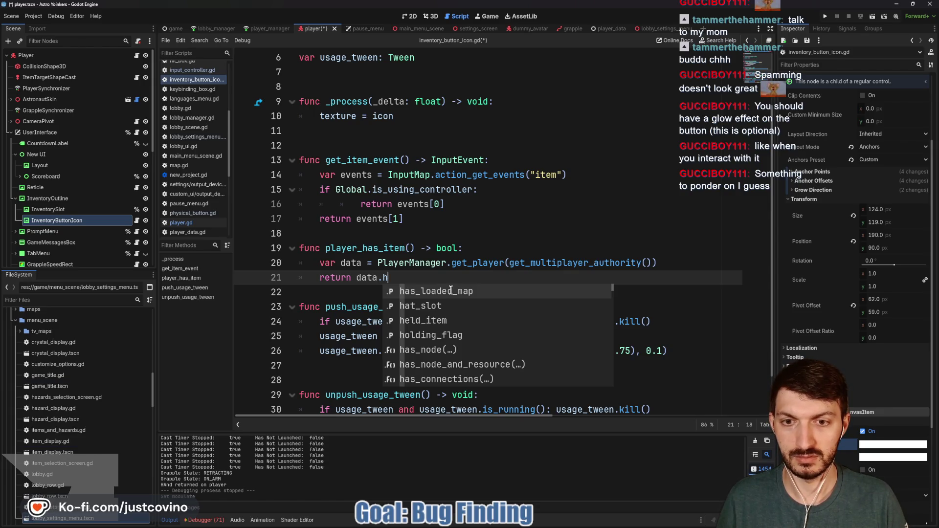
pyautogui.write('as')
pyautogui.press('BackSpace')
pyautogui.press('BackSpace')
pyautogui.press('BackSpace')
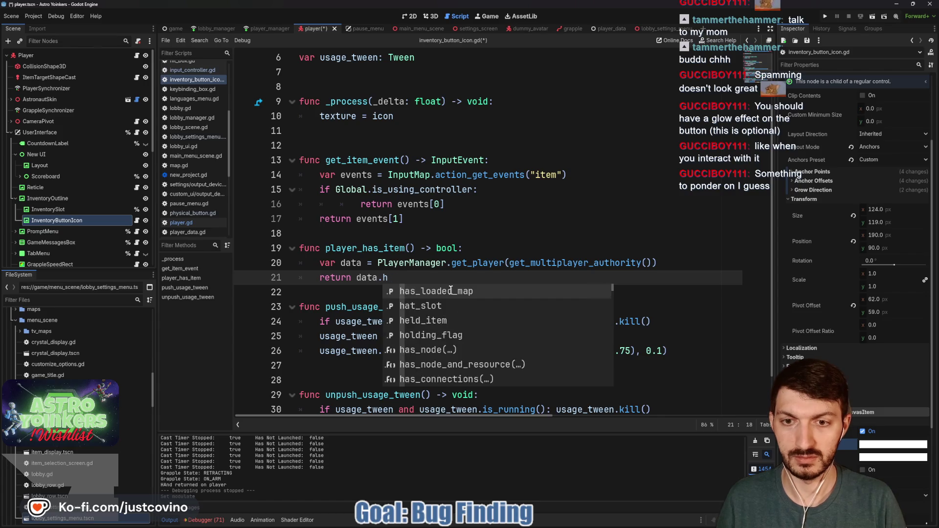
pyautogui.write('item')
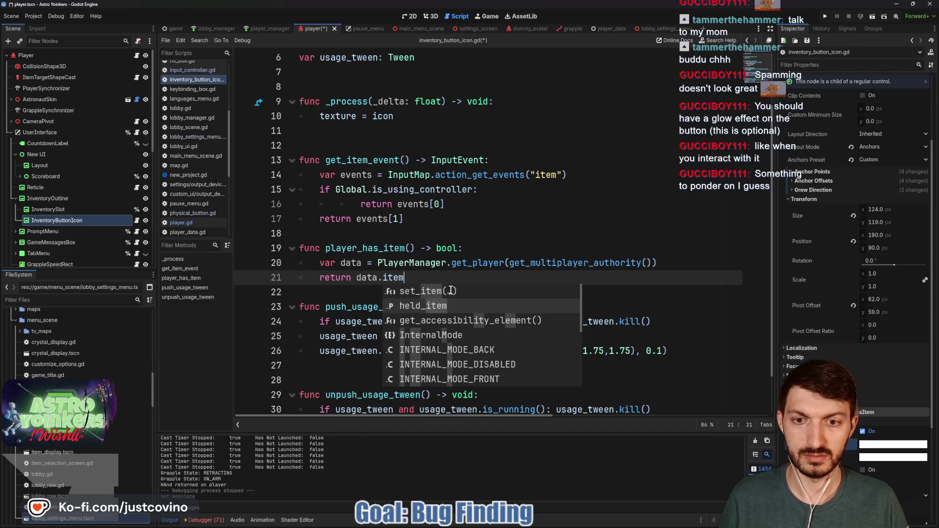
pyautogui.press('Return')
pyautogui.moveTo(420, 275)
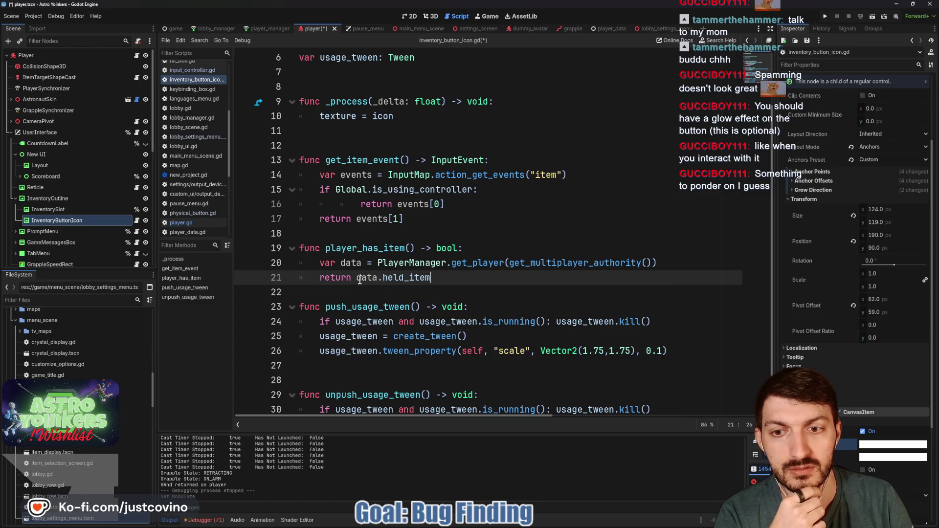
pyautogui.write('true')
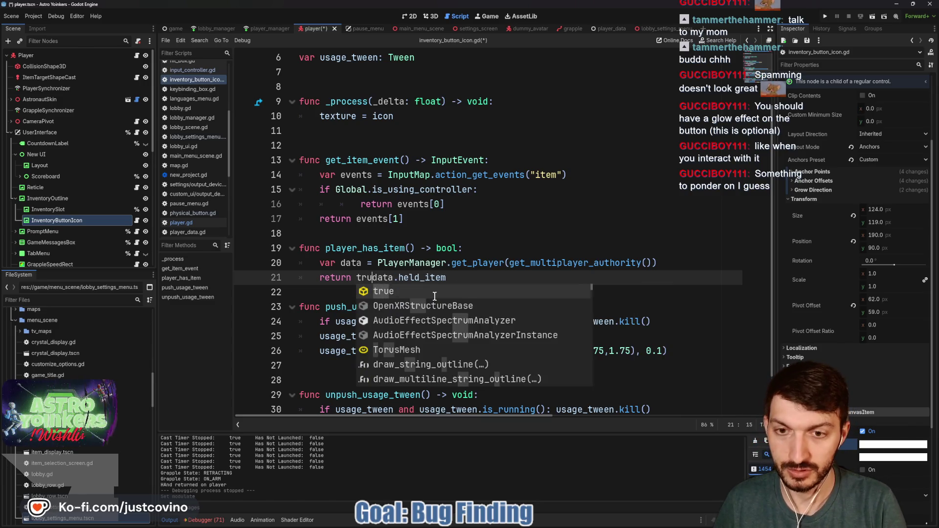
pyautogui.write(' if')
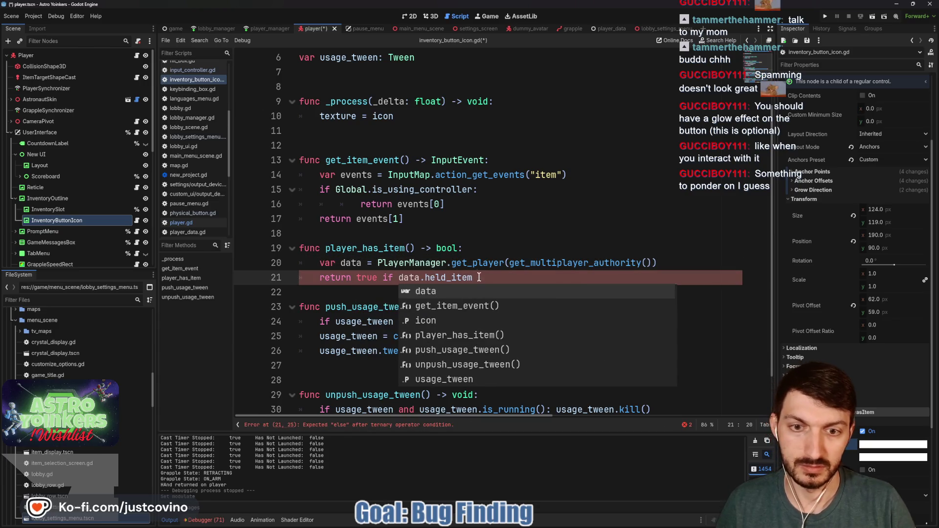
pyautogui.click(480, 274)
pyautogui.write('!= ')
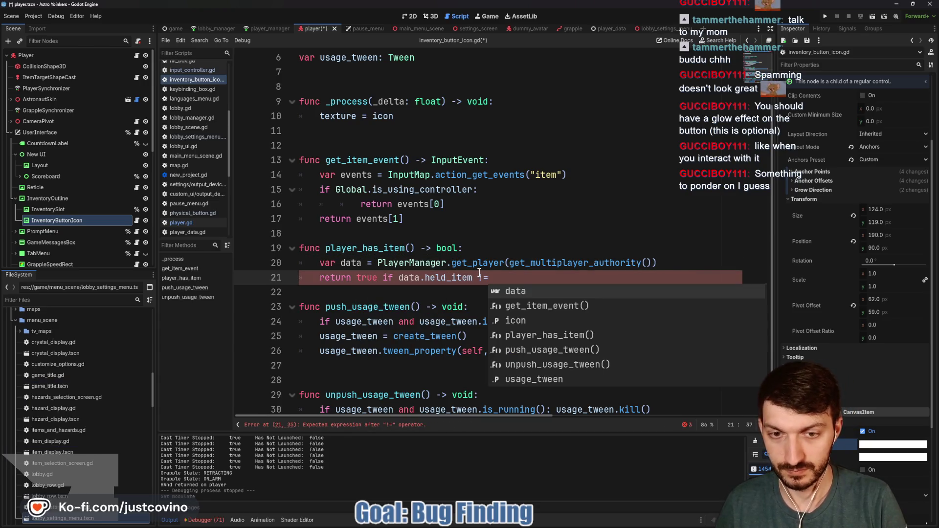
pyautogui.write('0 else false')
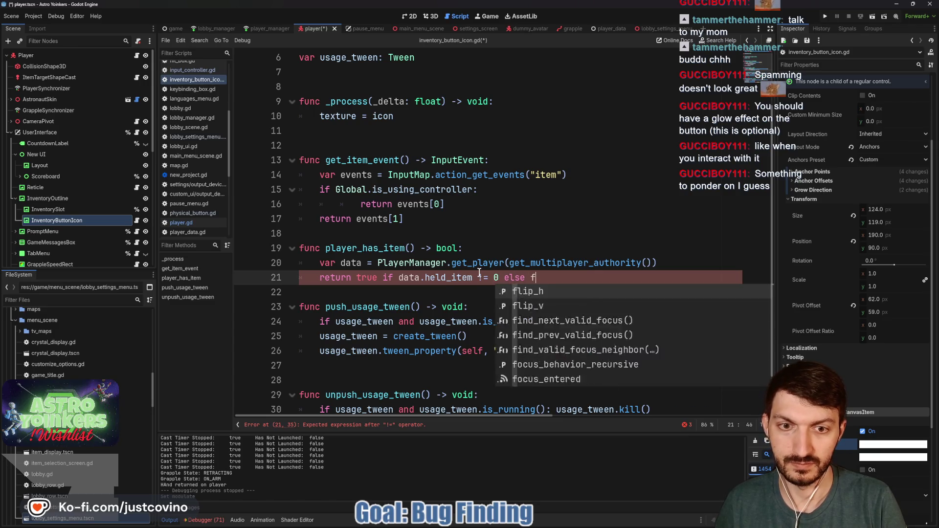
pyautogui.hotkey('ctrl', 's')
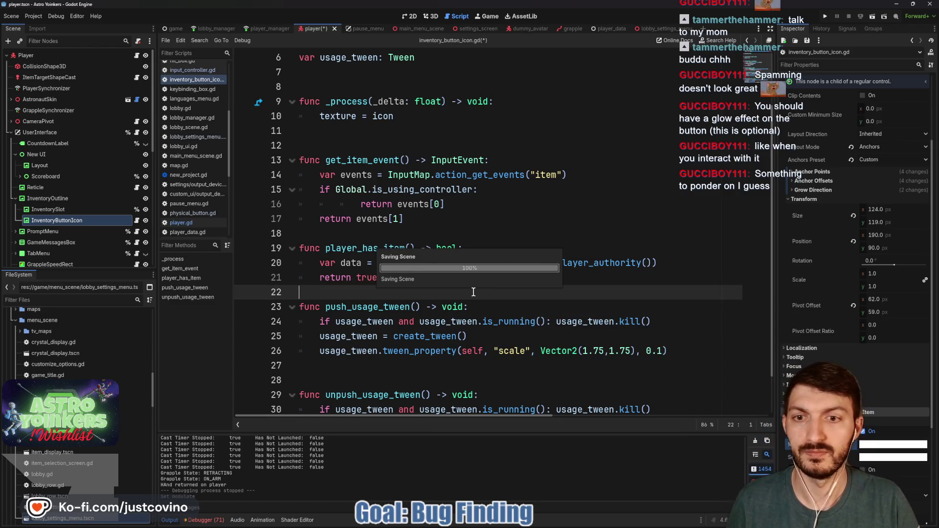
pyautogui.click(471, 292)
pyautogui.press('Return')
pyautogui.scroll(-2, 460, 304)
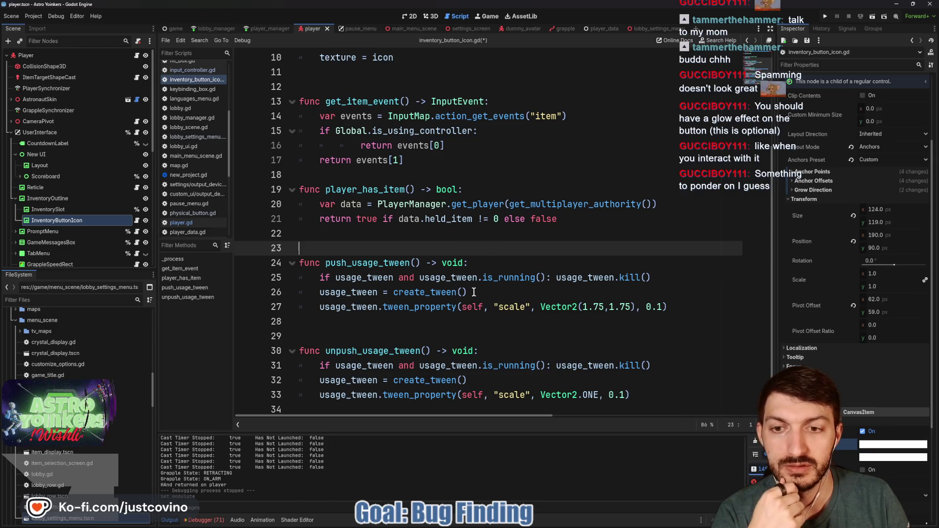
# Step: Add an 'if not player_has_item():' check setting modulate = Color() in push_usage_tween
pyautogui.click(661, 277)
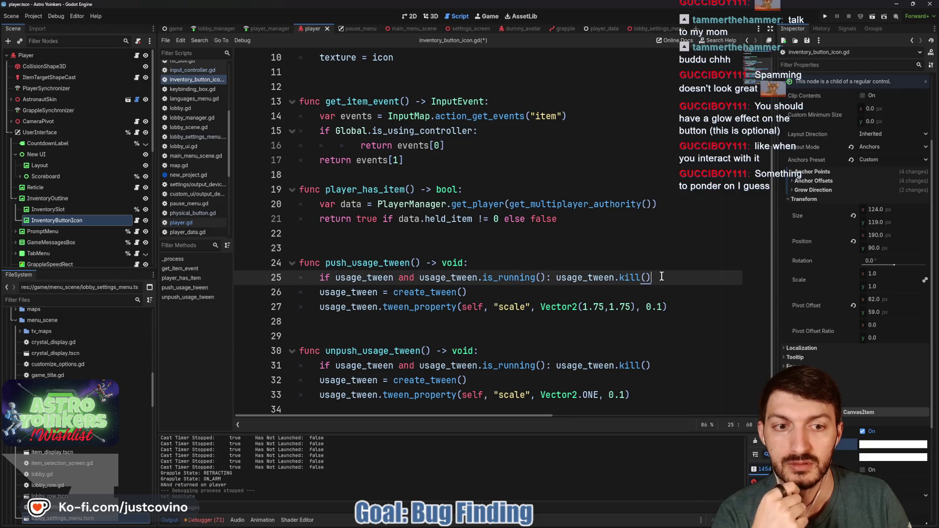
pyautogui.press('Return')
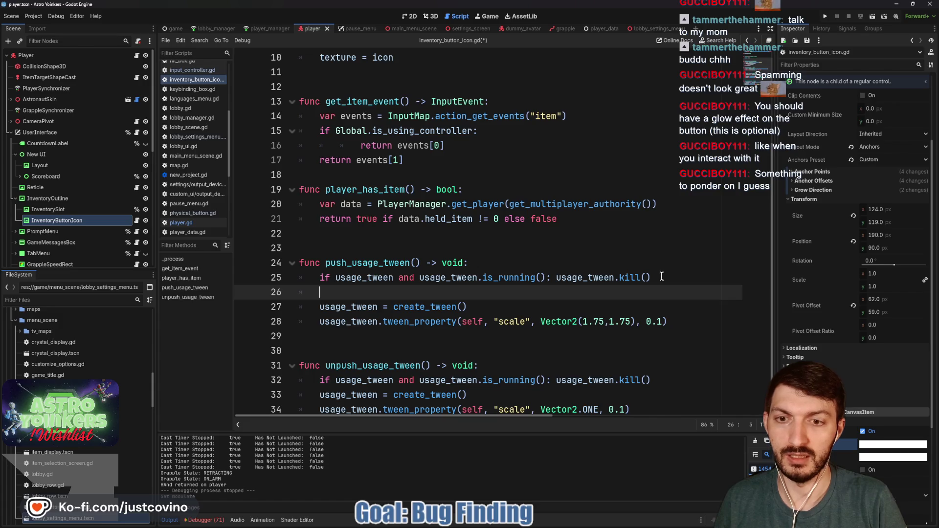
pyautogui.write('ifnot player')
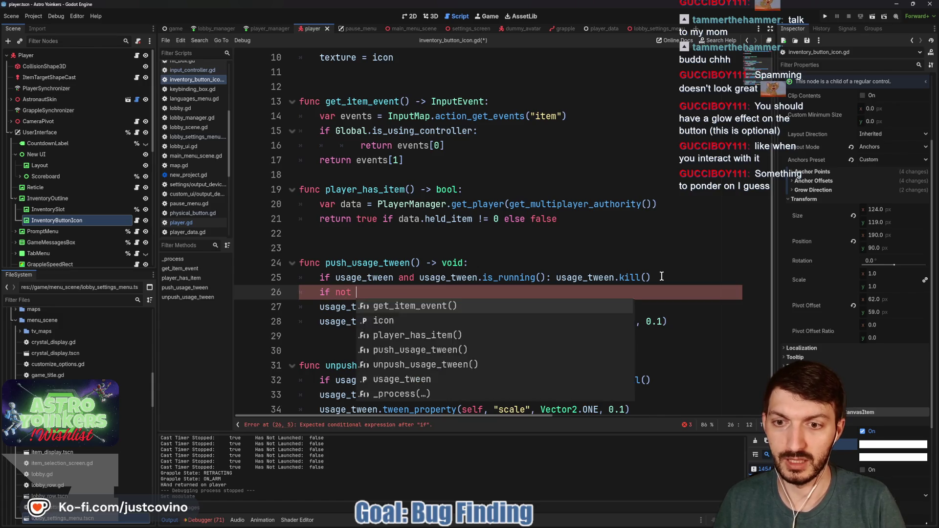
pyautogui.press('Return')
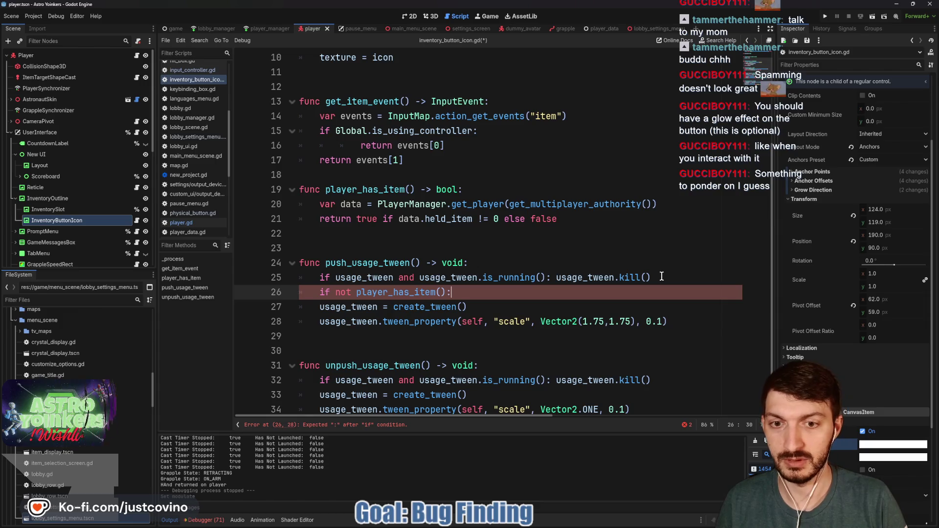
pyautogui.write(':')
pyautogui.press('Return')
pyautogui.write('modulate')
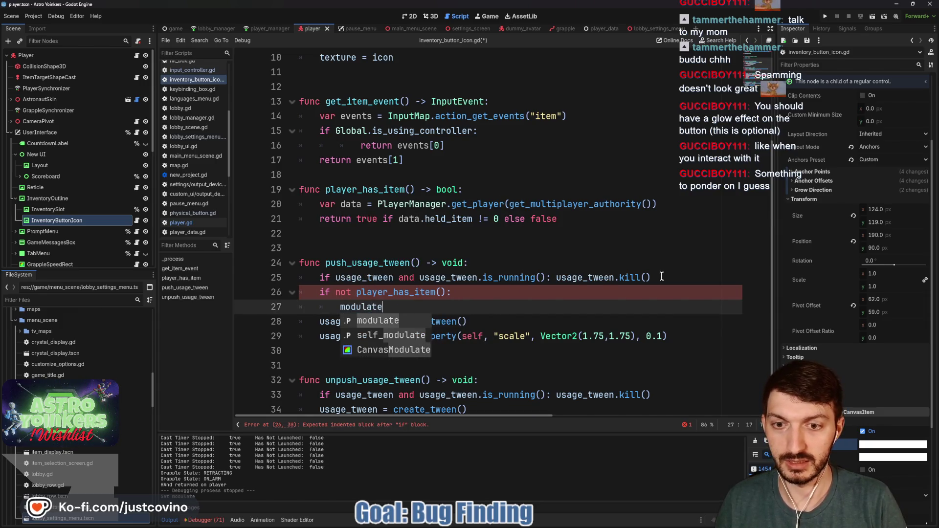
pyautogui.write(' = ')
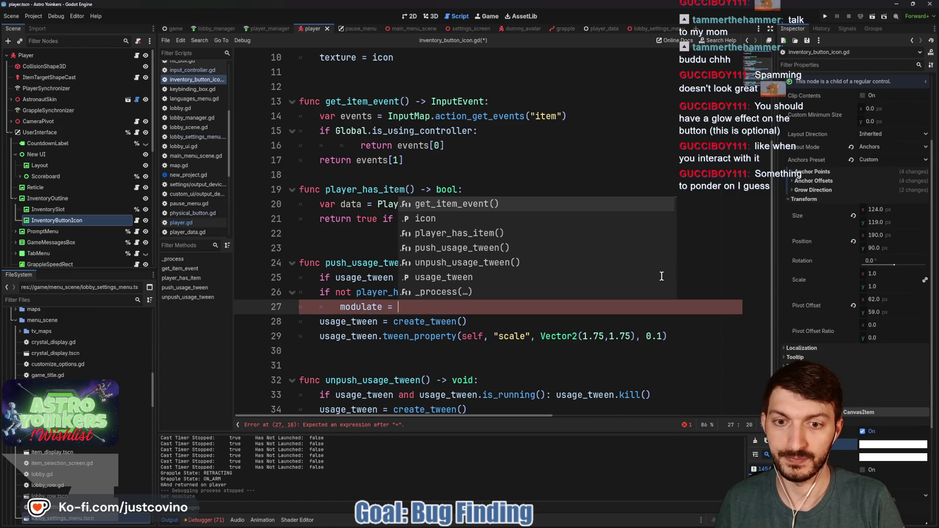
pyautogui.write('Color')
pyautogui.press('Return')
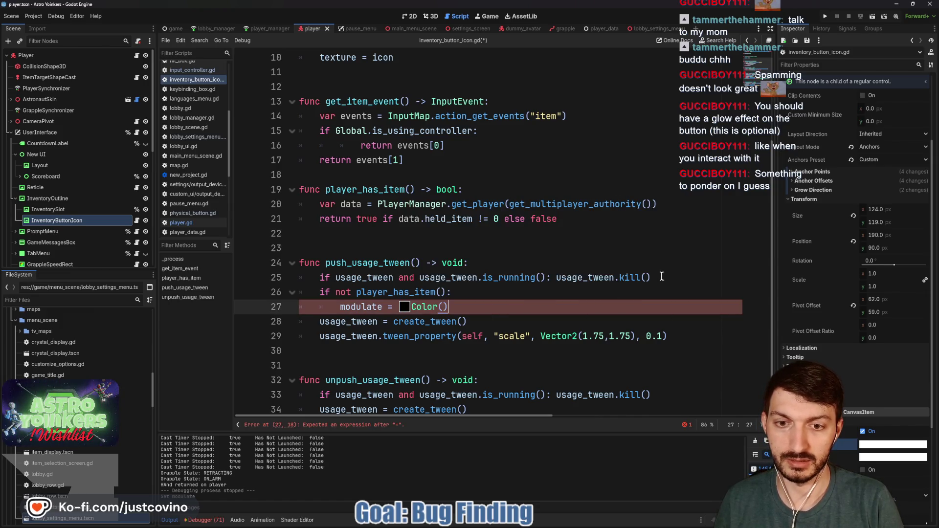
# Step: Make the colour pure red with intensity 18.892 and save the script
pyautogui.click(404, 307)
pyautogui.click(497, 76)
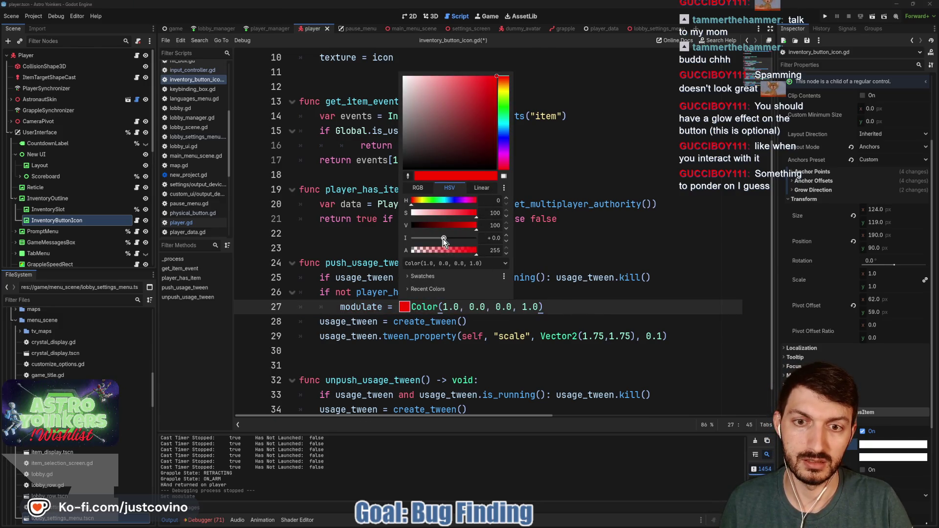
pyautogui.moveTo(442, 239); pyautogui.dragTo(456, 239)
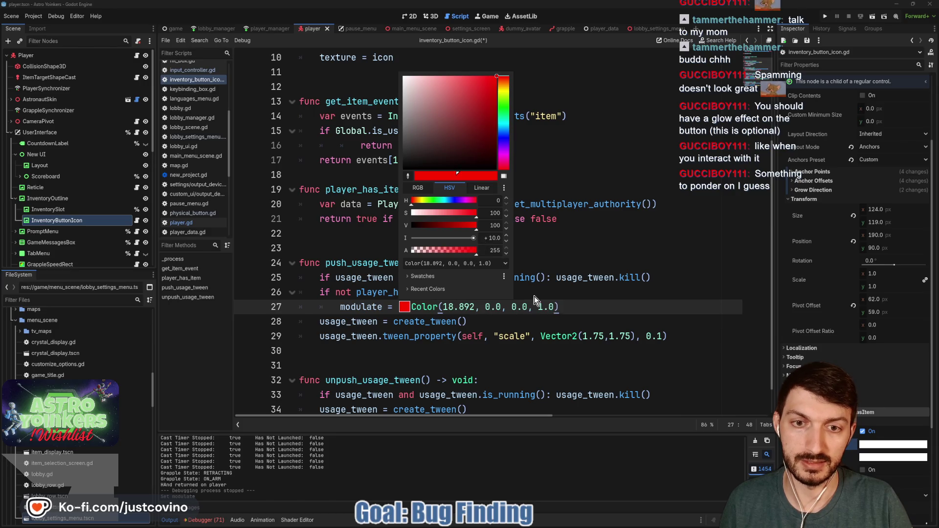
pyautogui.click(574, 306)
pyautogui.hotkey('ctrl', 's')
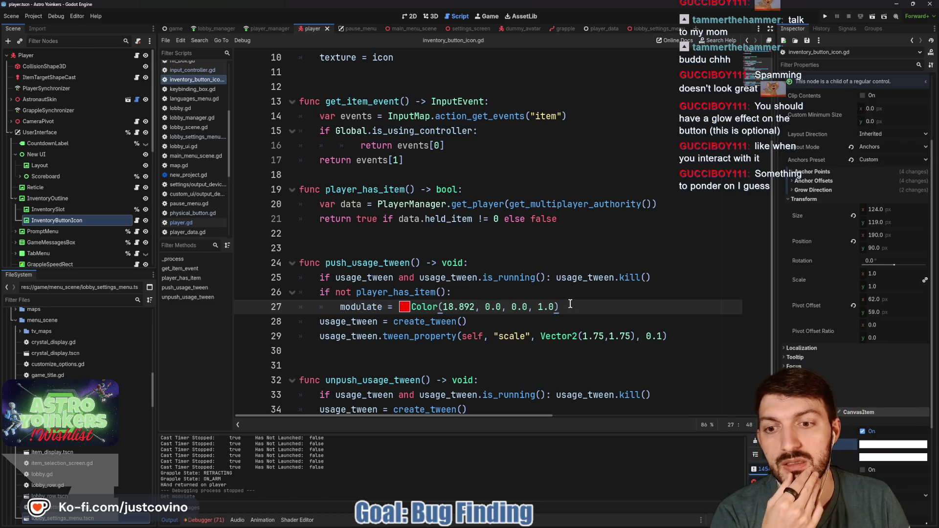
pyautogui.click(423, 348)
pyautogui.scroll(-1, 442, 327)
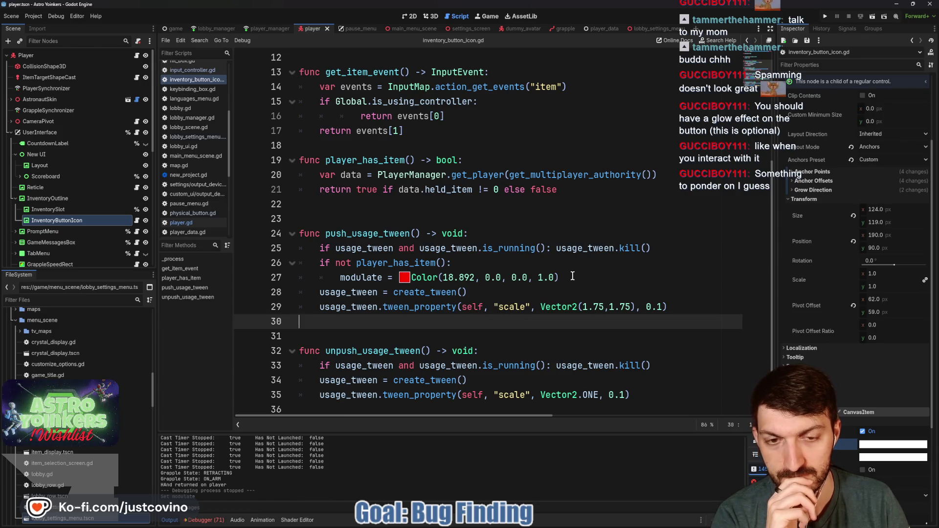
# Step: Move the no-item red-tint if-block below the tween_property line
pyautogui.moveTo(572, 277); pyautogui.dragTo(497, 277)
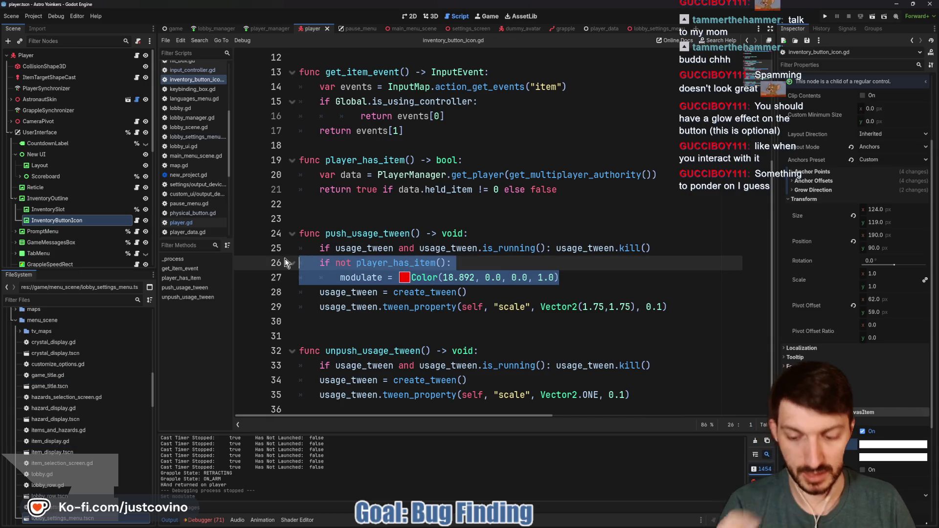
pyautogui.hotkey('alt', 'Down')
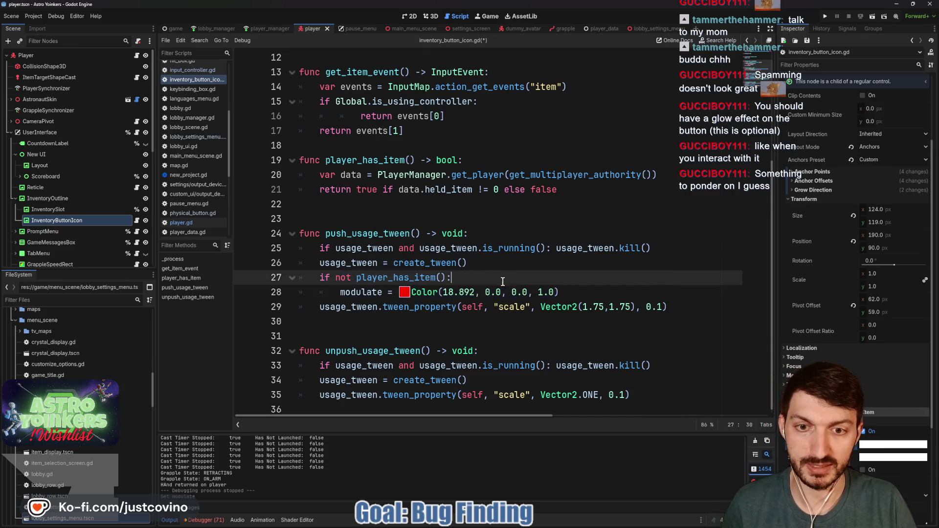
pyautogui.click(584, 293)
pyautogui.click(407, 321)
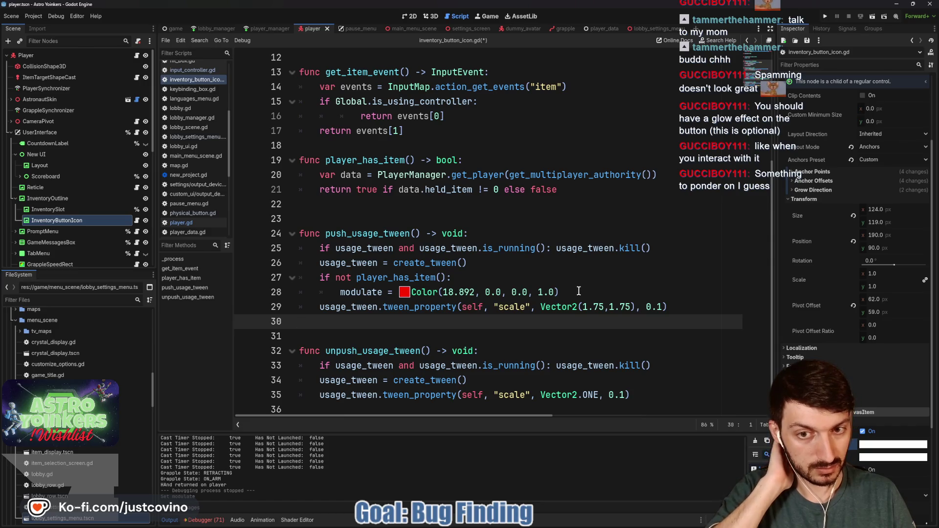
pyautogui.moveTo(563, 292); pyautogui.dragTo(294, 279)
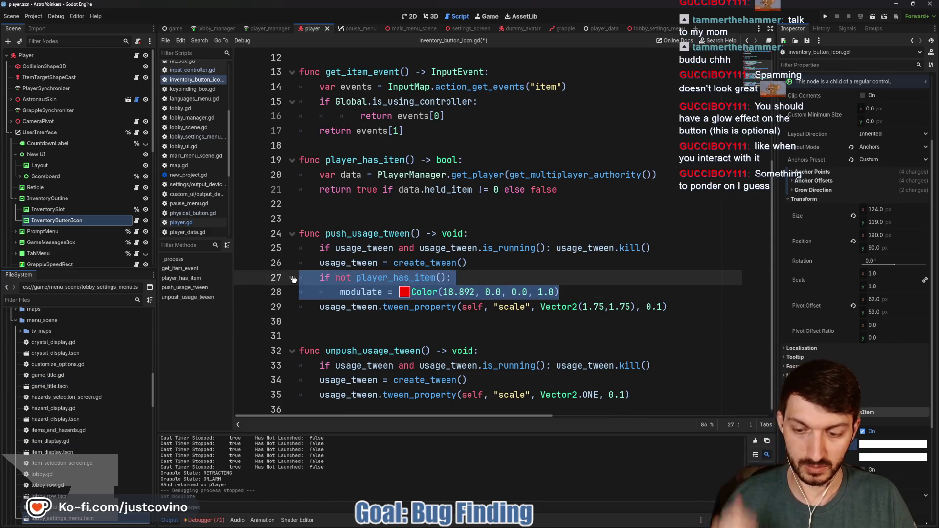
pyautogui.hotkey('alt', 'Down')
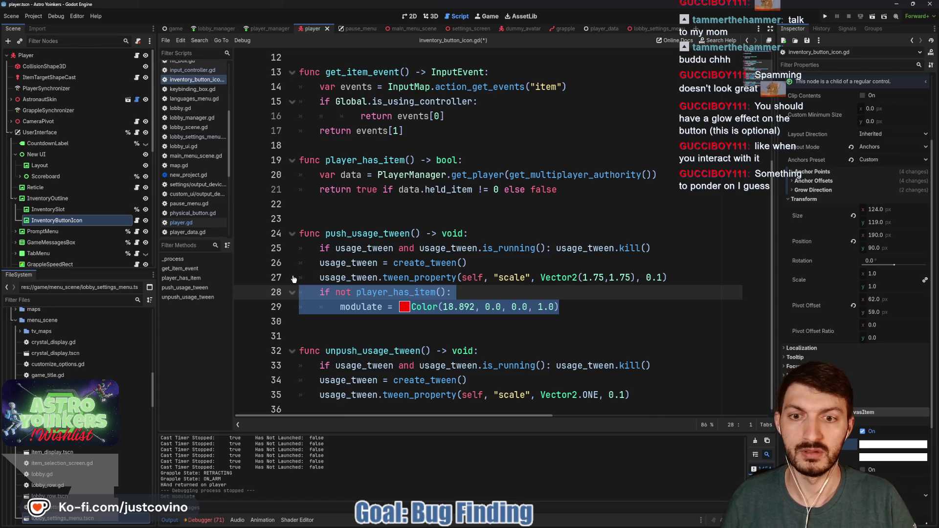
# Step: Add 'await usage_tween.finished' and a white modulate reset, save, and run the game
pyautogui.click(598, 309)
pyautogui.press('Return')
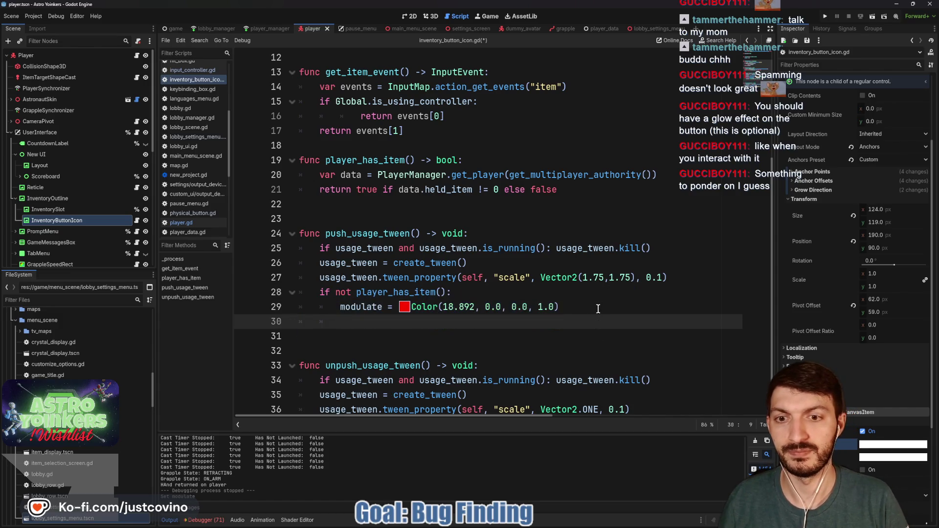
pyautogui.write('await usage_tween.')
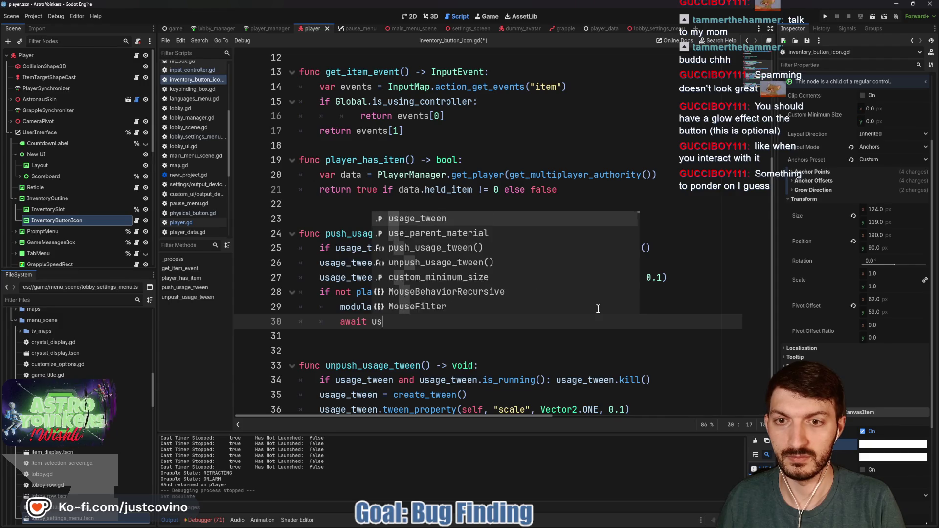
pyautogui.write('fini')
pyautogui.press('Return')
pyautogui.press('Return')
pyautogui.write('modulate = Colo')
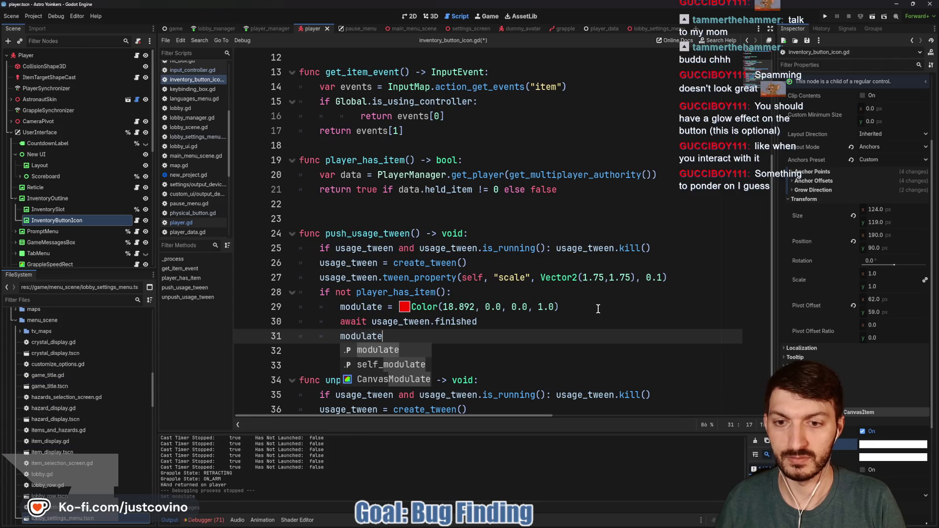
pyautogui.press('Return')
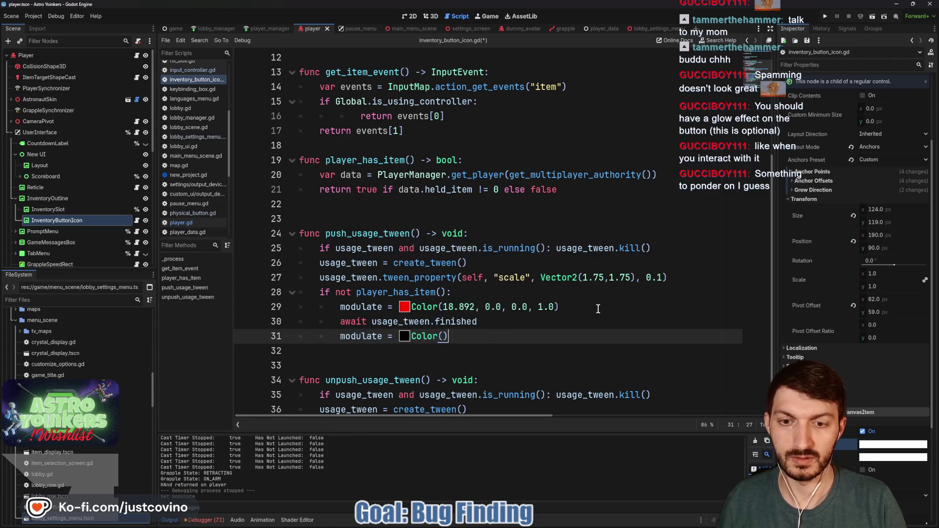
pyautogui.click(404, 337)
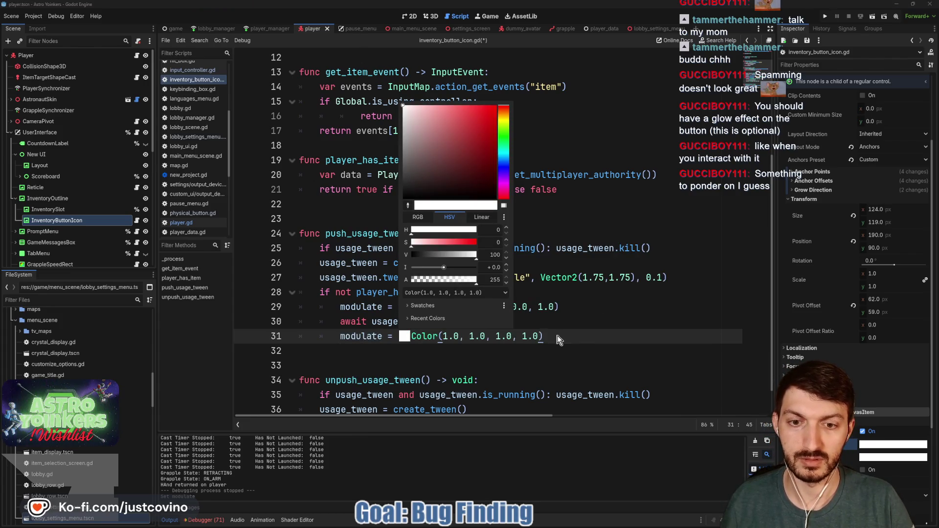
pyautogui.click(551, 335)
pyautogui.hotkey('ctrl', 's')
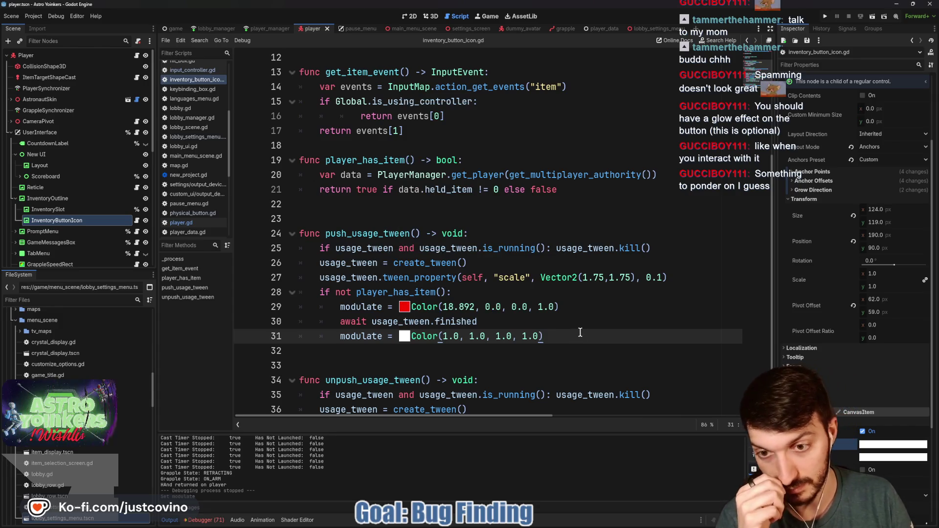
pyautogui.click(824, 17)
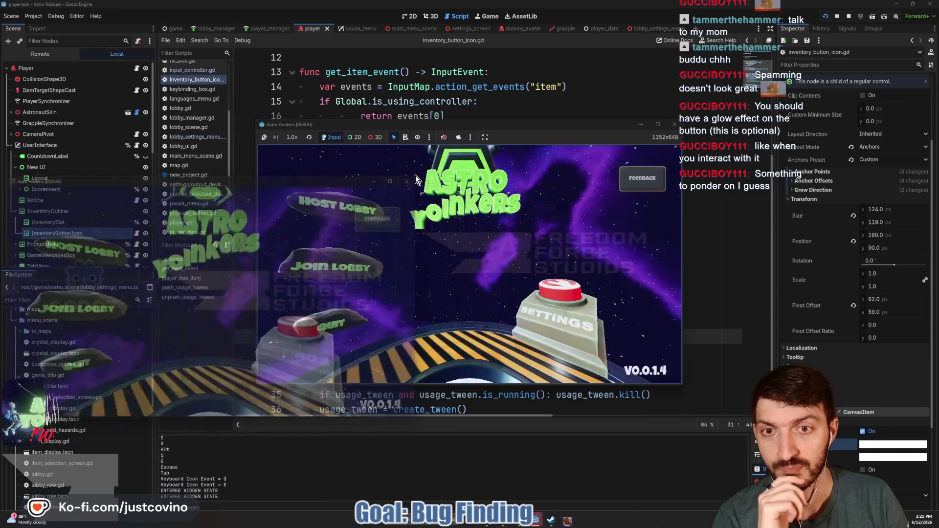
pyautogui.click(414, 177)
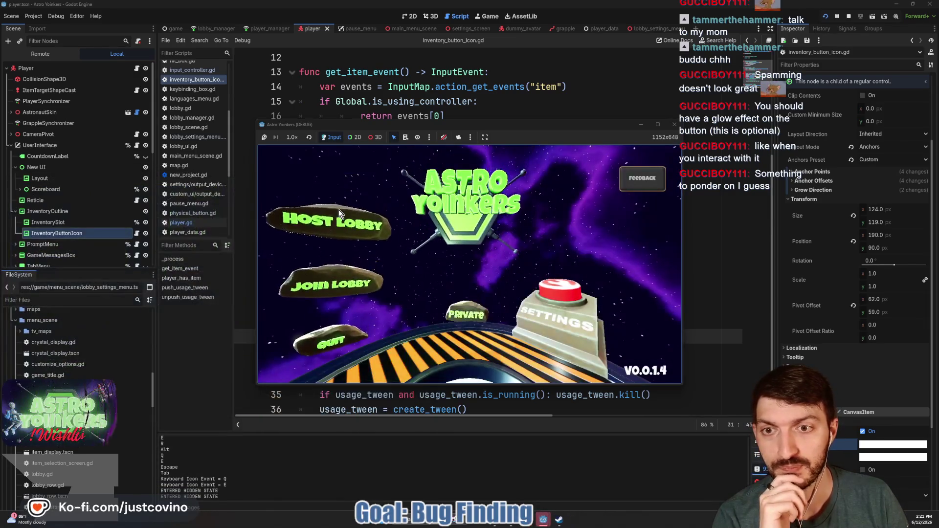
pyautogui.click(448, 236)
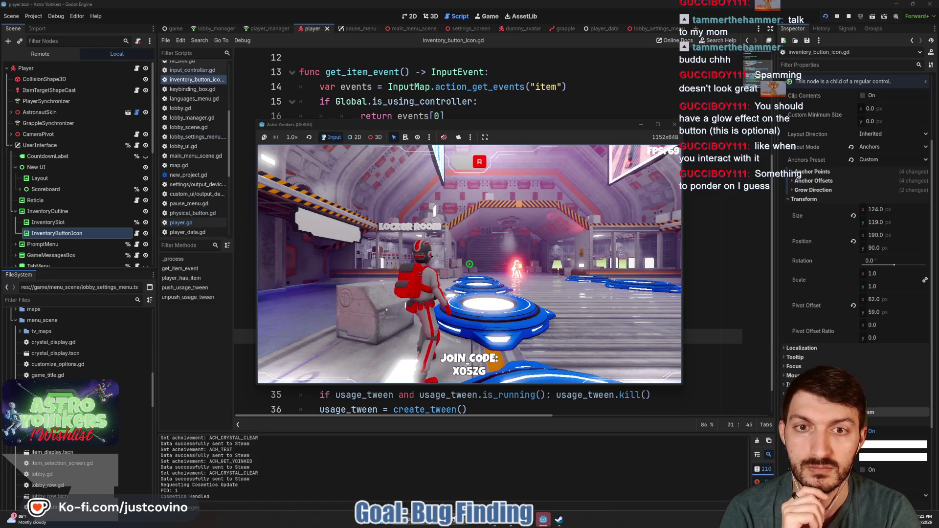
pyautogui.press('w')
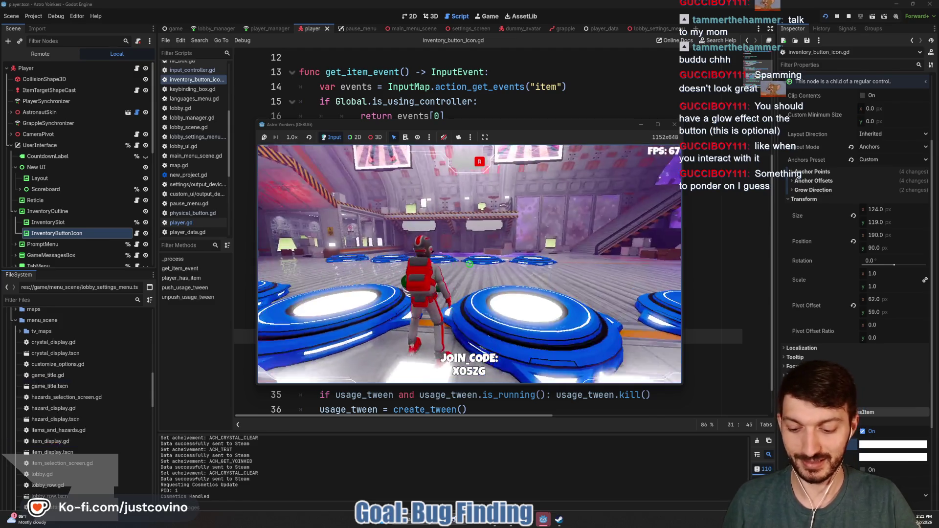
pyautogui.press('w')
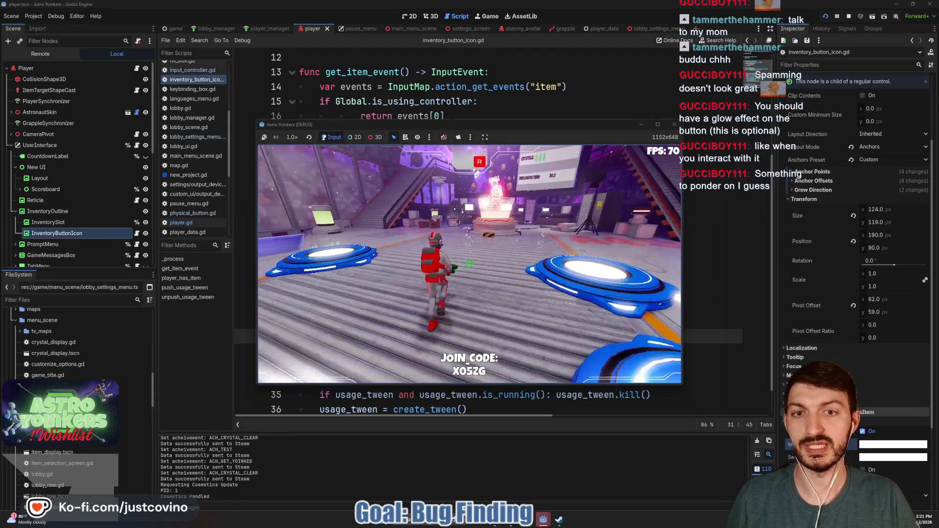
pyautogui.press('w')
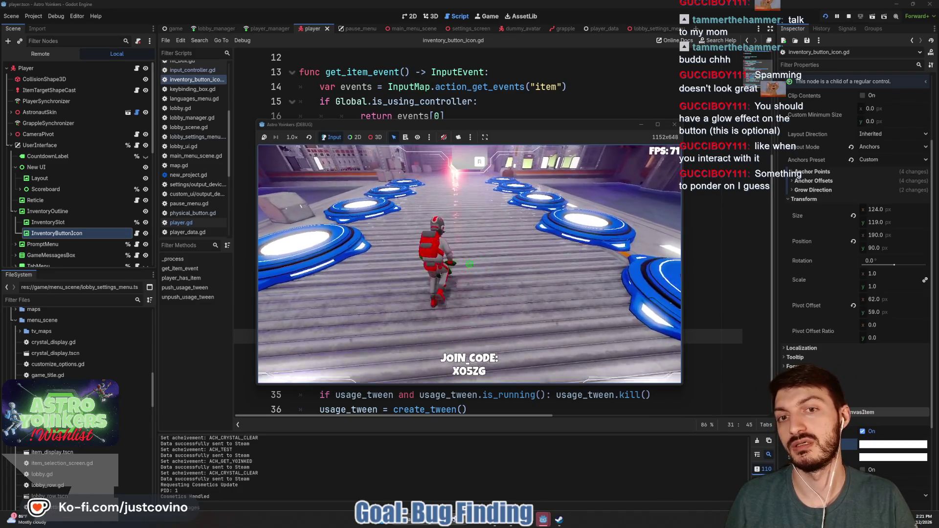
pyautogui.press('w')
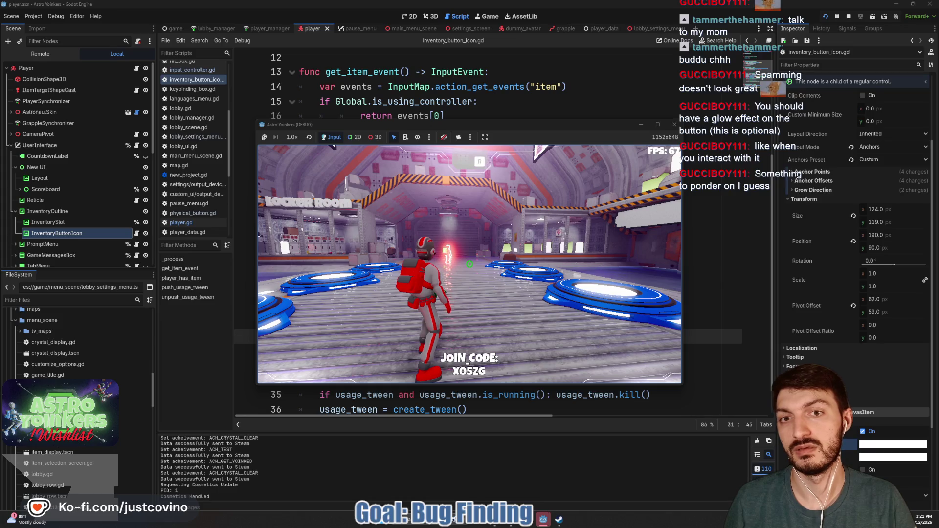
pyautogui.press('F8')
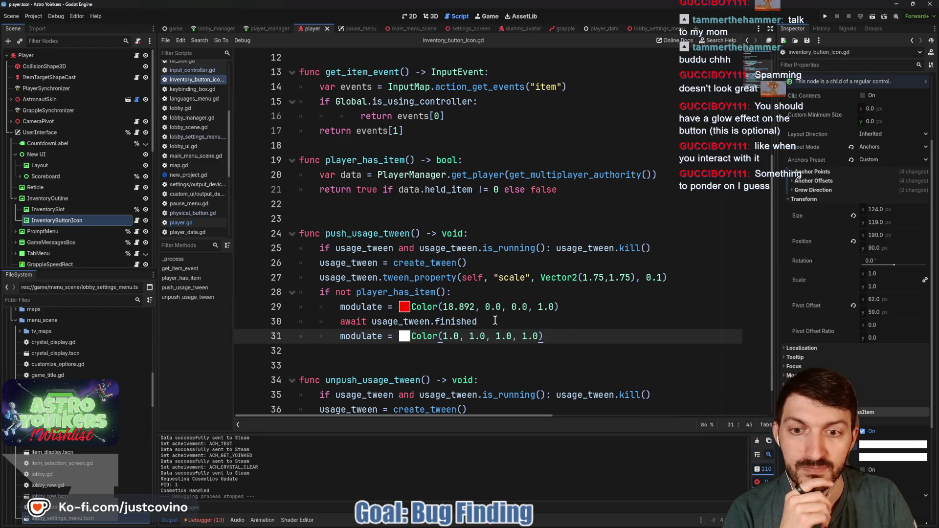
# Step: Delete the await line and move the white modulate reset to the end of unpush_usage_tween
pyautogui.moveTo(495, 321); pyautogui.dragTo(272, 324)
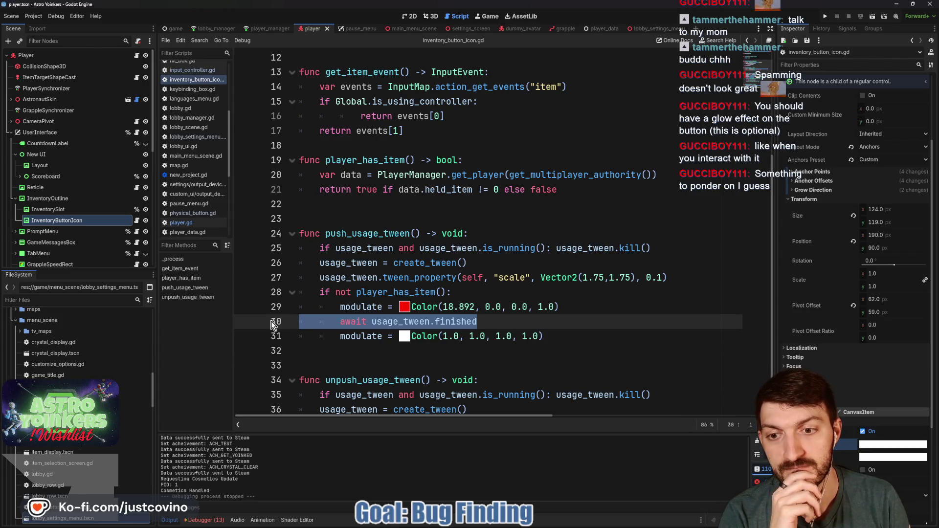
pyautogui.press('BackSpace')
pyautogui.press('BackSpace')
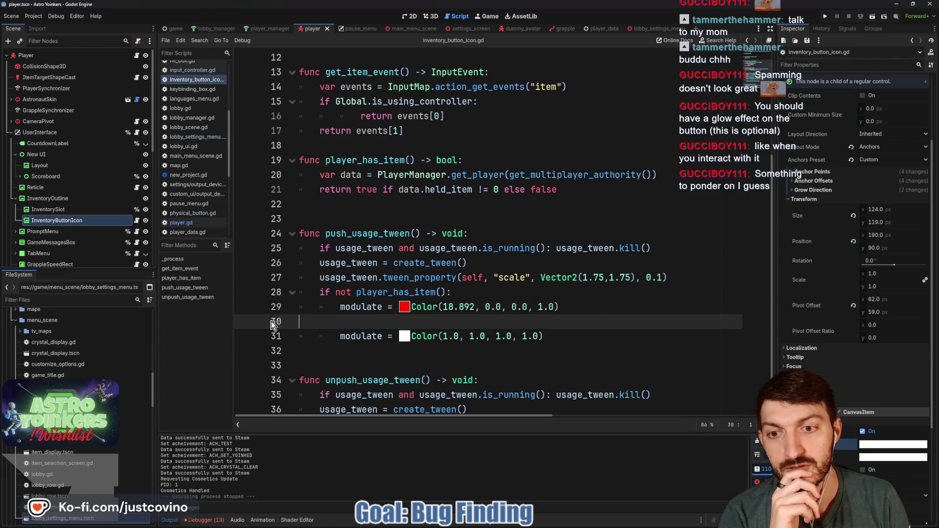
pyautogui.moveTo(560, 306); pyautogui.dragTo(272, 293)
pyautogui.moveTo(544, 321); pyautogui.dragTo(294, 325)
pyautogui.hotkey('ctrl', 'c')
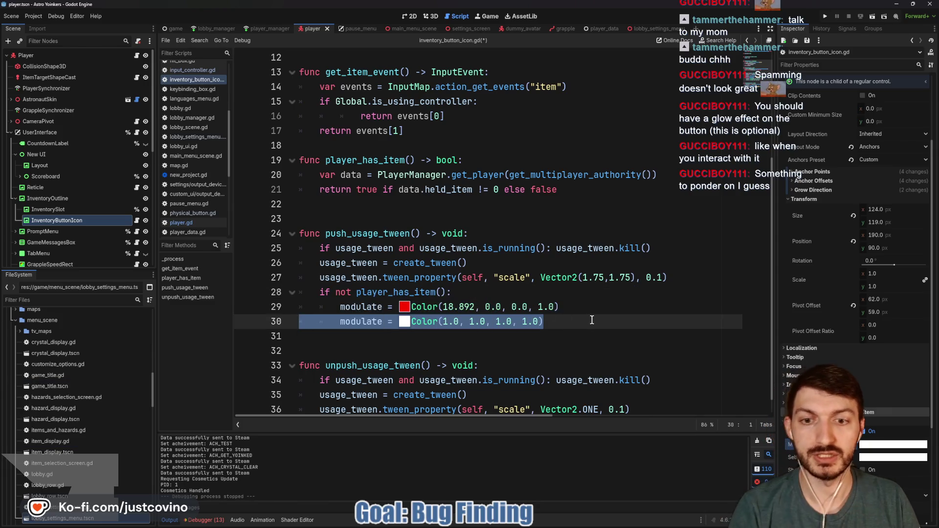
pyautogui.press('BackSpace')
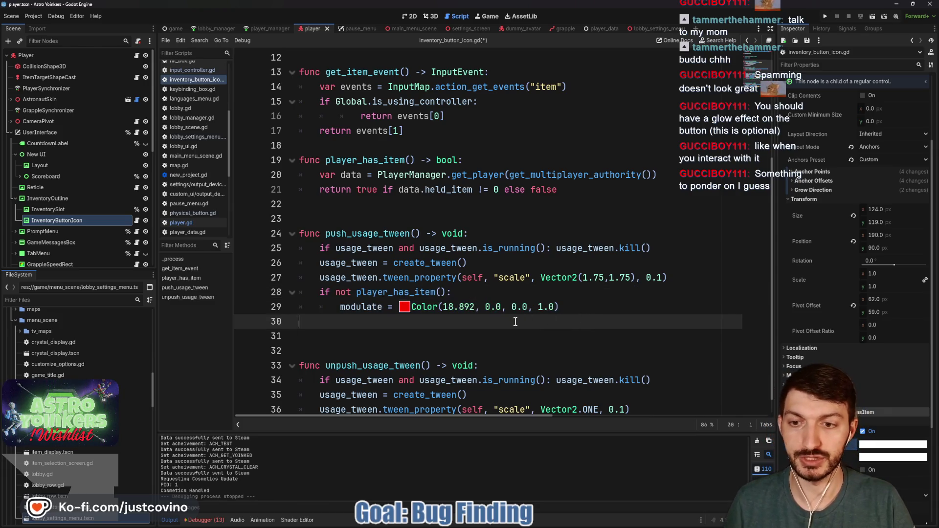
pyautogui.press('BackSpace')
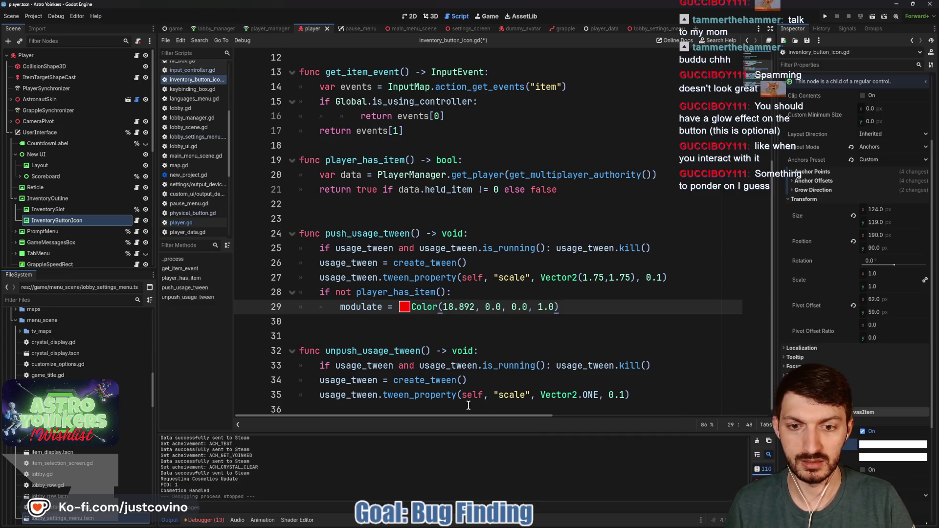
pyautogui.click(469, 405)
pyautogui.hotkey('ctrl', 'v')
pyautogui.click(339, 405)
pyautogui.press('BackSpace')
pyautogui.click(323, 323)
pyautogui.hotkey('ctrl', 's')
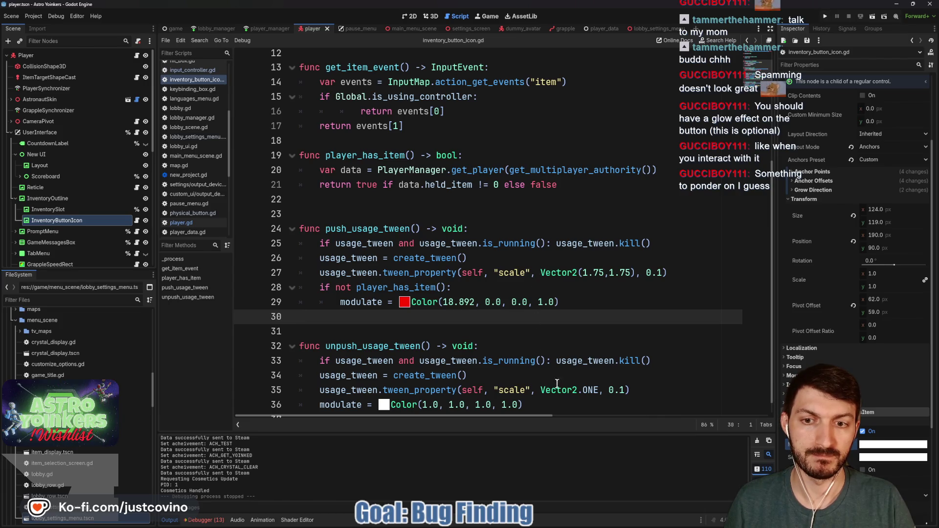
# Step: Wrap the reset under 'if not player_has_item():' and save the script
pyautogui.click(650, 391)
pyautogui.press('Return')
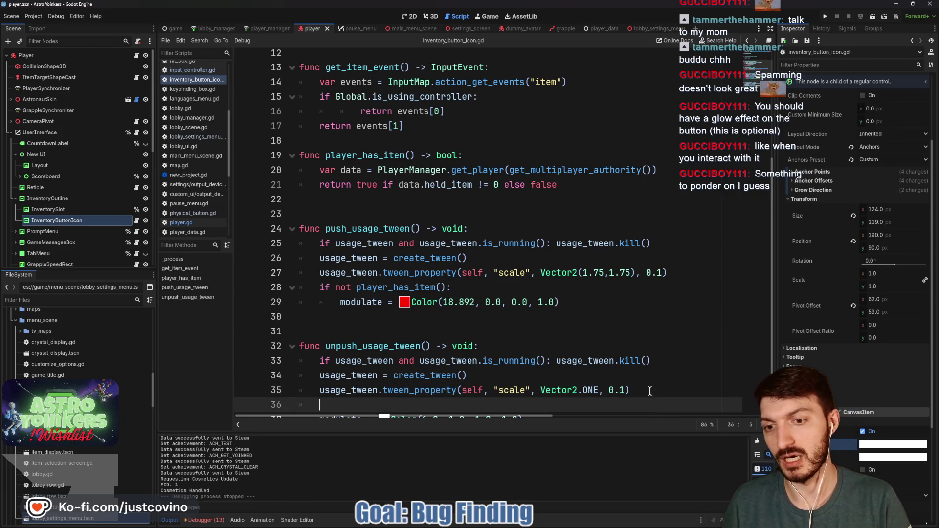
pyautogui.write('if not player')
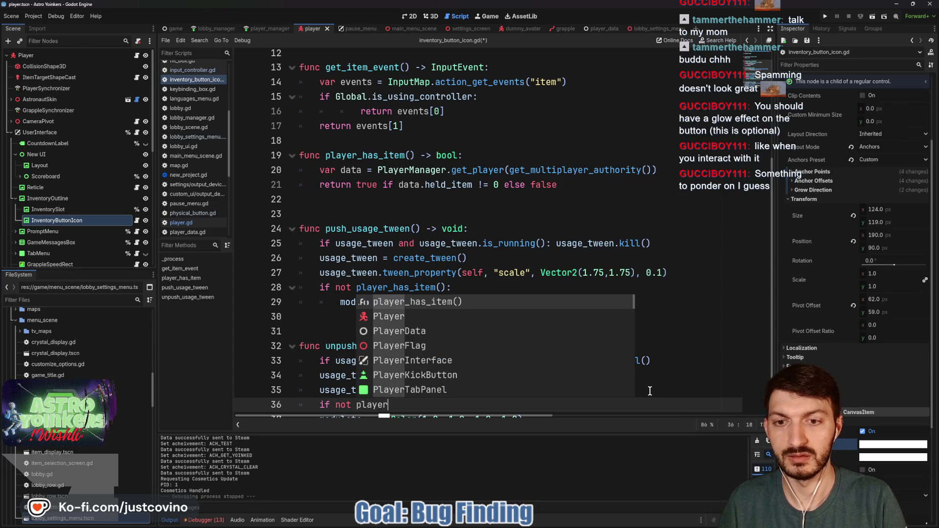
pyautogui.press('Return')
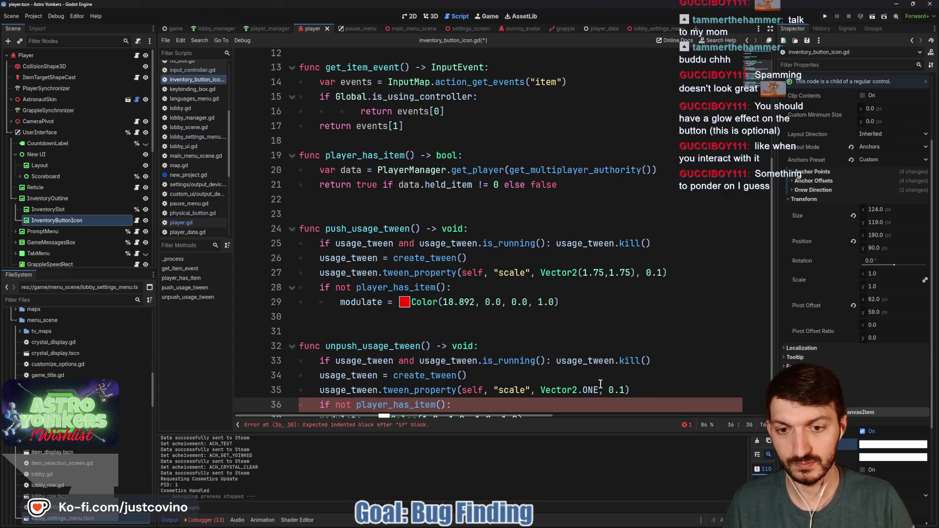
pyautogui.scroll(-1, 618, 388)
pyautogui.press('Delete')
pyautogui.press('Return')
pyautogui.hotkey('ctrl', 's')
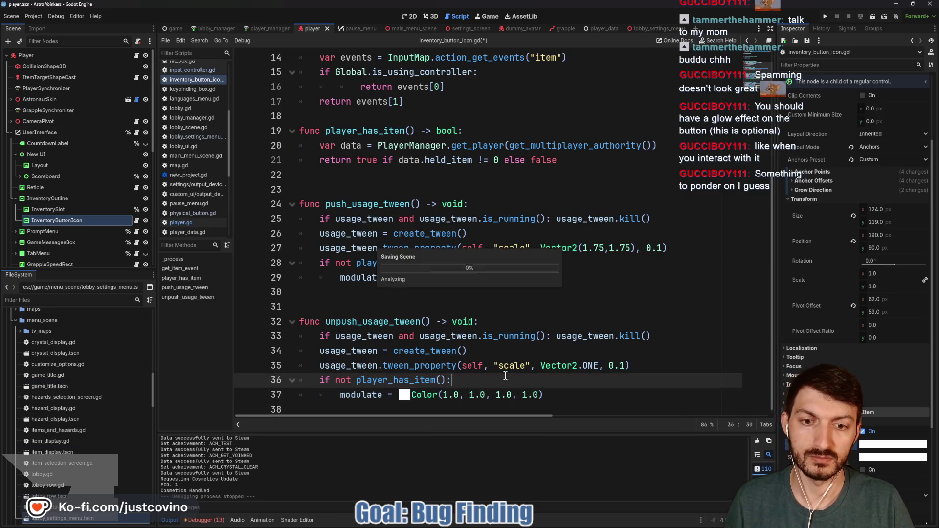
# Step: Launch a debug run and host a new lobby with a chosen visibility
pyautogui.click(827, 18)
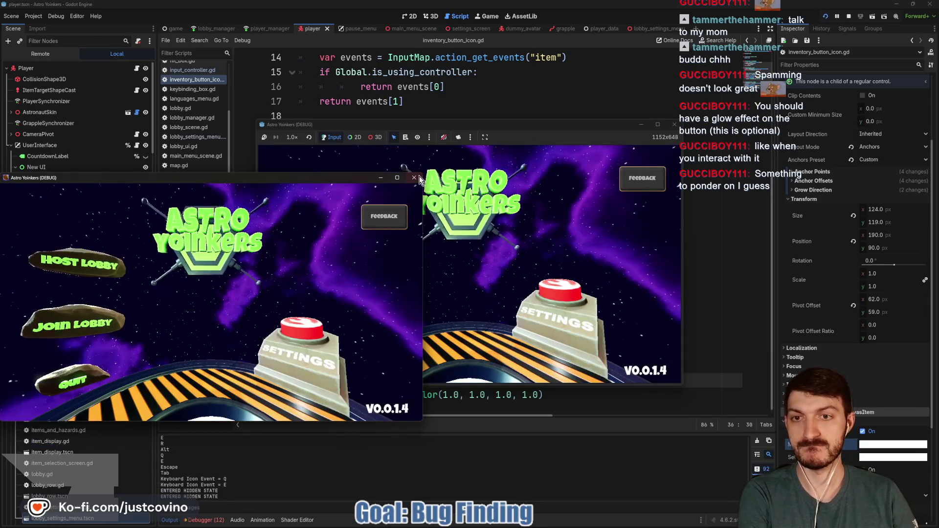
pyautogui.click(381, 178)
pyautogui.click(343, 223)
pyautogui.click(448, 219)
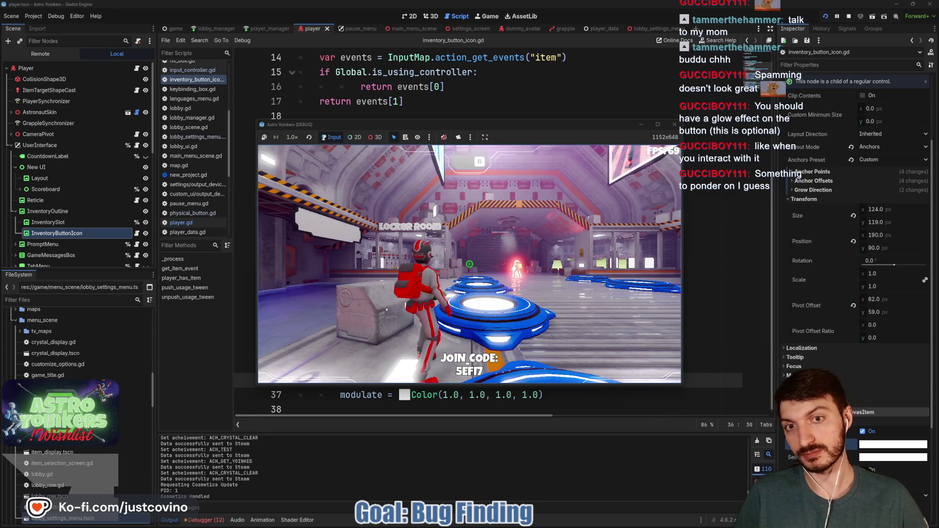
# Step: Run the character across the blue platforms and grapple toward the hangar hallway
pyautogui.press('w')
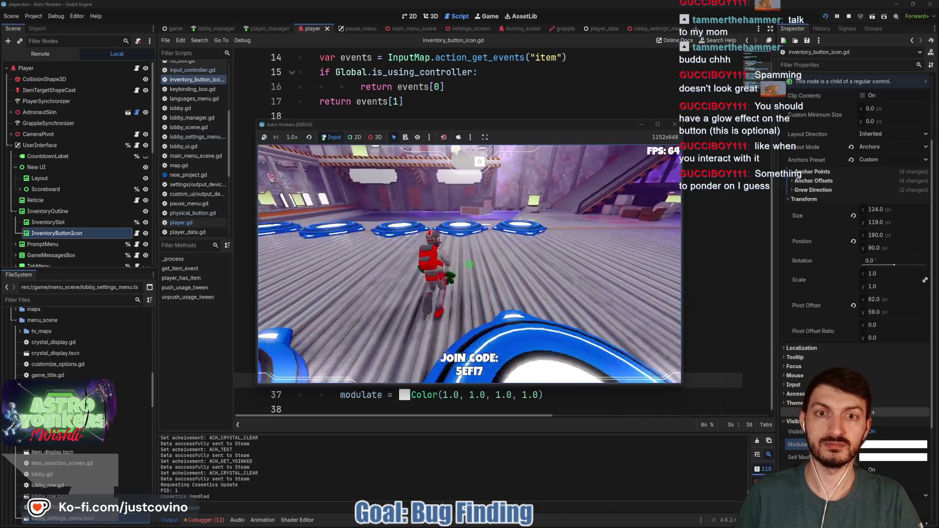
pyautogui.press('w')
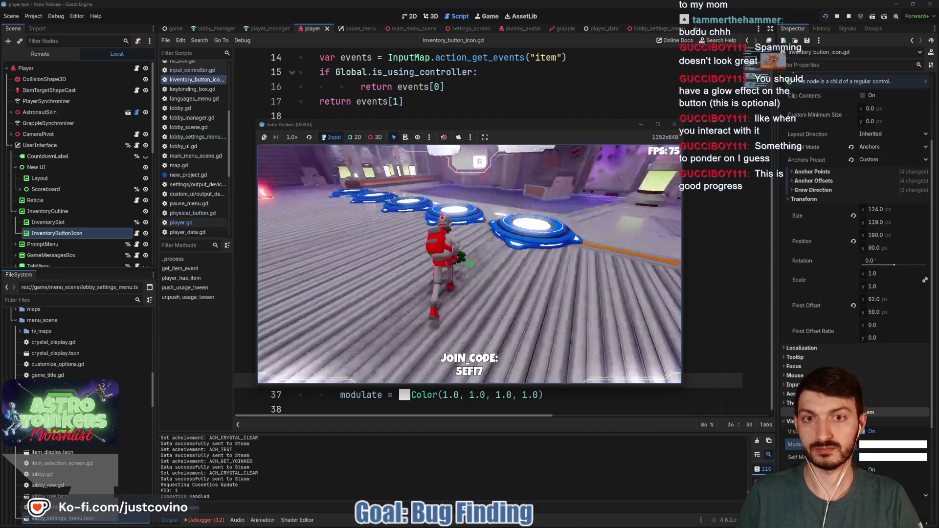
pyautogui.press('w')
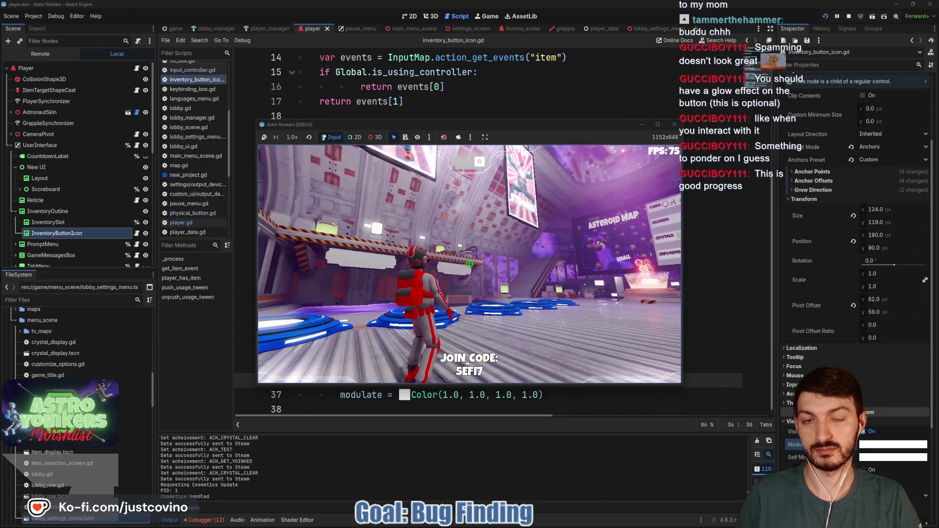
pyautogui.press('w')
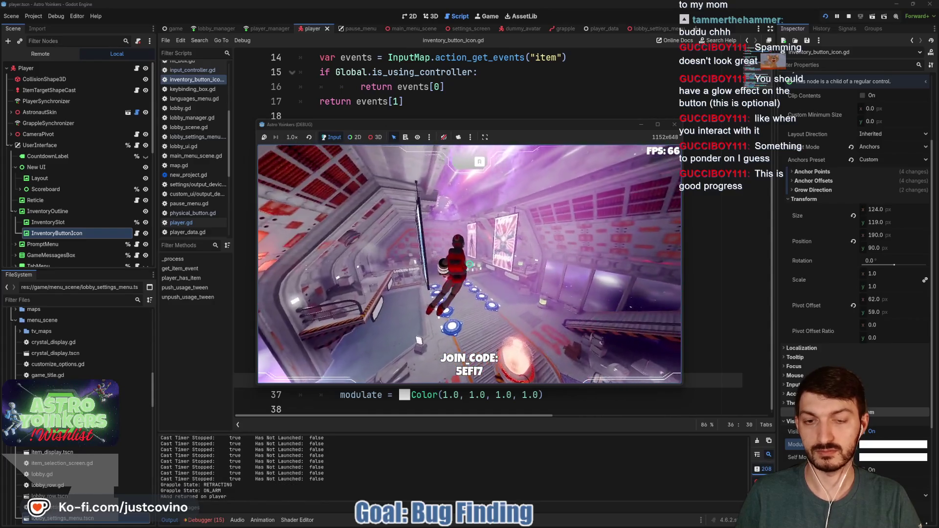
pyautogui.press('w')
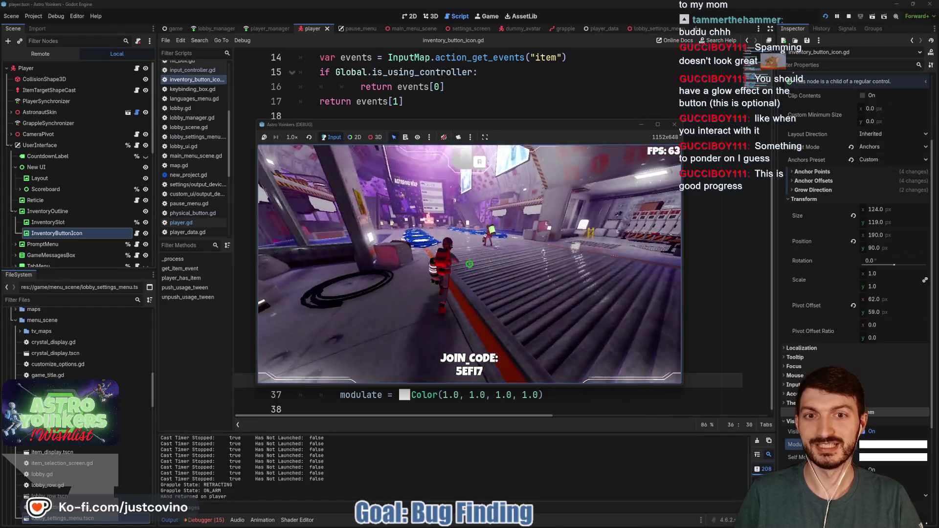
pyautogui.press('w')
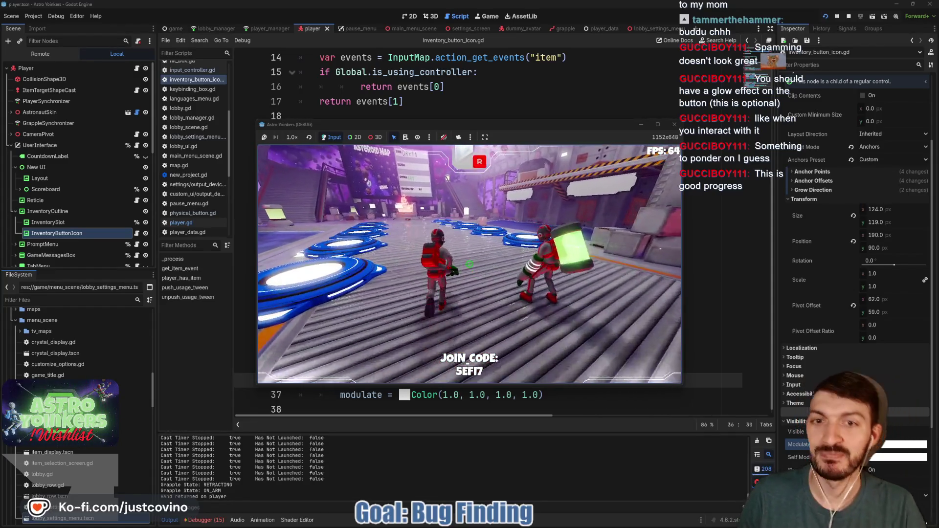
pyautogui.press('w')
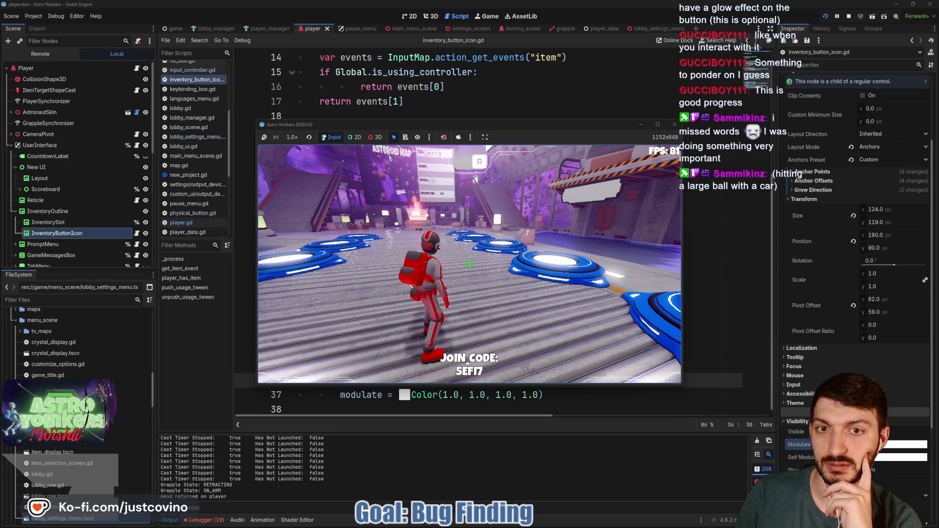
# Step: Walk the astronaut around the room to the central pedestal and turn right
pyautogui.press('d')
pyautogui.press('w')
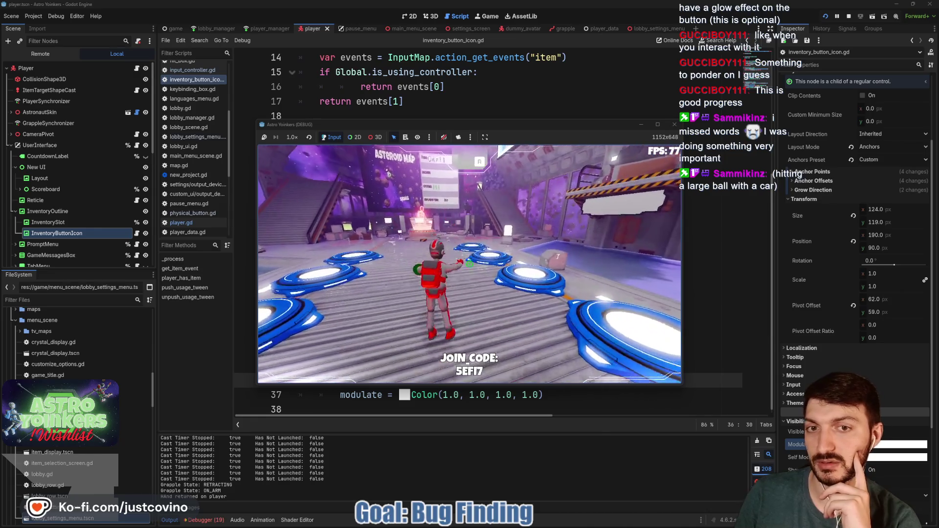
pyautogui.press('w')
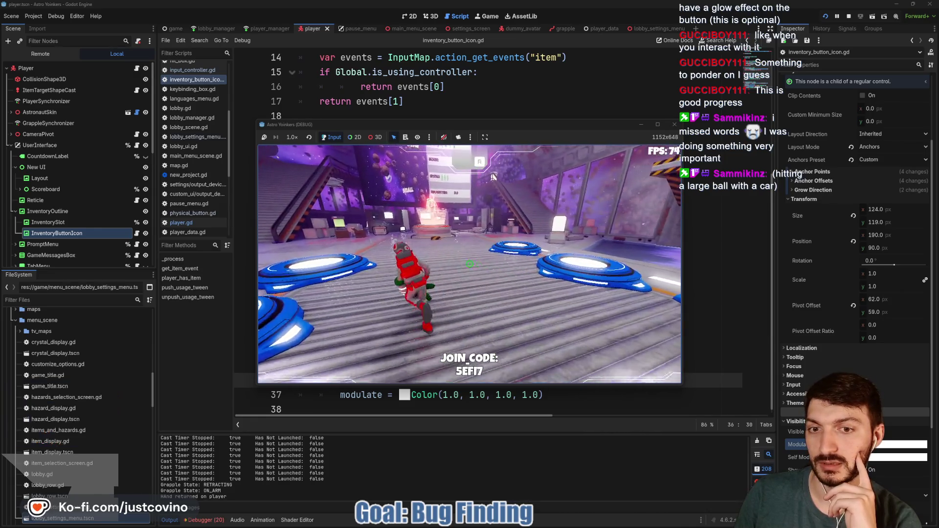
pyautogui.press('w')
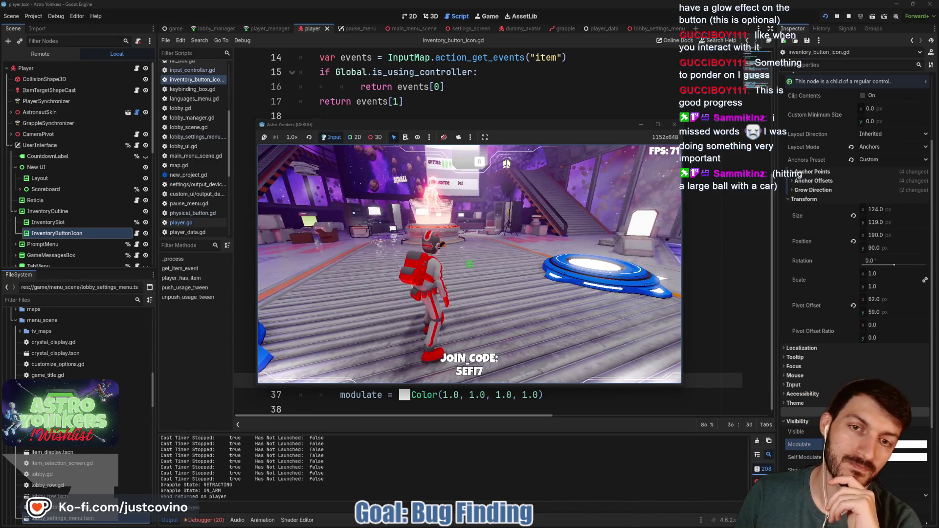
pyautogui.press('d')
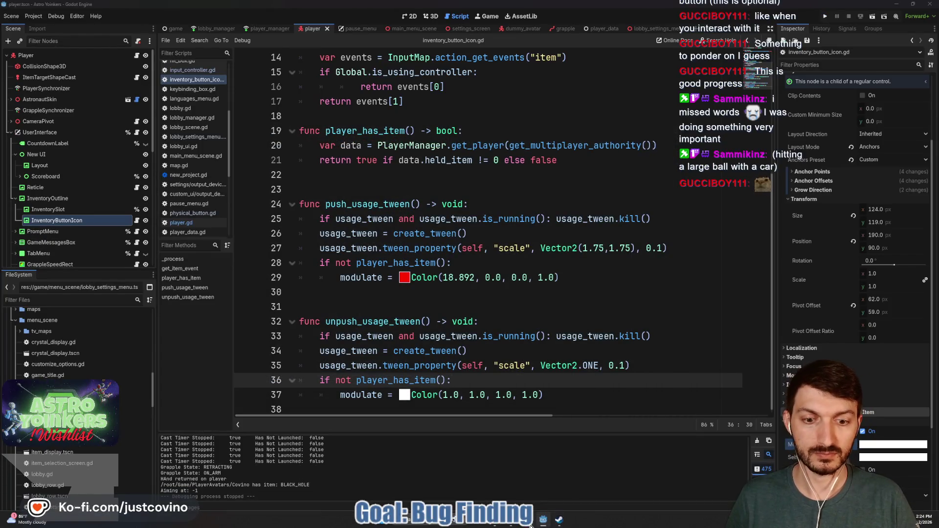
# Step: Commit both files in GitHub Desktop as 'more feedback on item usage', push, and return to Godot
pyautogui.click(530, 525)
pyautogui.click(258, 311)
pyautogui.write('more feedback on')
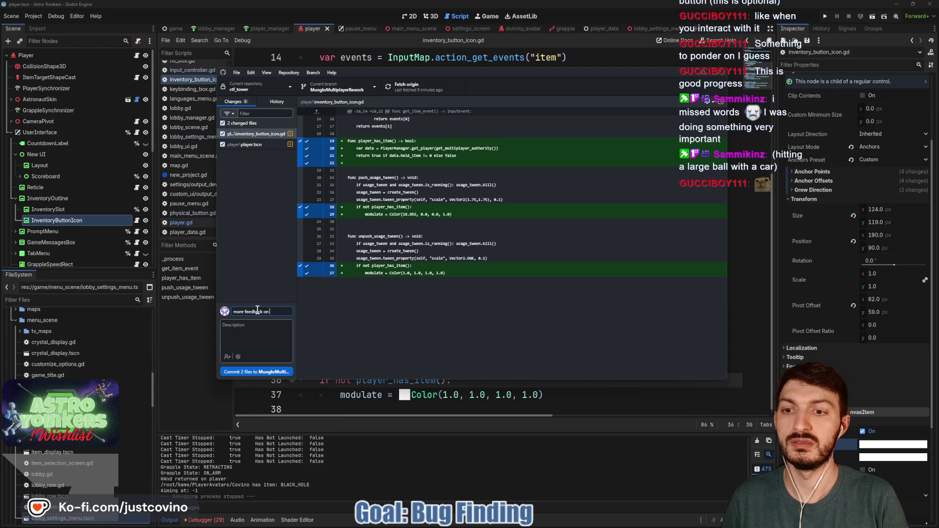
pyautogui.write(' item usage')
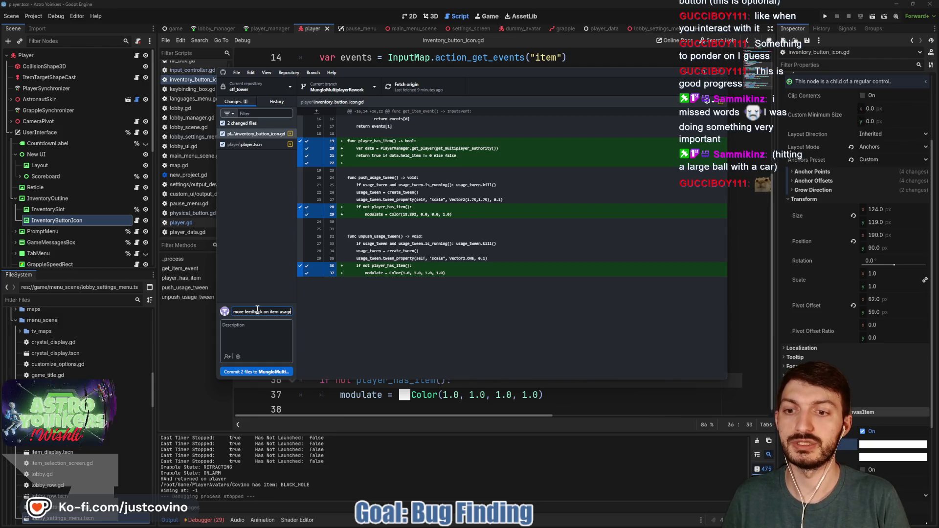
pyautogui.write(' ad')
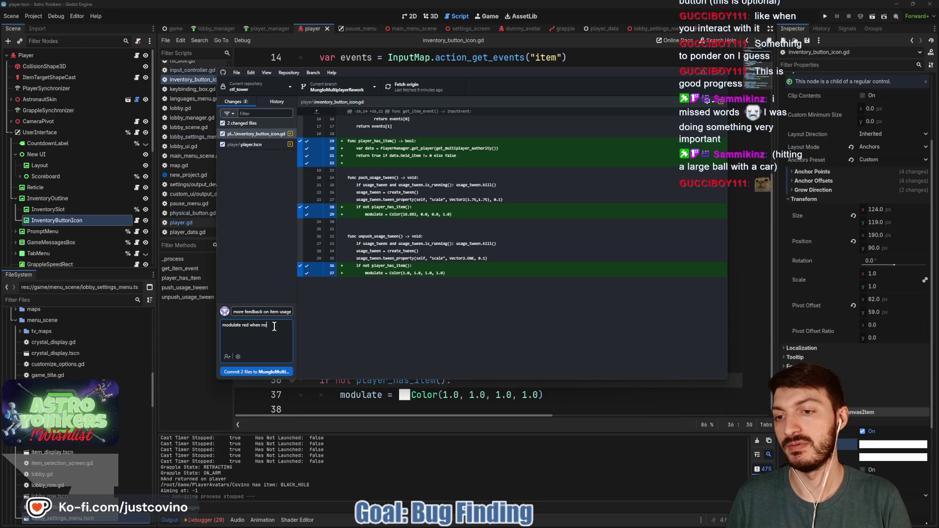
pyautogui.write('is held')
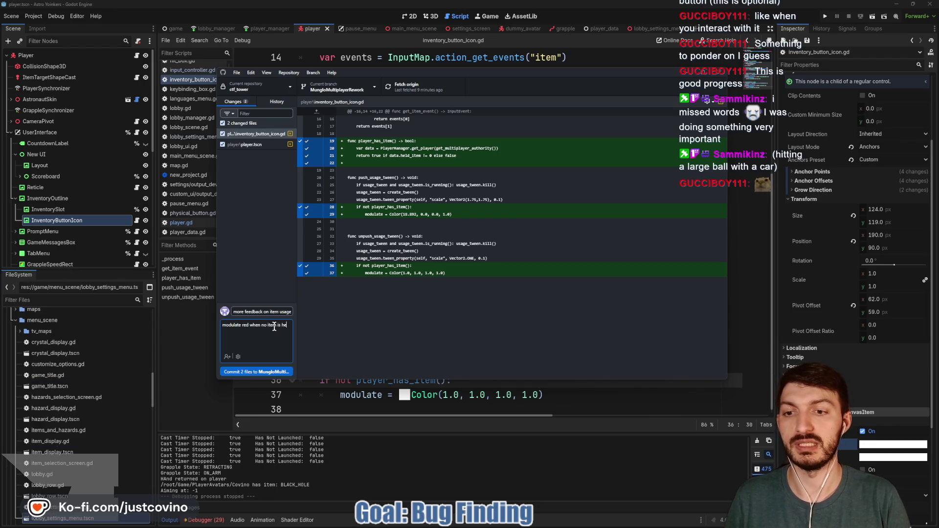
pyautogui.click(256, 372)
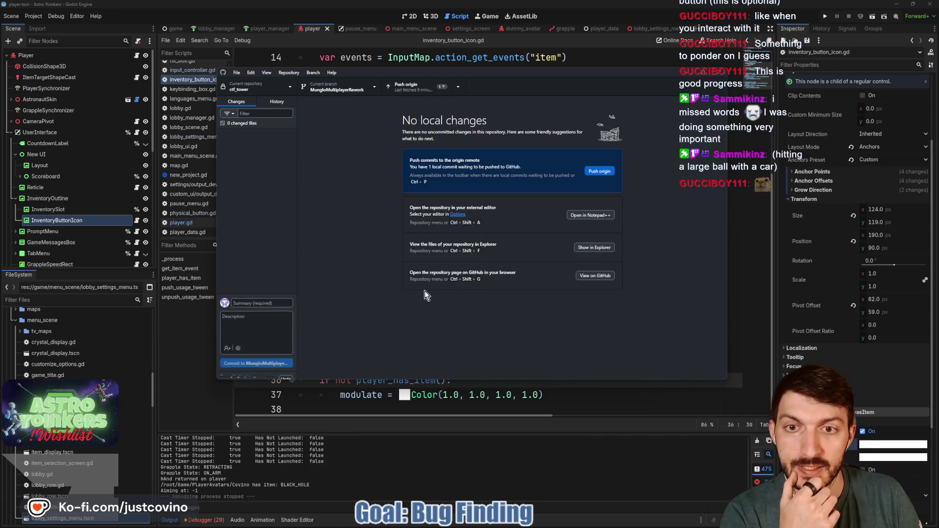
pyautogui.click(599, 171)
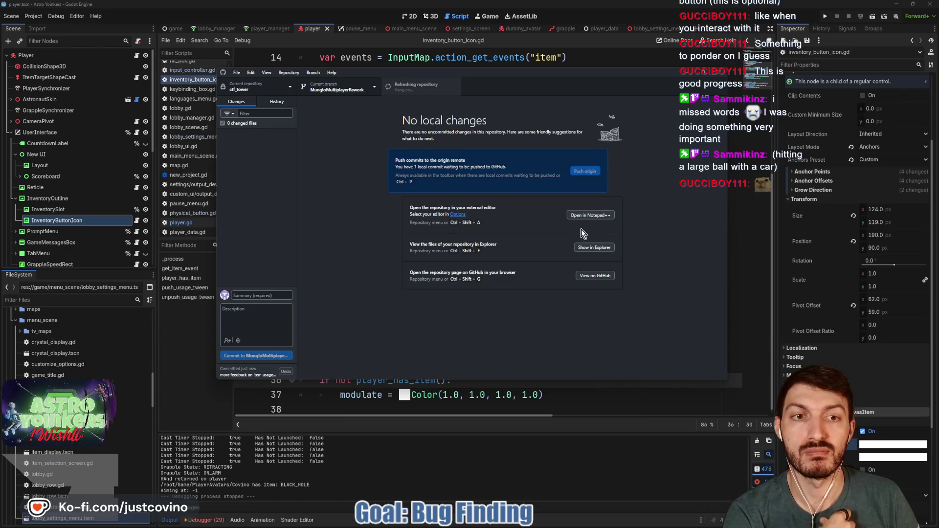
pyautogui.click(546, 394)
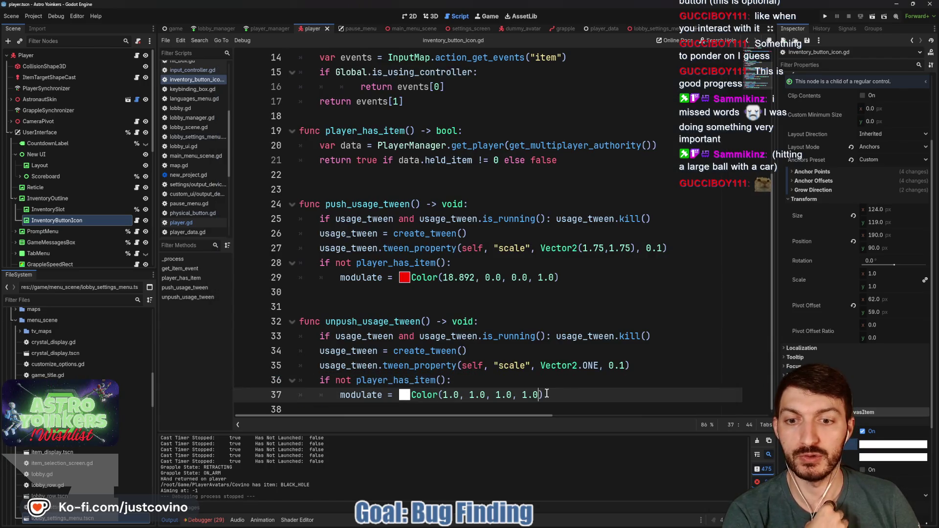
pyautogui.click(455, 308)
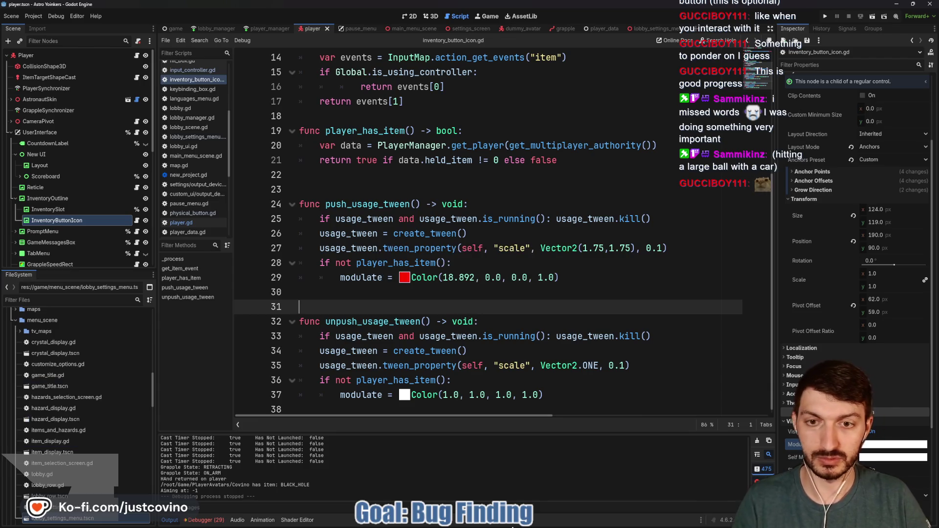
# Step: Switch the Notion window to the Feedback page
pyautogui.click(512, 525)
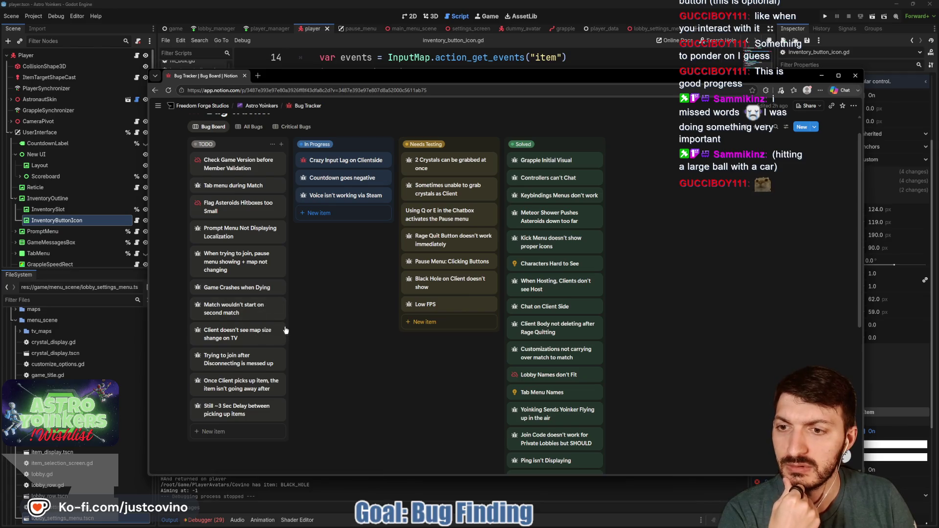
pyautogui.moveTo(309, 106)
pyautogui.click(321, 129)
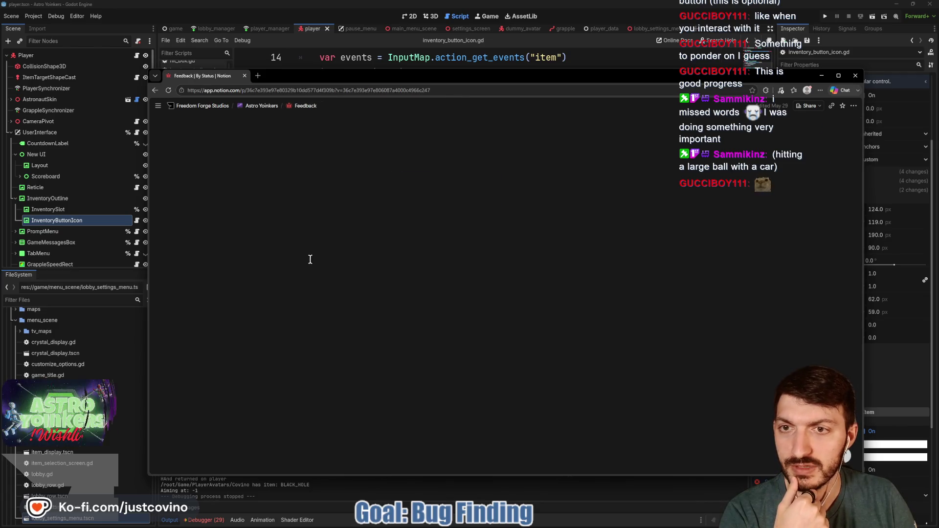
# Step: Scroll the Feedback board and open the 'Need more feedback on Item Pick Up…' card
pyautogui.scroll(-3, 299, 300)
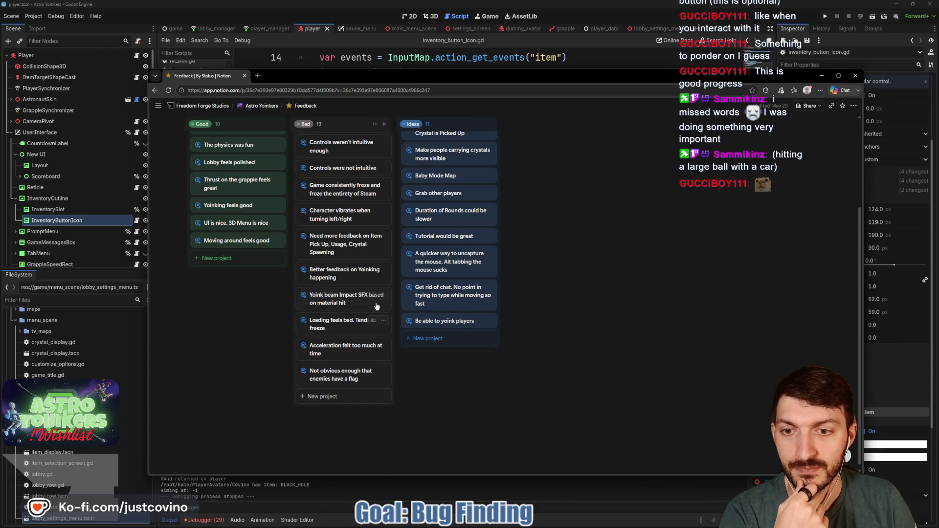
pyautogui.scroll(1, 360, 304)
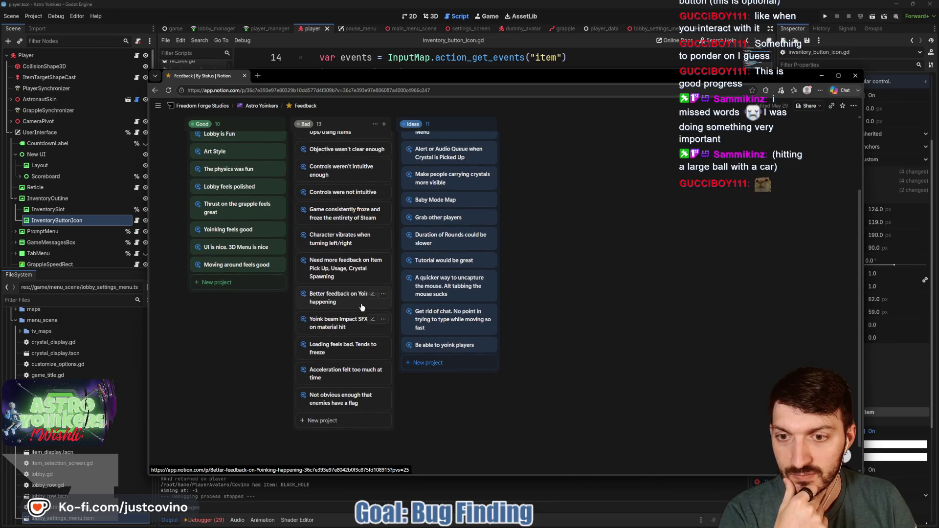
pyautogui.scroll(1, 358, 305)
pyautogui.scroll(1, 357, 300)
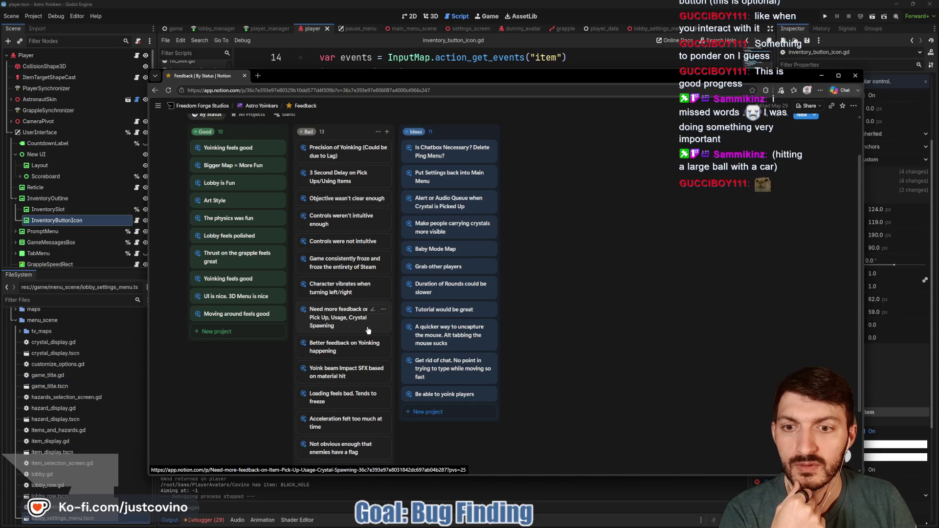
pyautogui.scroll(1, 362, 308)
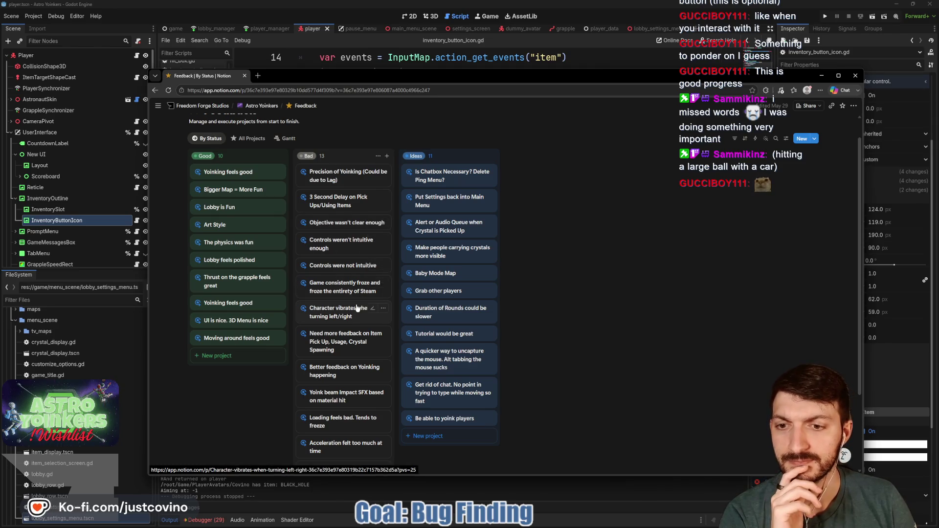
pyautogui.scroll(-1, 357, 318)
pyautogui.scroll(-2, 357, 322)
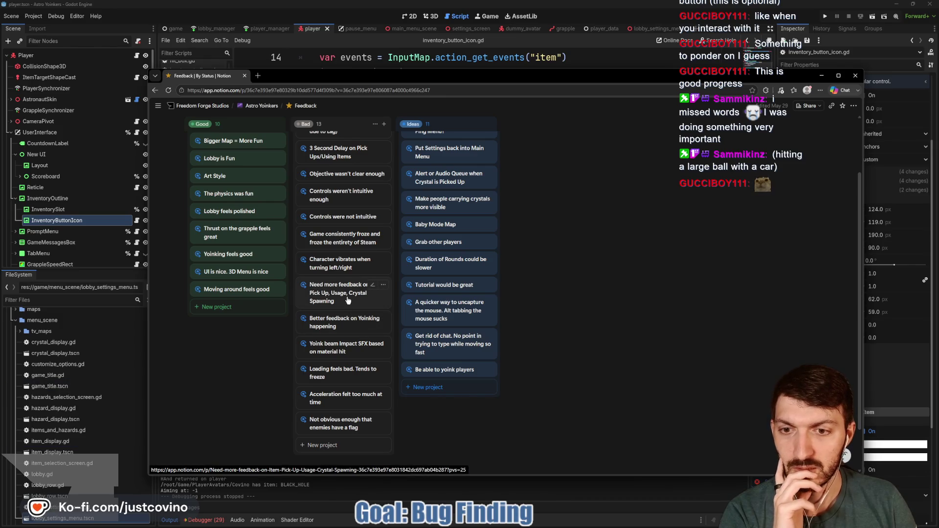
pyautogui.click(348, 300)
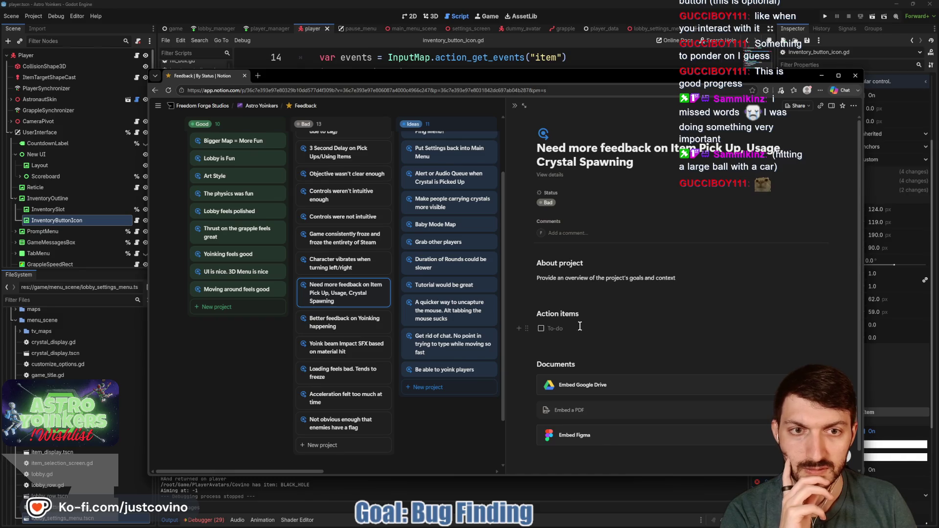
# Step: Add action items Item Usage, Item Pick Up and Crystal Spawning, checking off Item Usage
pyautogui.write('Item Usage')
pyautogui.press('Return')
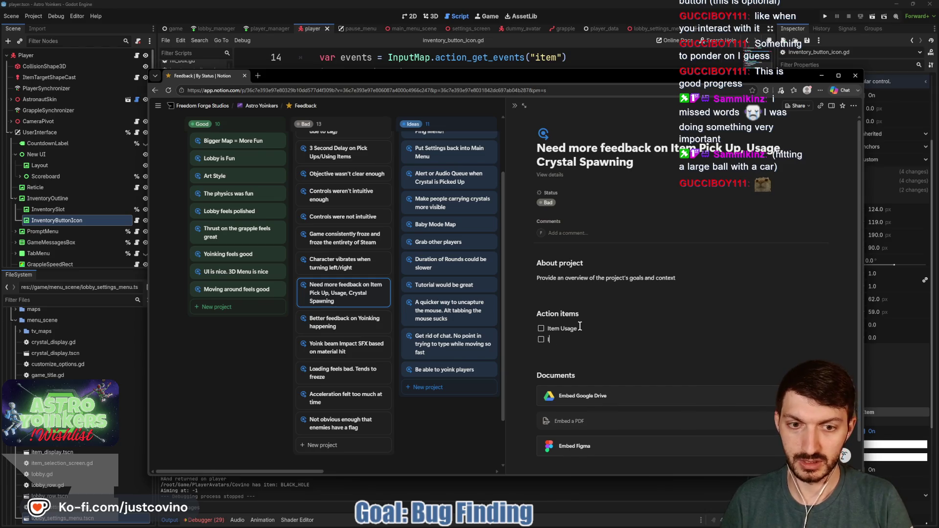
pyautogui.write('Up')
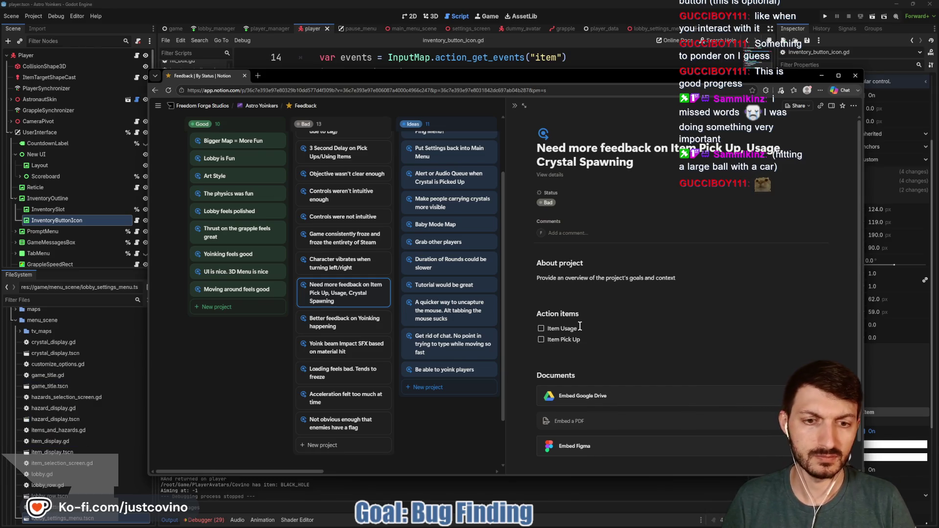
pyautogui.press('Return')
pyautogui.write('Crystal Spawning')
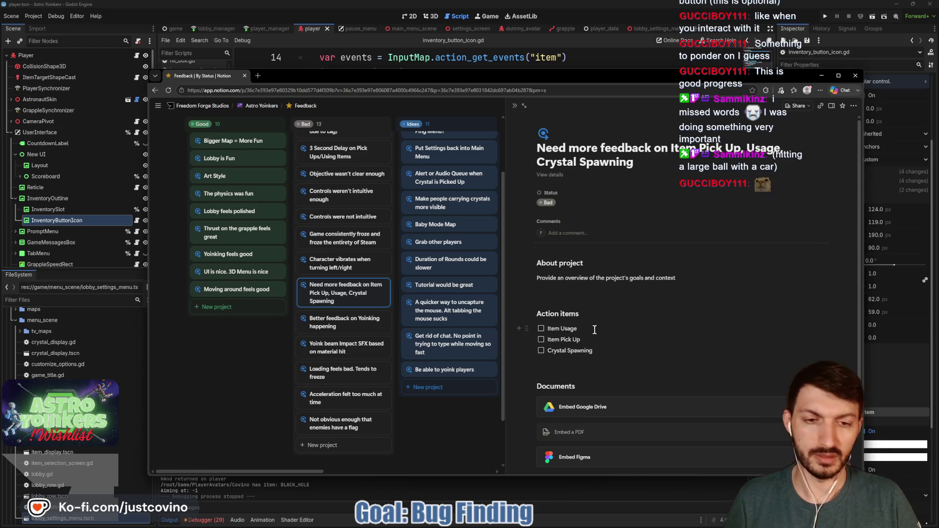
pyautogui.click(542, 328)
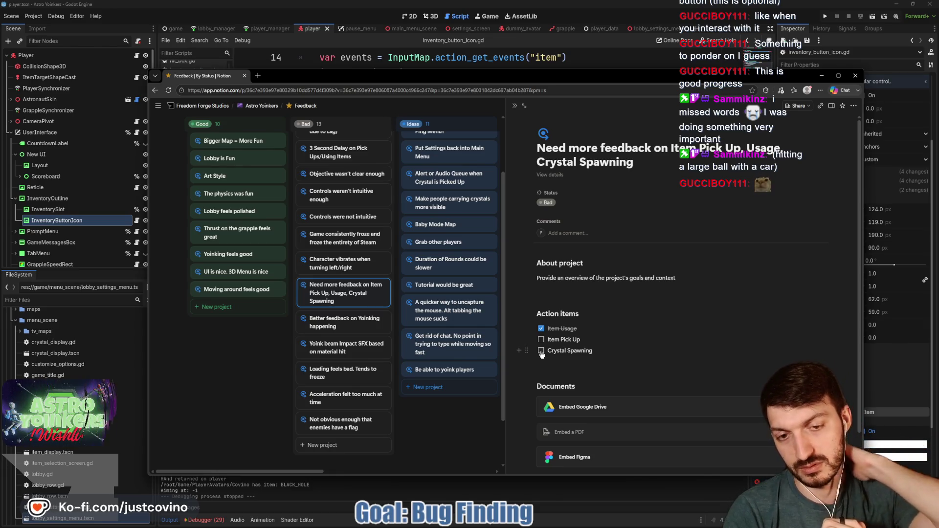
# Step: Glance at the Godot script editor, then return to the Notion feedback board
pyautogui.click(390, 499)
pyautogui.scroll(4, 489, 308)
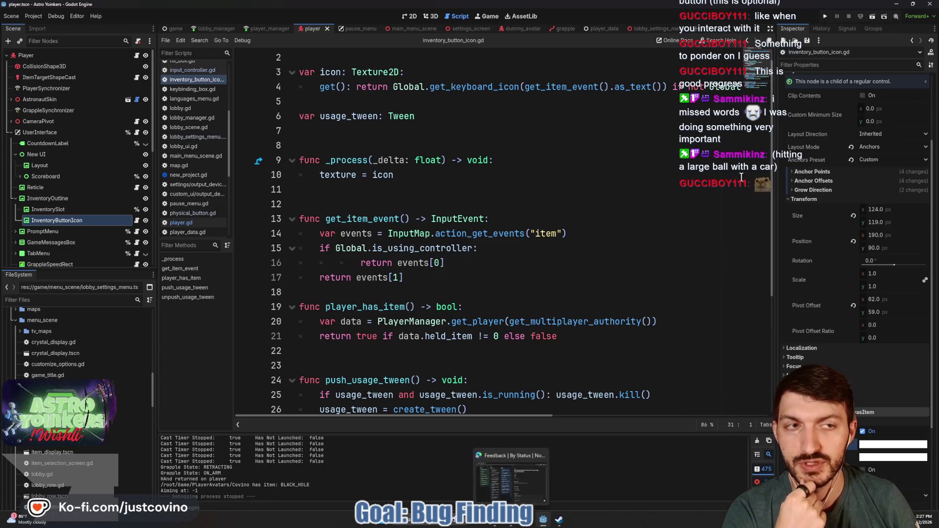
pyautogui.hotkey('alt', 'Tab')
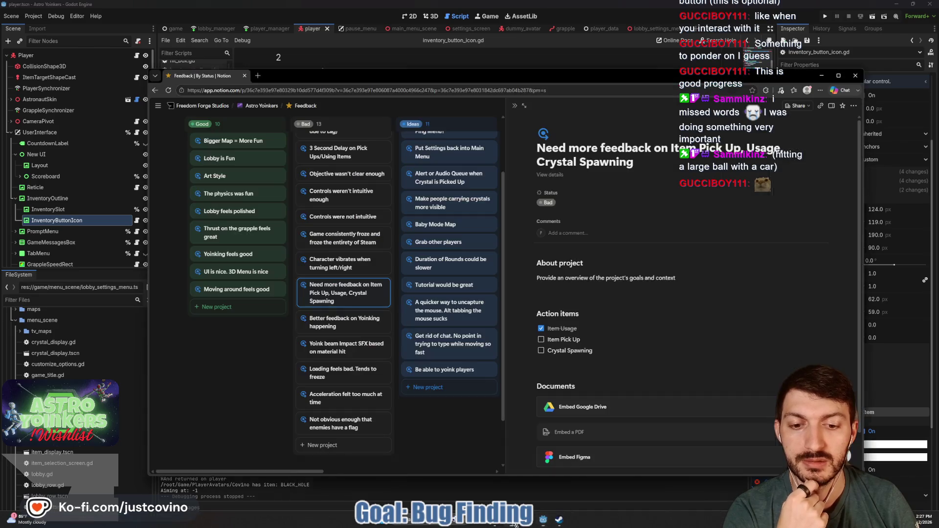
# Step: On the ToDo page, drag Proximity Voice Chat to In progress and Keybinding Changes Menu to Done
pyautogui.click(306, 106)
pyautogui.click(395, 162)
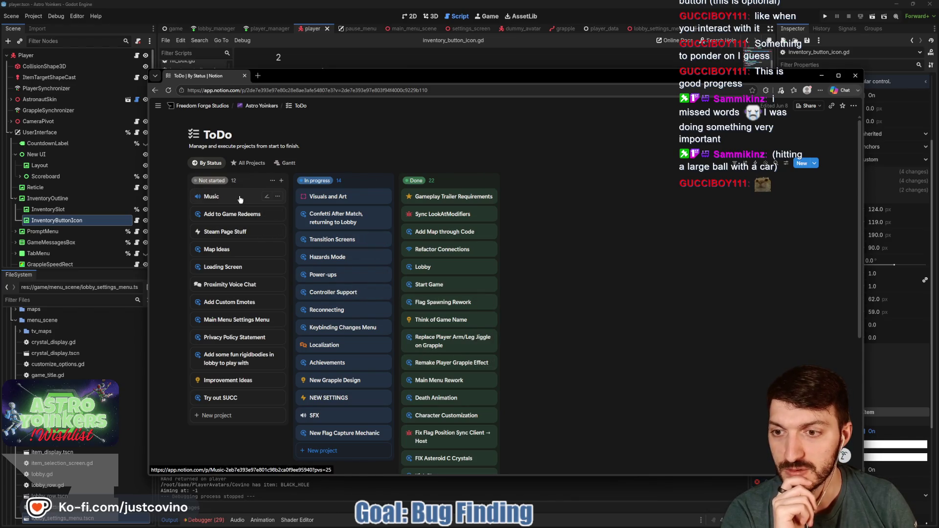
pyautogui.scroll(-1, 244, 221)
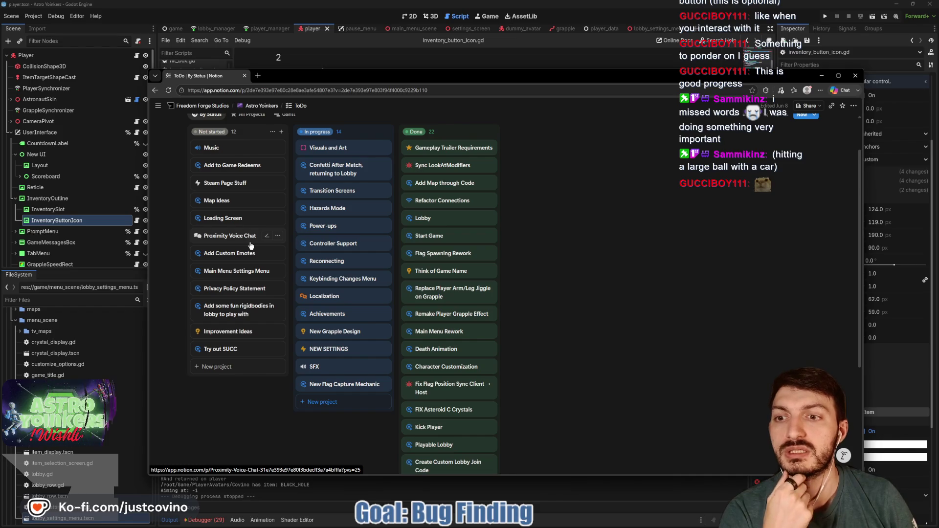
pyautogui.moveTo(233, 238)
pyautogui.mouseDown()
pyautogui.moveTo(318, 195)
pyautogui.moveTo(331, 210)
pyautogui.mouseUp()
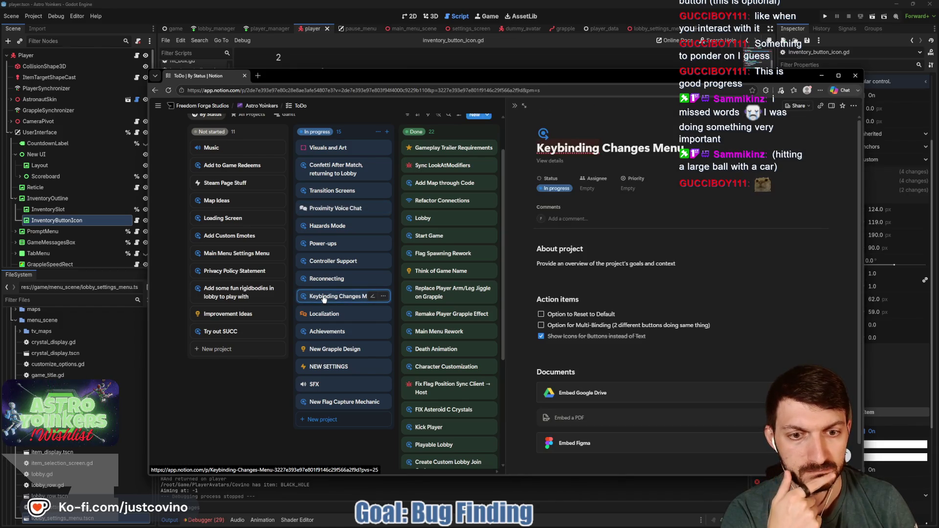
pyautogui.moveTo(365, 298)
pyautogui.mouseDown()
pyautogui.moveTo(364, 287)
pyautogui.moveTo(443, 286)
pyautogui.mouseUp()
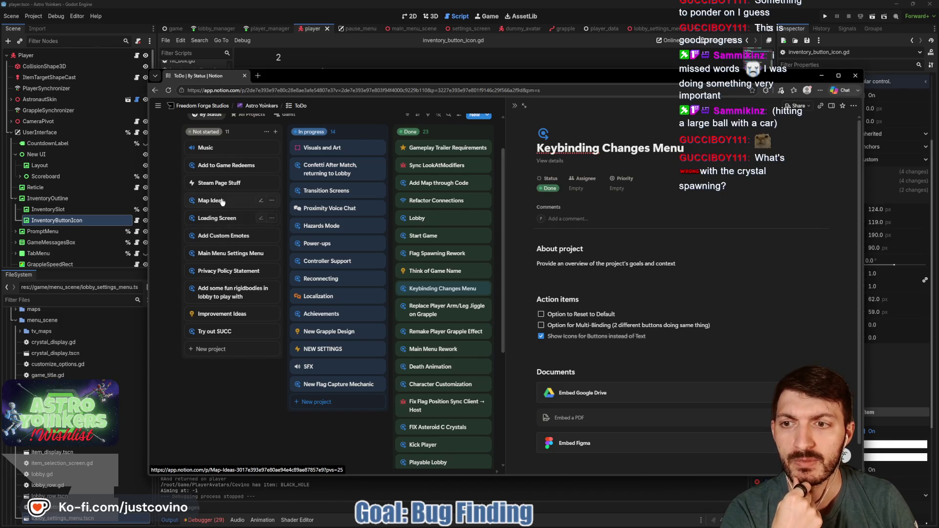
# Step: Scroll through the SFX card's sound checklist, then return to the Godot script editor
pyautogui.click(331, 373)
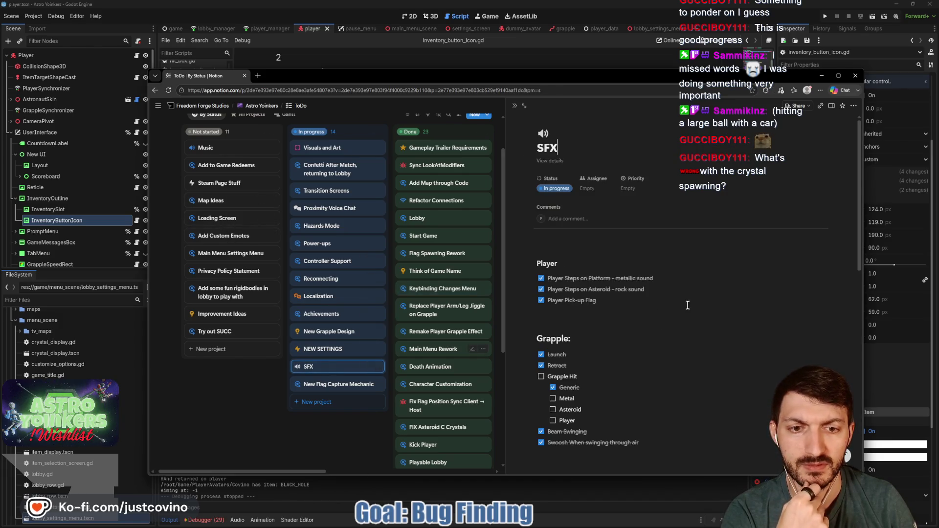
pyautogui.scroll(-3, 687, 305)
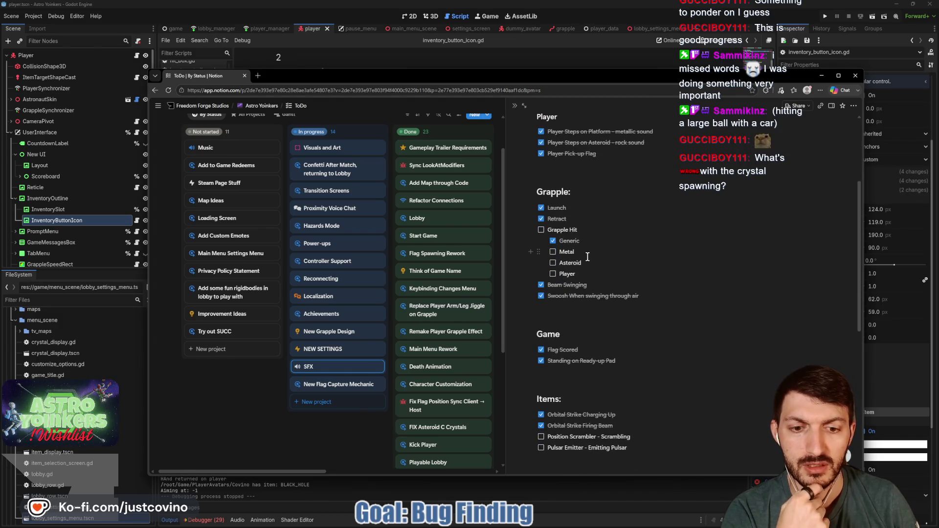
pyautogui.scroll(-2, 588, 257)
pyautogui.scroll(1, 588, 257)
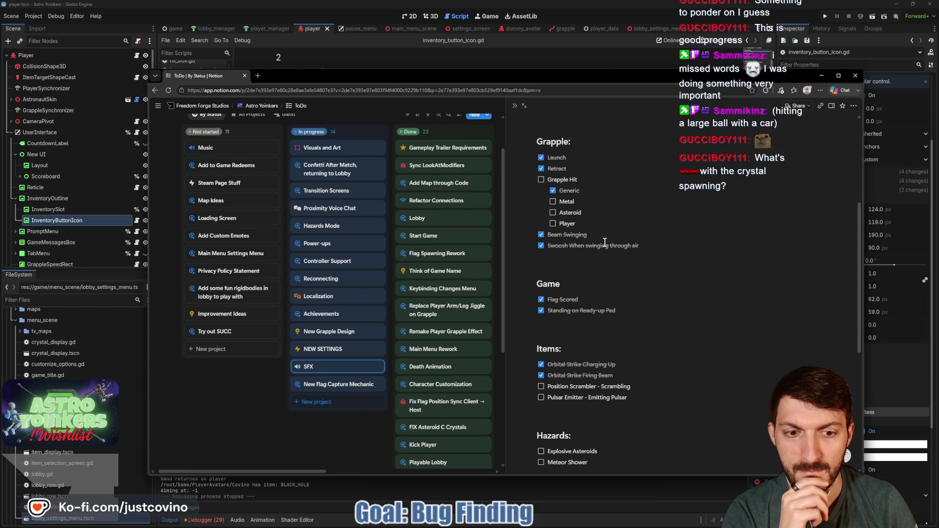
pyautogui.scroll(-2, 602, 240)
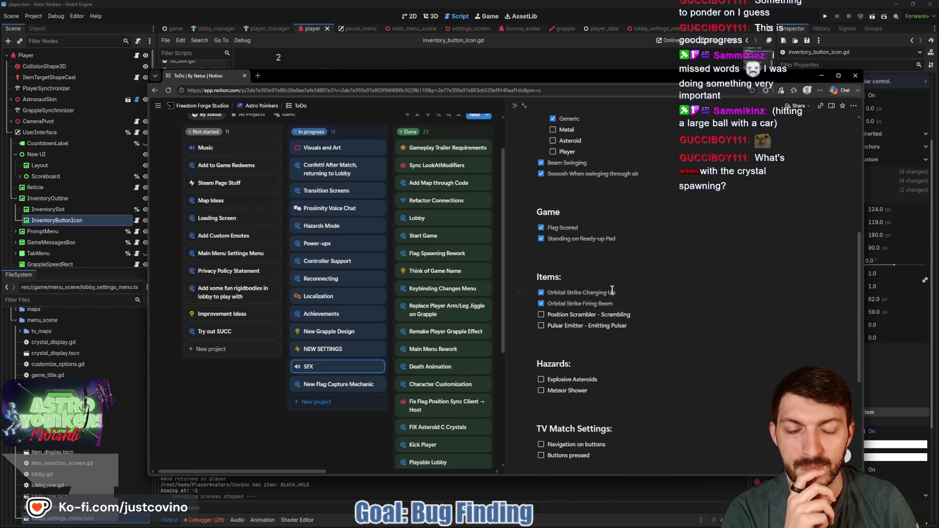
pyautogui.scroll(-1, 624, 342)
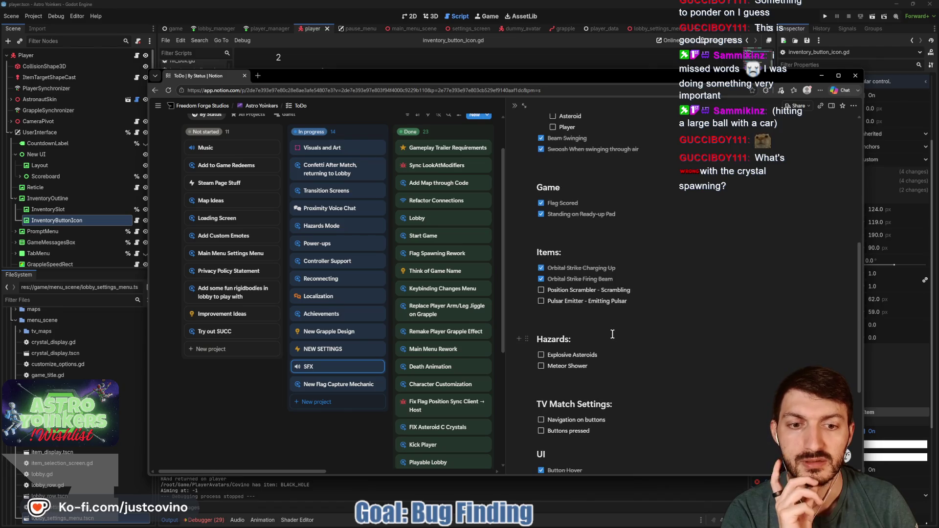
pyautogui.scroll(-1, 610, 333)
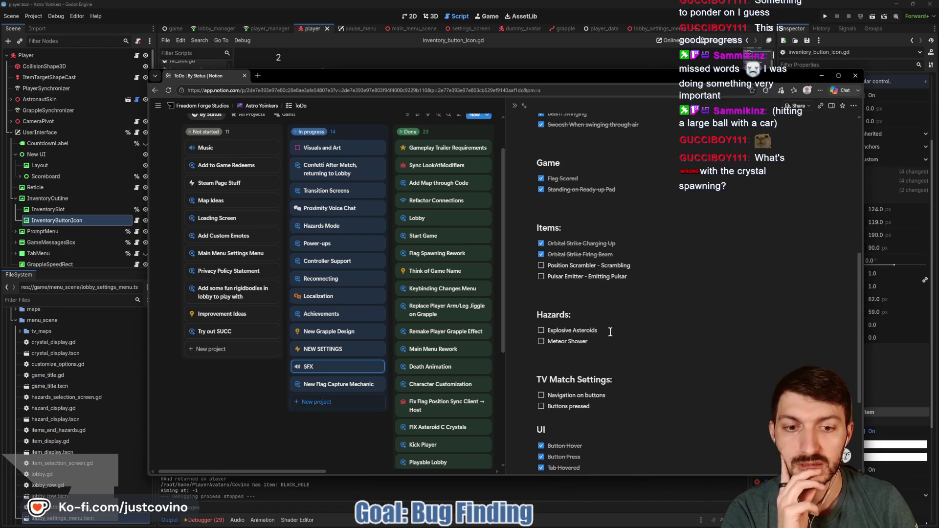
pyautogui.scroll(-1, 610, 332)
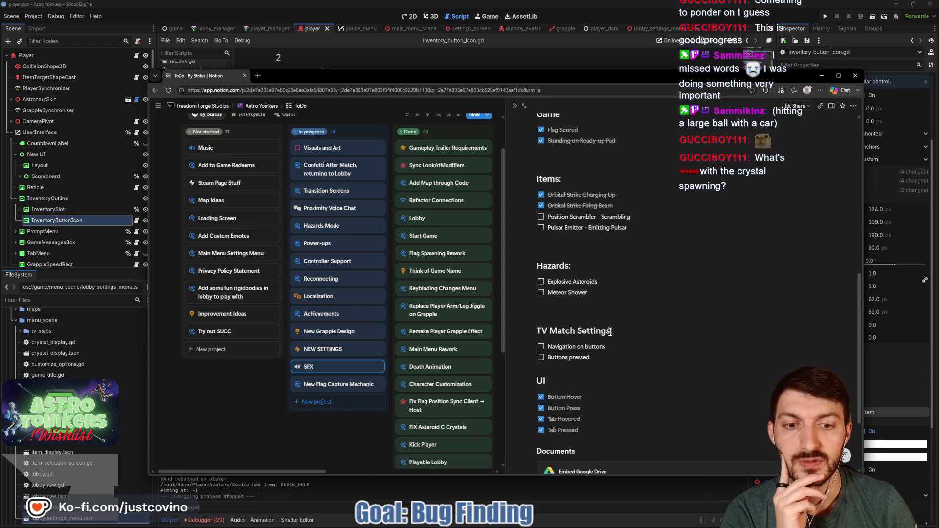
pyautogui.scroll(-1, 610, 332)
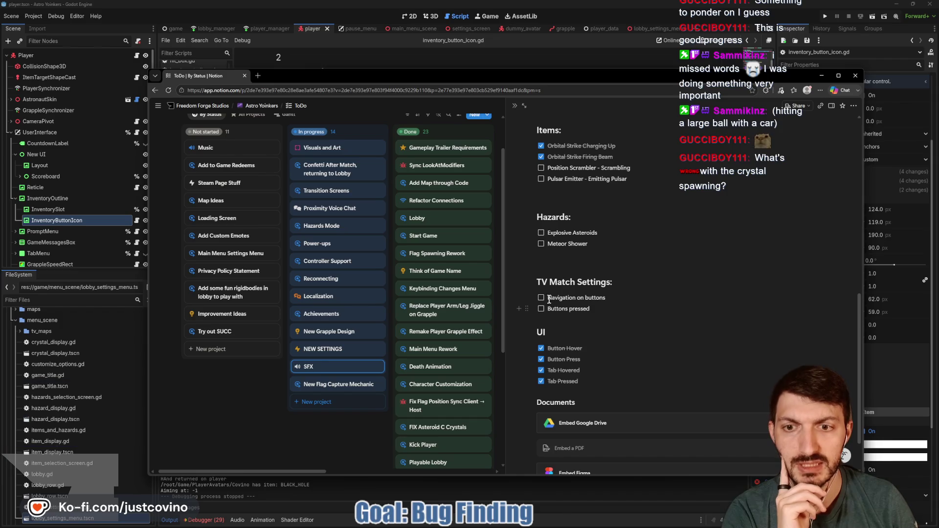
pyautogui.click(418, 493)
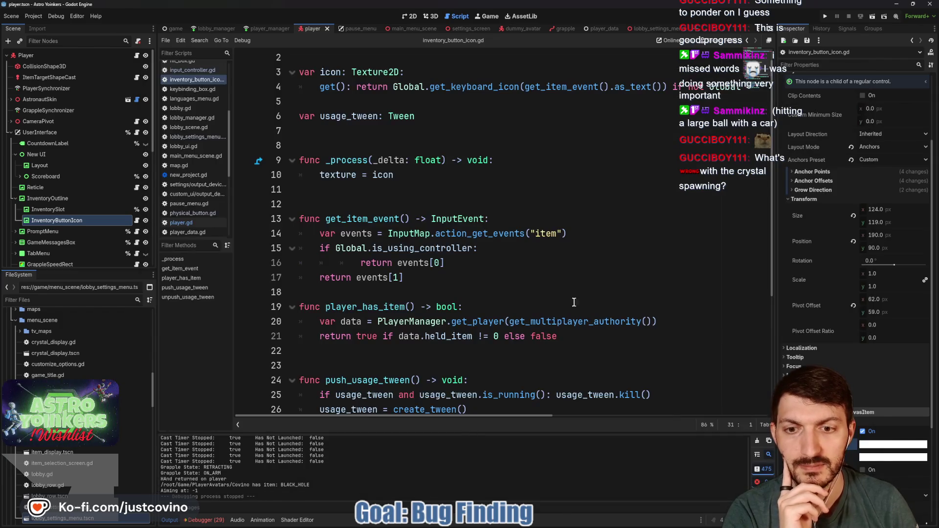
# Step: Insert a blank line after line 18 and save the script
pyautogui.click(366, 291)
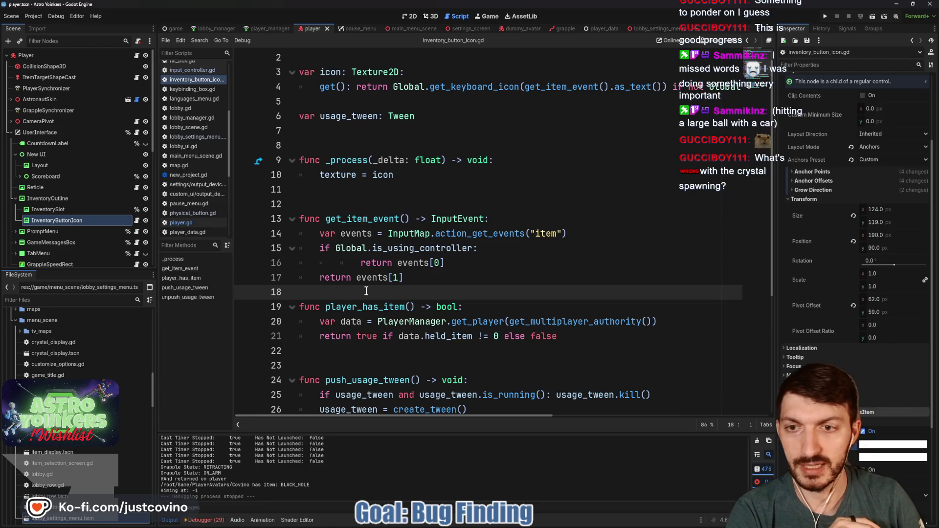
pyautogui.press('Return')
pyautogui.hotkey('ctrl', 's')
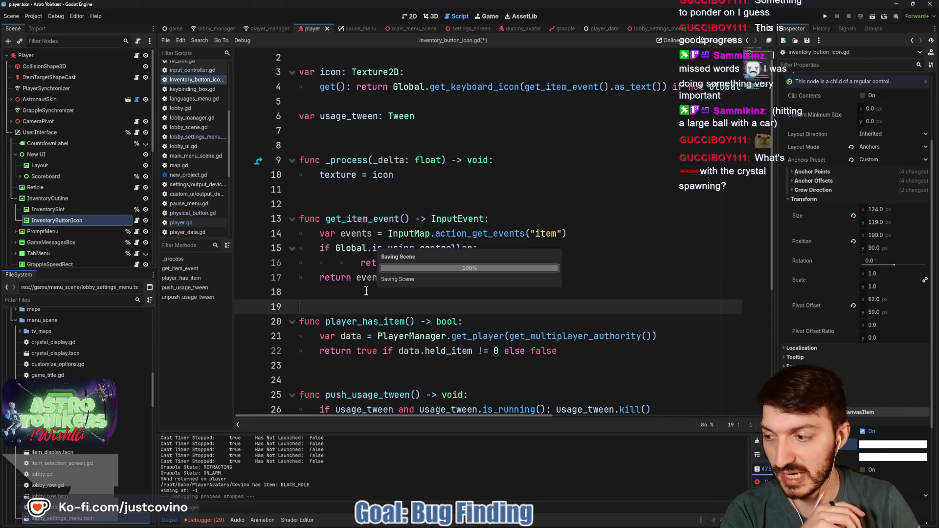
# Step: Review the lobby_settings_menu scene in 3D and its script, then launch a debug run
pyautogui.click(651, 29)
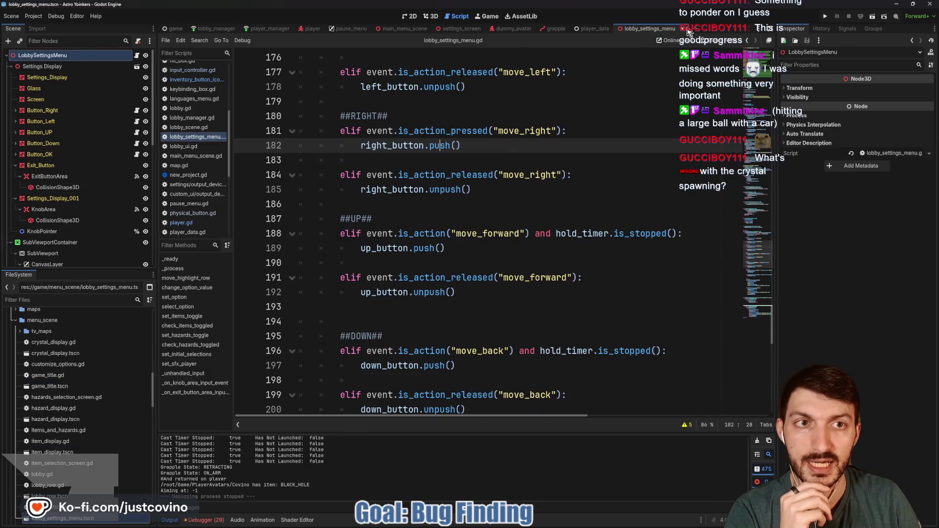
pyautogui.click(430, 16)
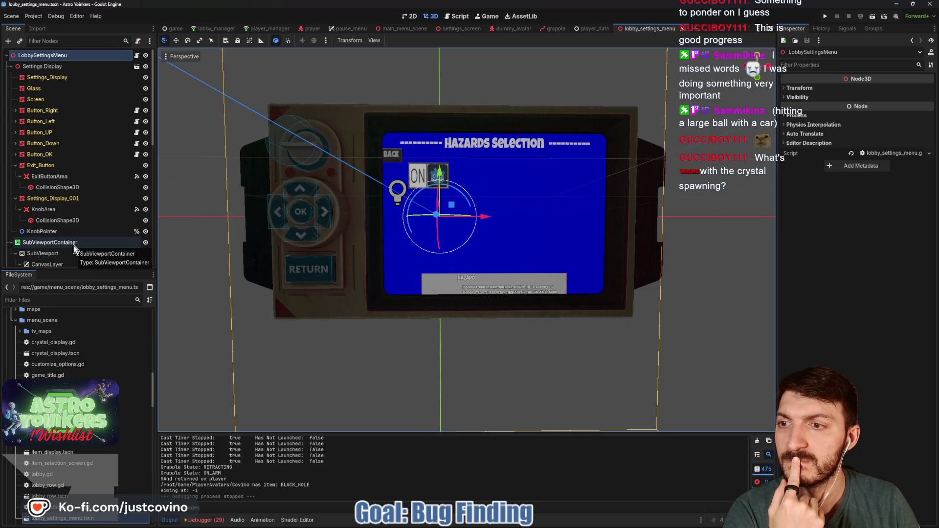
pyautogui.click(137, 56)
pyautogui.scroll(15, 478, 186)
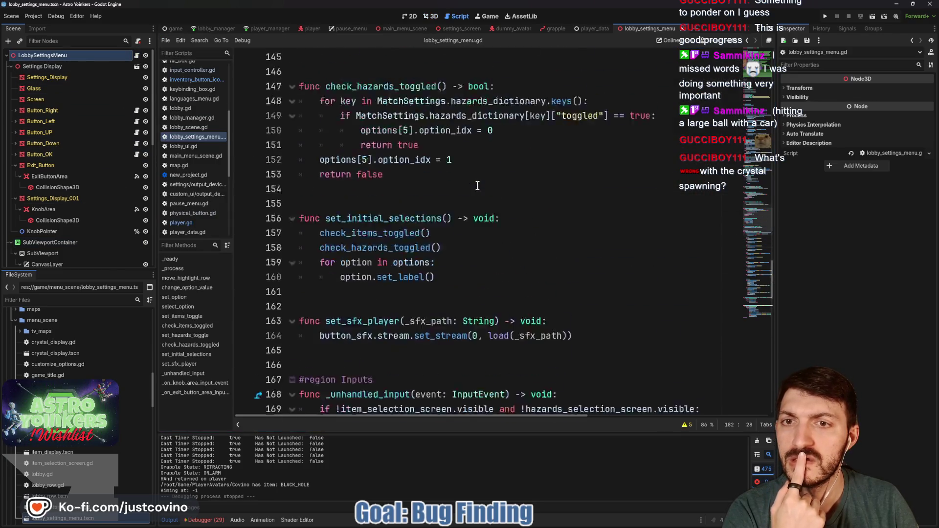
pyautogui.scroll(15, 477, 186)
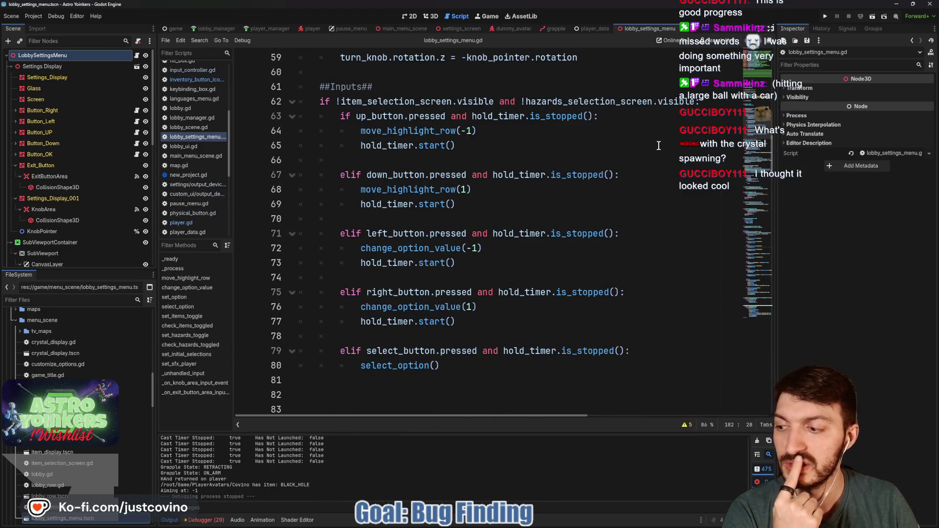
pyautogui.click(826, 17)
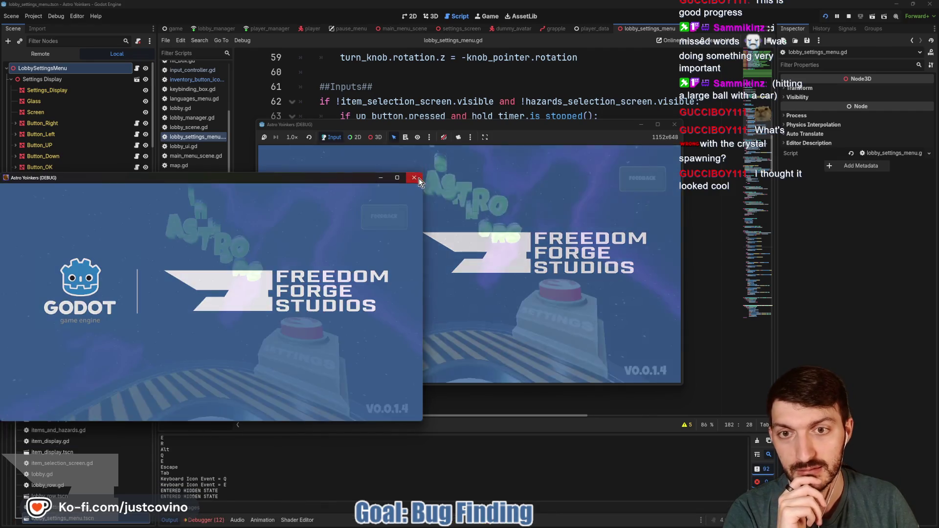
# Step: Close the floating debug window, maximize the game window, and open Settings on the Video tab
pyautogui.click(414, 178)
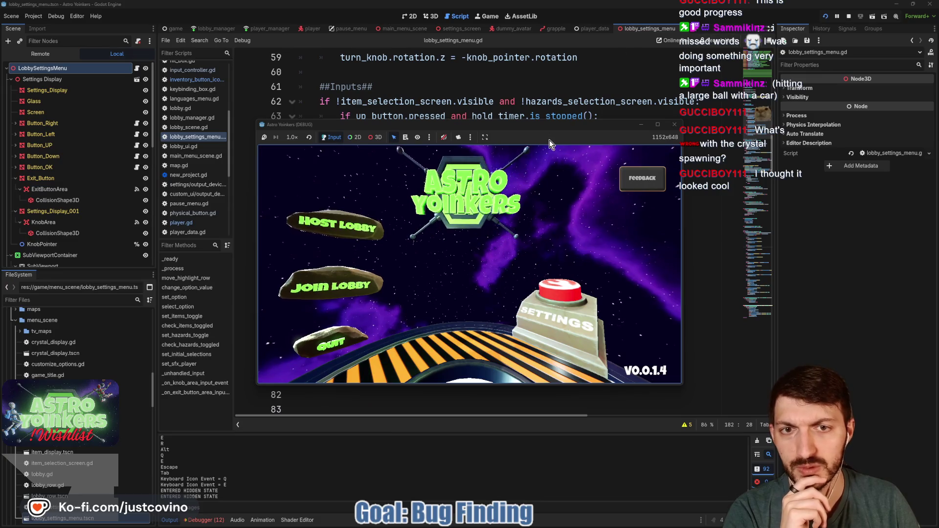
pyautogui.moveTo(529, 124); pyautogui.dragTo(469, 85)
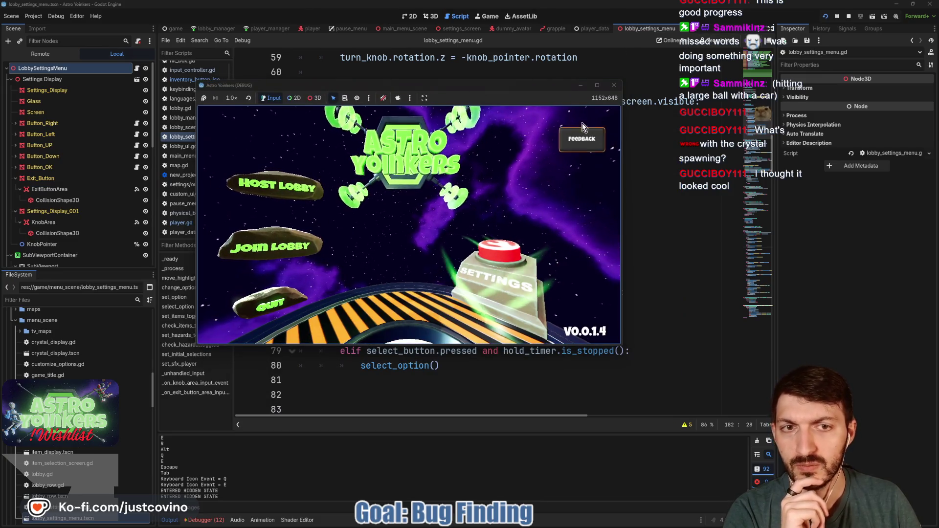
pyautogui.click(598, 85)
pyautogui.click(687, 343)
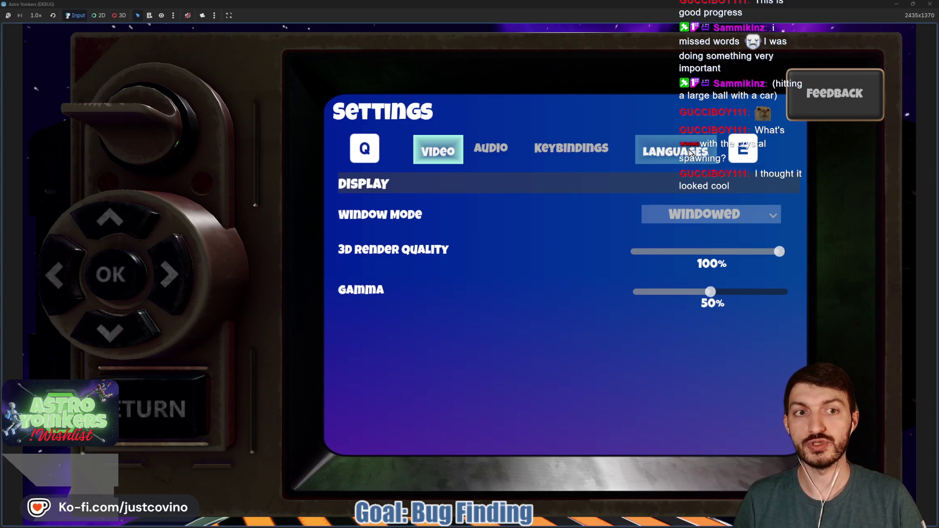
# Step: Cycle through the Video, Audio, Keybindings and Languages settings pages with Q and E
pyautogui.press('e')
pyautogui.click(554, 168)
pyautogui.scroll(-10, 501, 301)
pyautogui.scroll(10, 501, 301)
pyautogui.press('e')
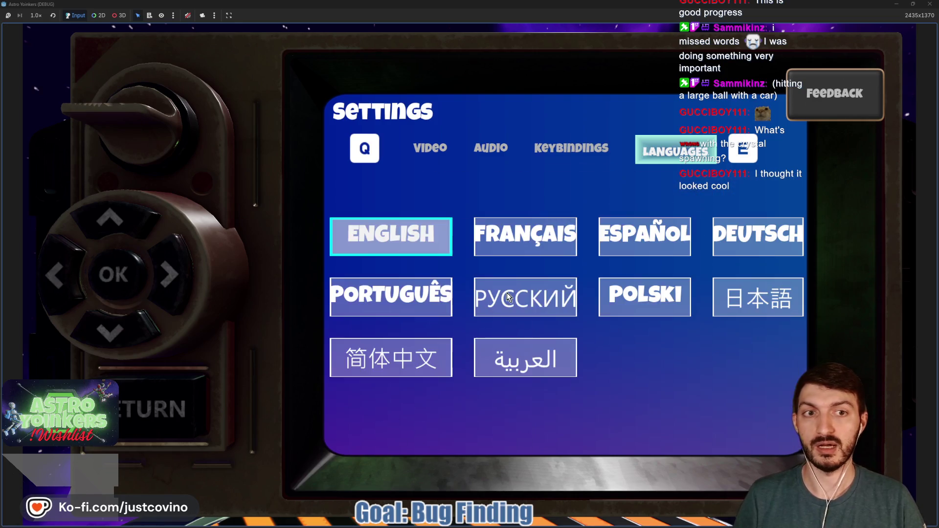
pyautogui.press('q')
pyautogui.press('q')
pyautogui.press('q')
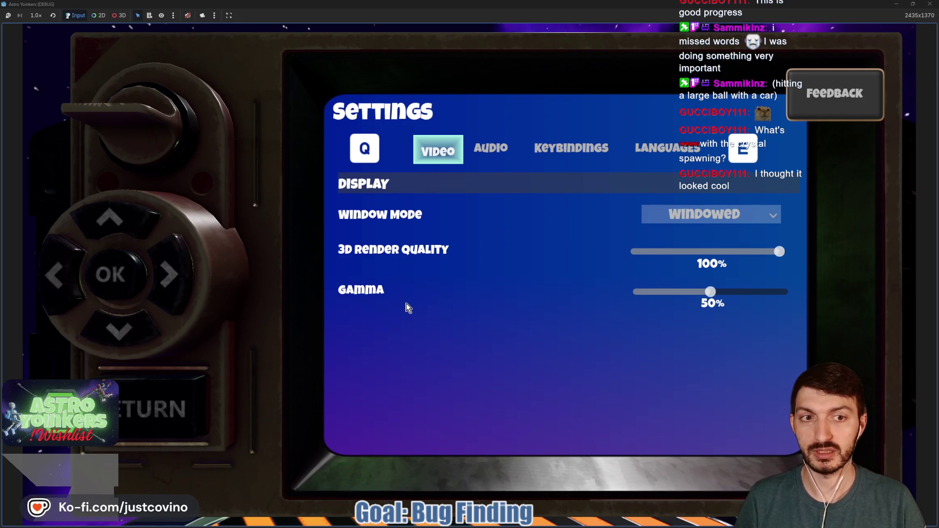
pyautogui.press('e')
pyautogui.press('e')
pyautogui.press('q')
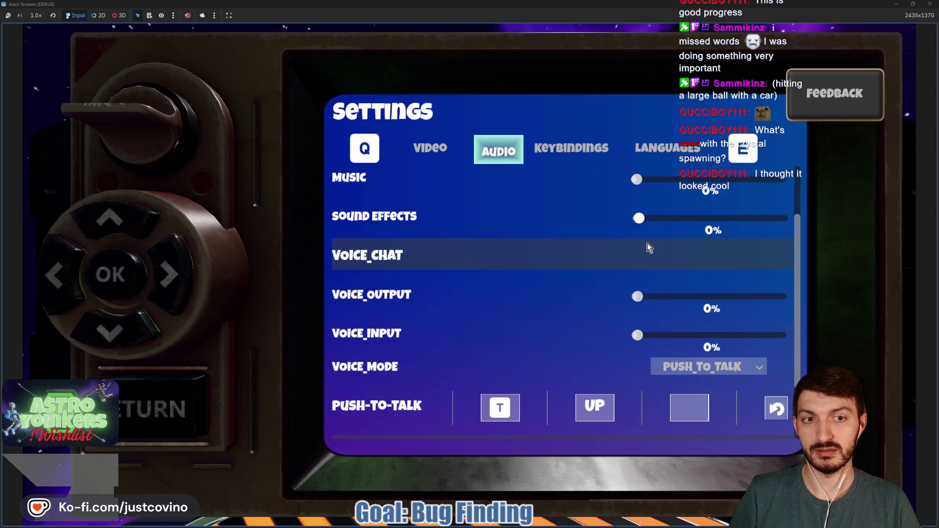
# Step: Nudge the Sound Effects slider up and down, focus Music, then flip between pages
pyautogui.press('Right')
pyautogui.press('Left')
pyautogui.press('Left')
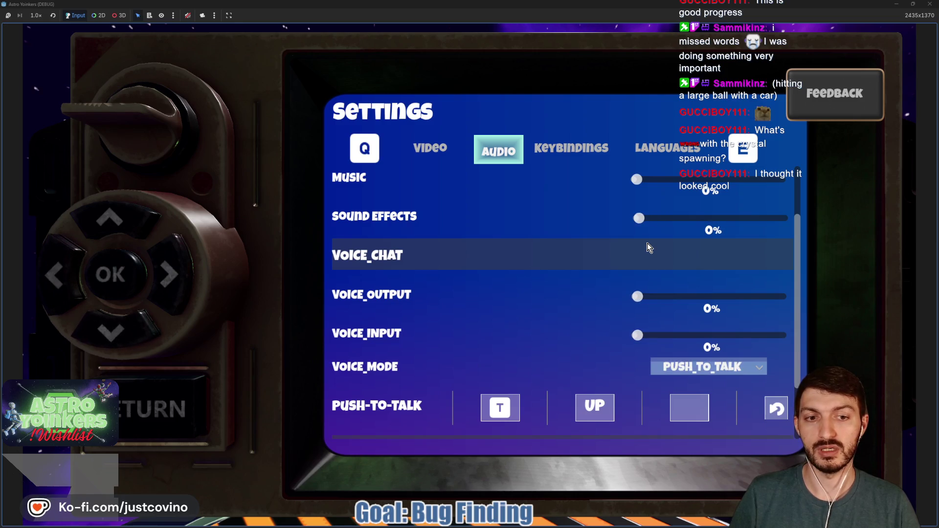
pyautogui.press('Up')
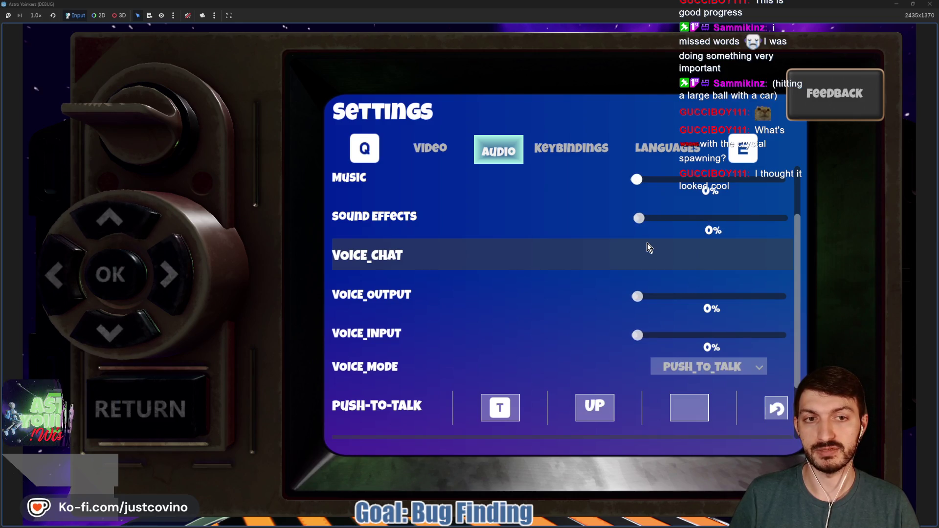
pyautogui.press('e')
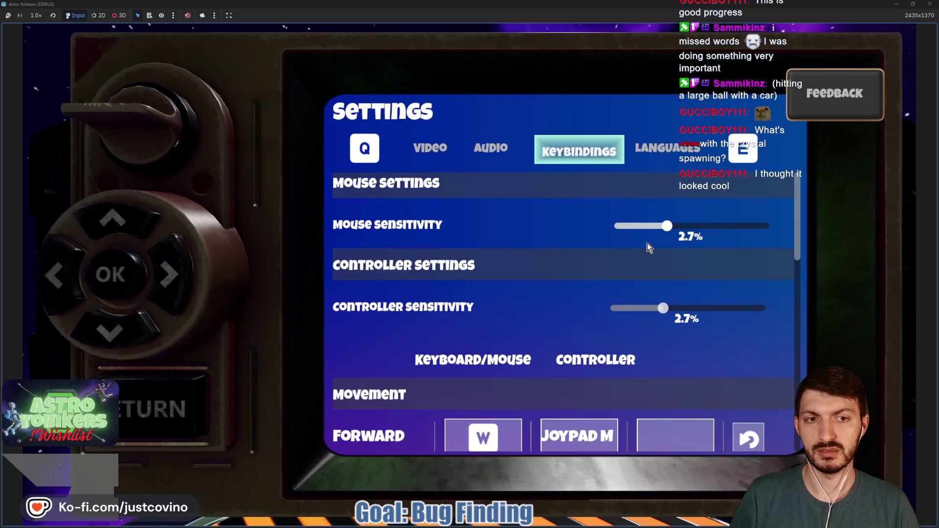
pyautogui.press('q')
pyautogui.press('q')
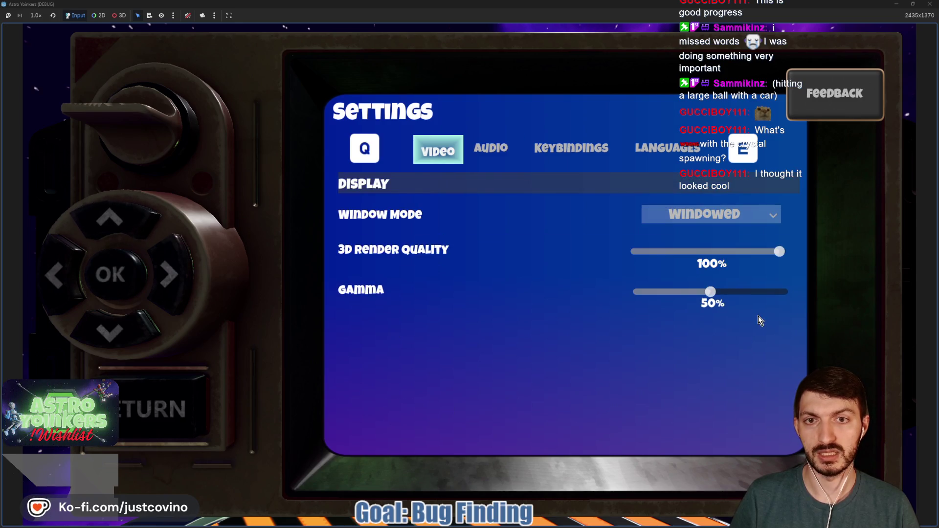
# Step: On the Keybindings page, move focus around the binding grid with the arrow keys
pyautogui.press('e')
pyautogui.press('e')
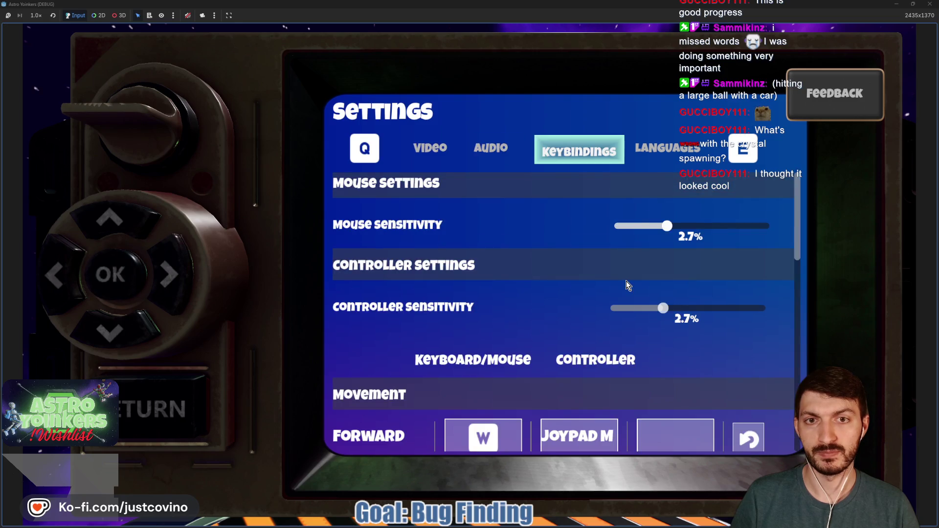
pyautogui.scroll(-6, 620, 279)
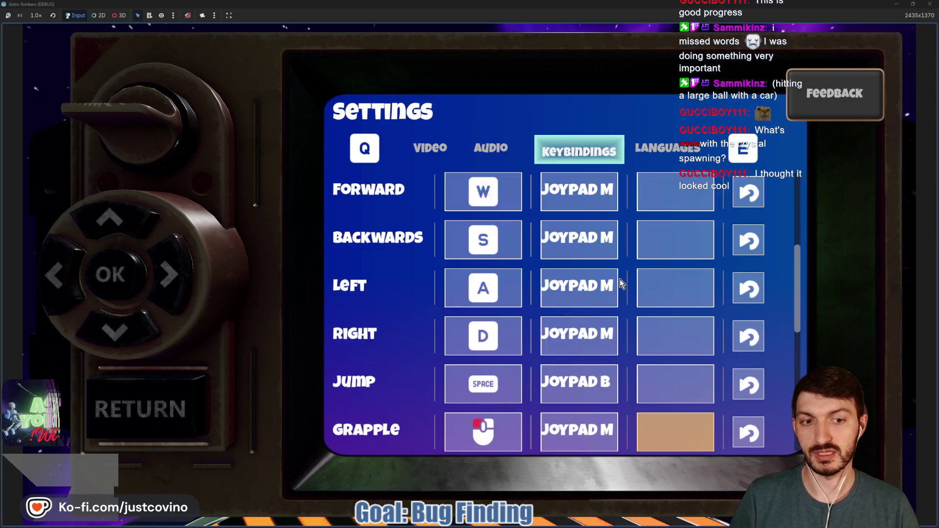
pyautogui.press('Up')
pyautogui.press('Left')
pyautogui.press('Up')
pyautogui.press('Left')
pyautogui.press('Up')
pyautogui.press('Right')
pyautogui.press('Up')
pyautogui.press('Left')
# Step: Step through the Left, Right, Jump and Open Menu bindings, then close Settings with Escape
pyautogui.press('Right')
pyautogui.press('Right')
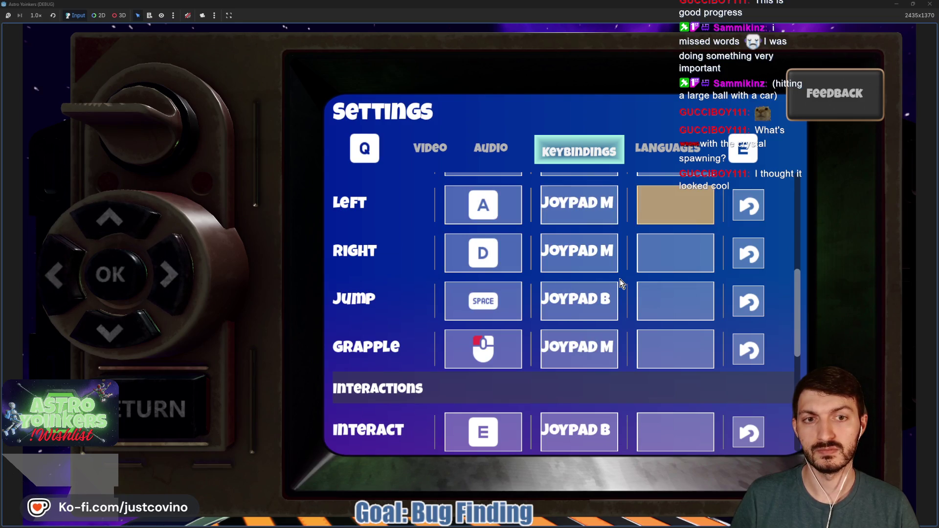
pyautogui.press('Down')
pyautogui.press('Left')
pyautogui.press('Left')
pyautogui.press('Up')
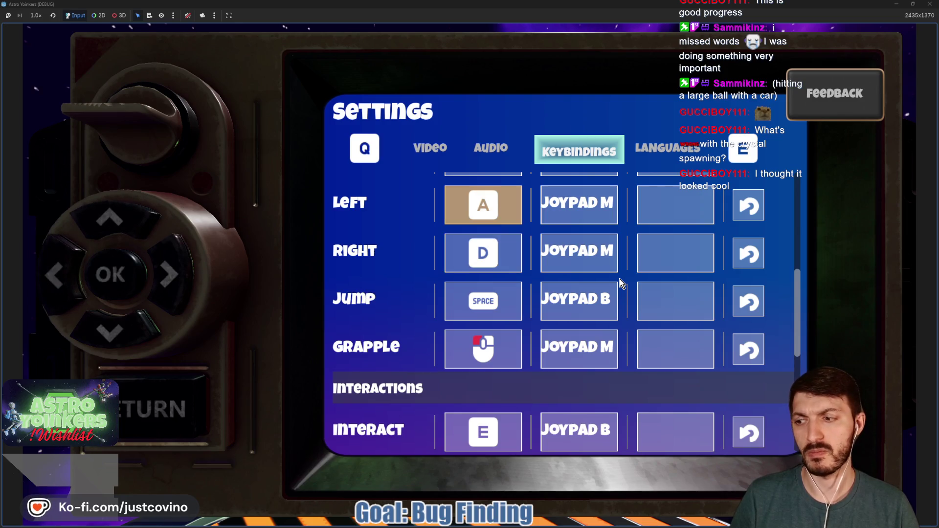
pyautogui.press('Right')
pyautogui.press('Down')
pyautogui.press('Left')
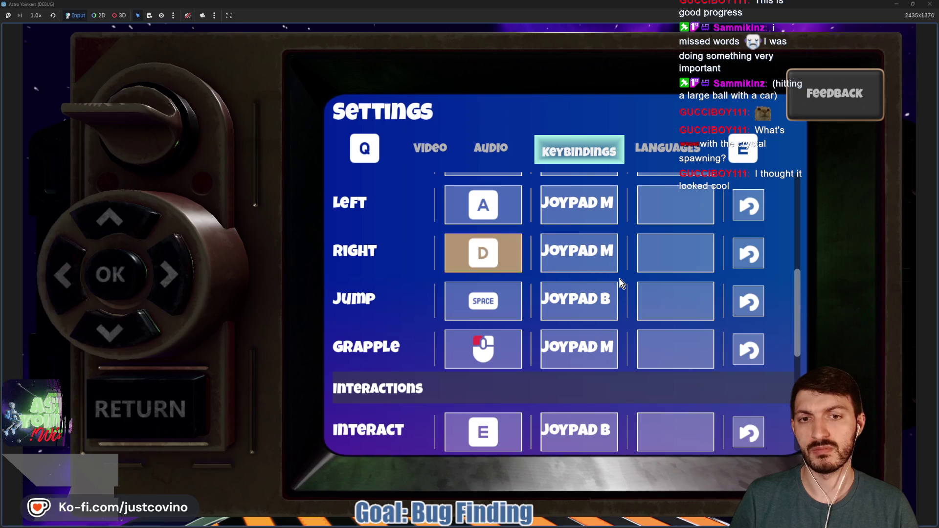
pyautogui.press('Down')
pyautogui.press('Down')
pyautogui.press('Down')
pyautogui.press('Down')
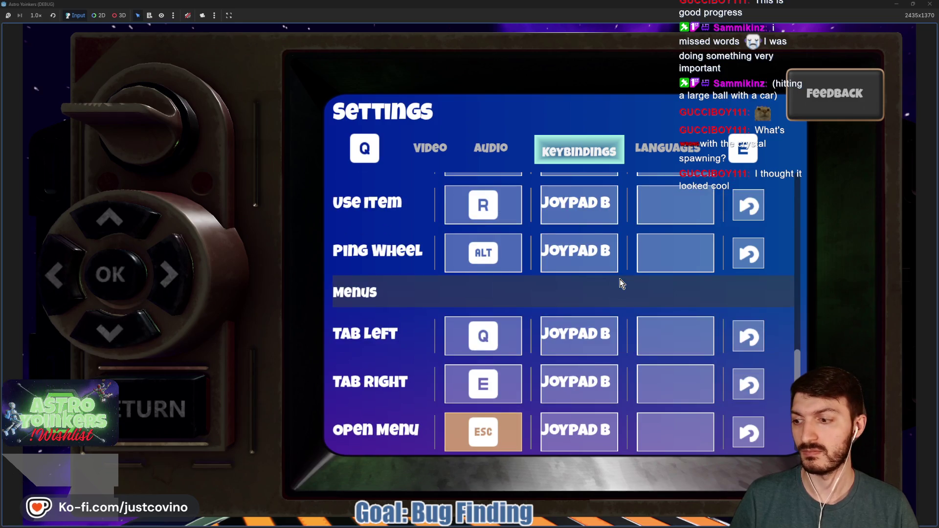
pyautogui.press('Up')
pyautogui.press('Up')
pyautogui.press('Up')
pyautogui.press('Up')
pyautogui.press('Escape')
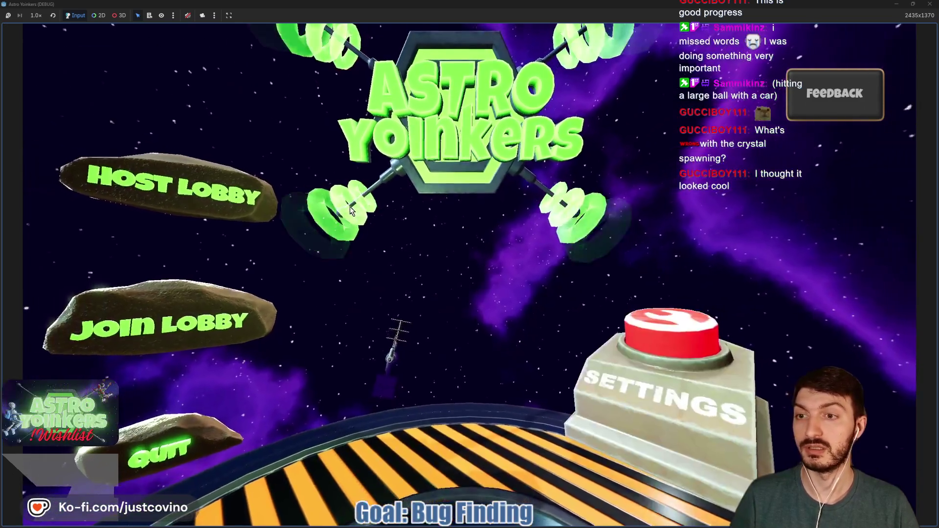
# Step: Host a lobby, walk up to the Asteroid Map console, and open its map picker
pyautogui.press('Return')
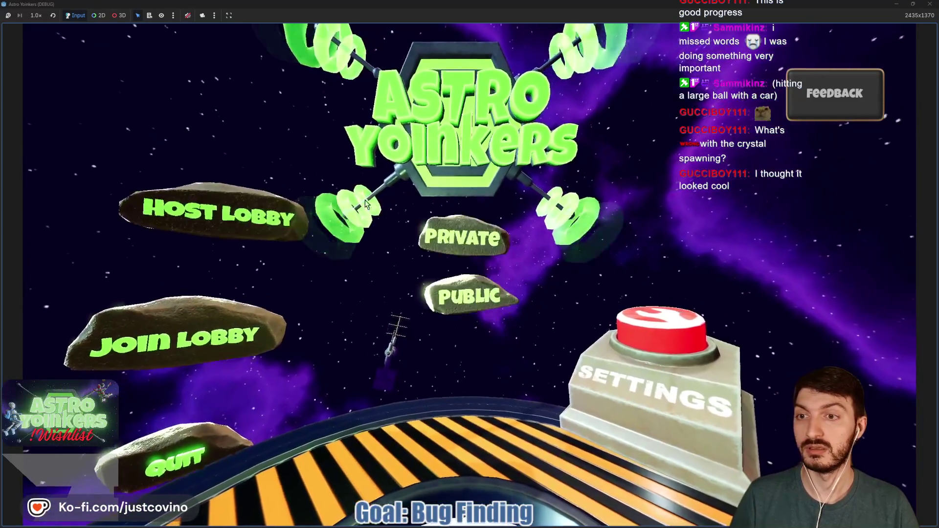
pyautogui.press('Return')
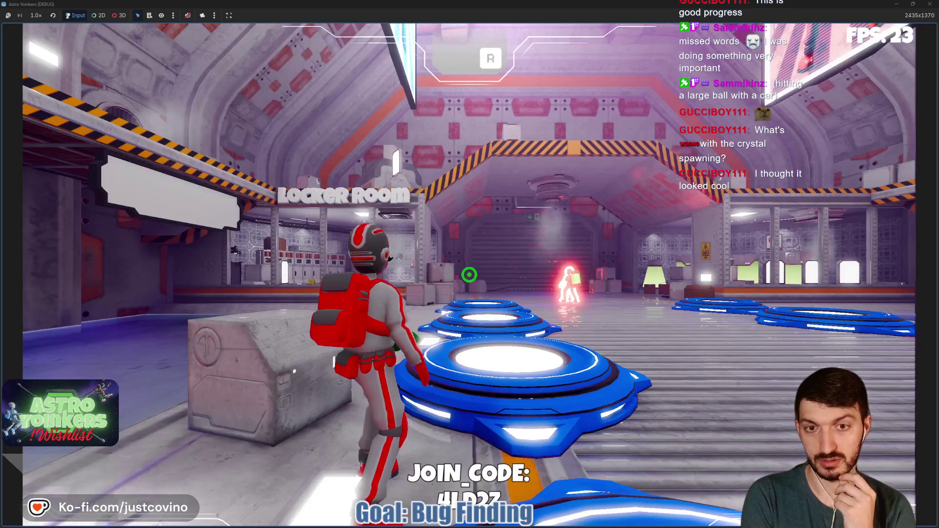
pyautogui.press('w')
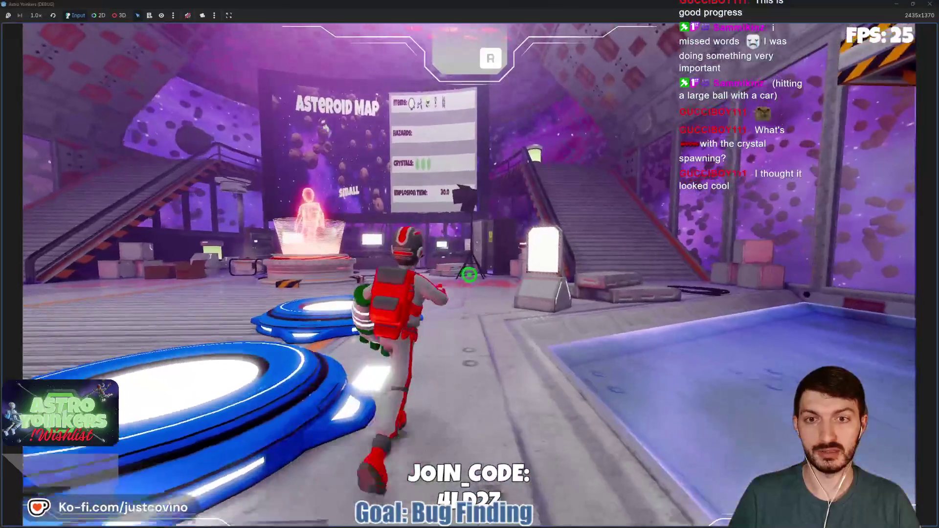
pyautogui.press('w')
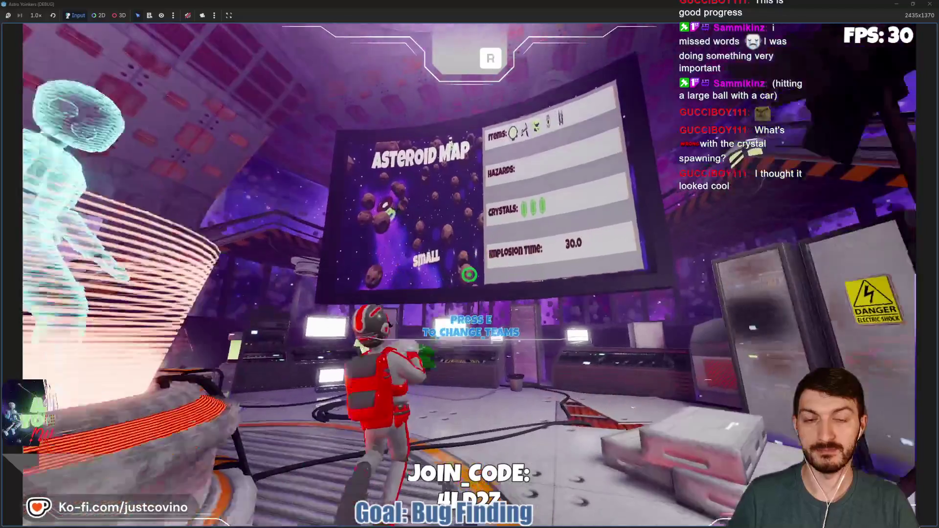
pyautogui.press('w')
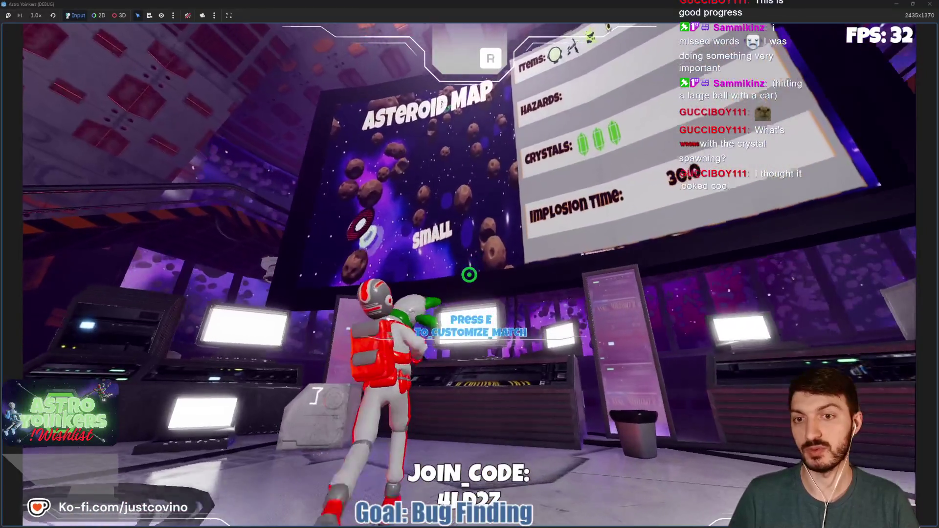
pyautogui.press('e')
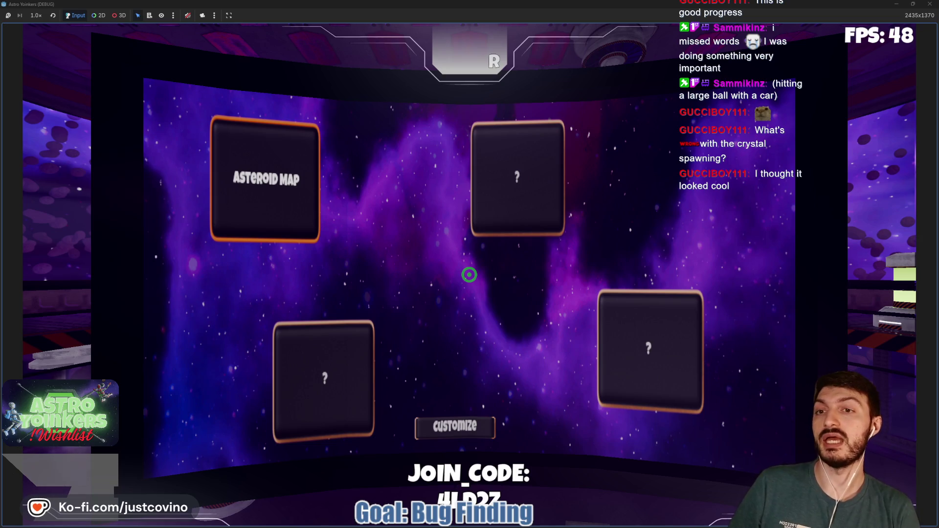
pyautogui.press('d')
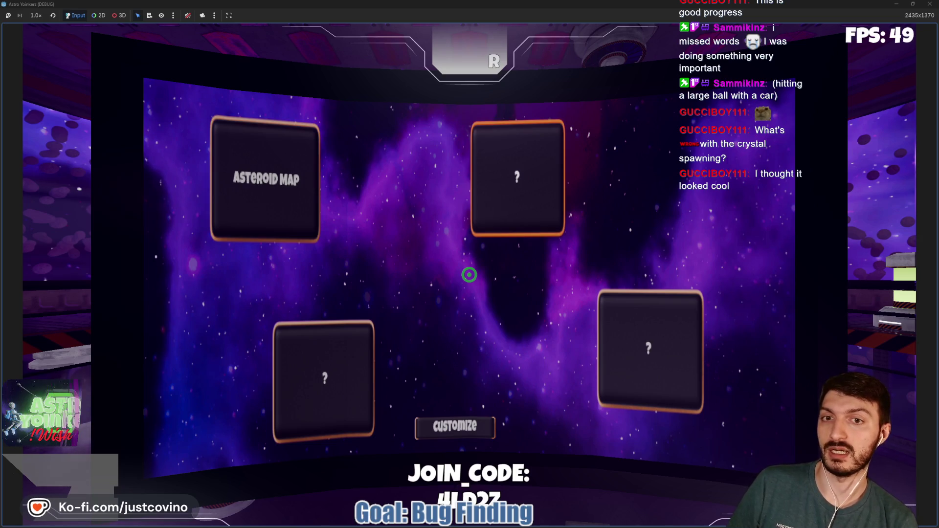
pyautogui.press('s')
pyautogui.press('w')
pyautogui.press('s')
pyautogui.press('w')
pyautogui.press('s')
pyautogui.press('s')
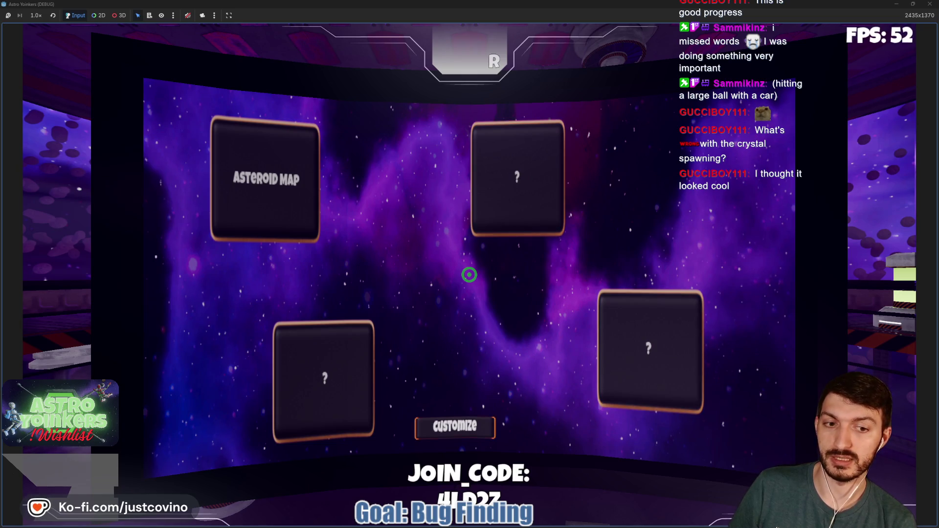
pyautogui.press('space')
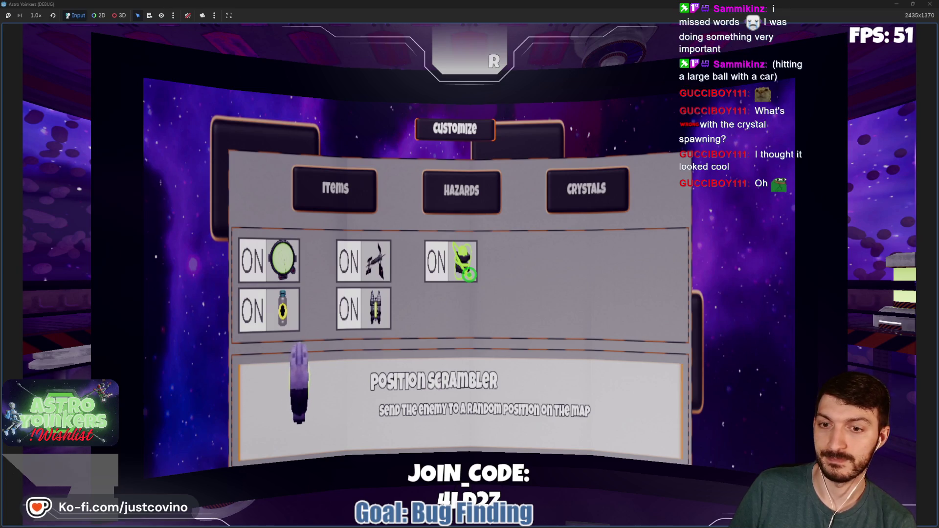
pyautogui.press('Down')
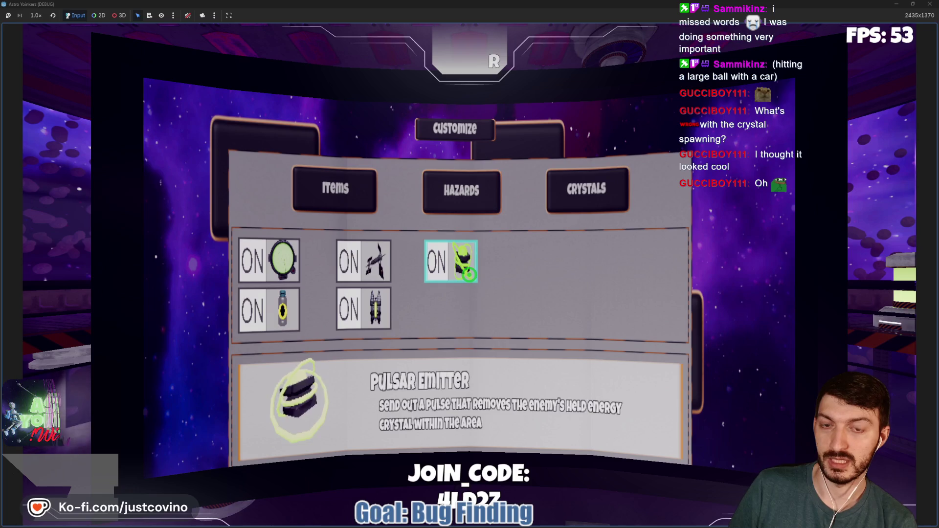
pyautogui.press('Left')
pyautogui.press('Right')
pyautogui.press('Left')
pyautogui.press('Right')
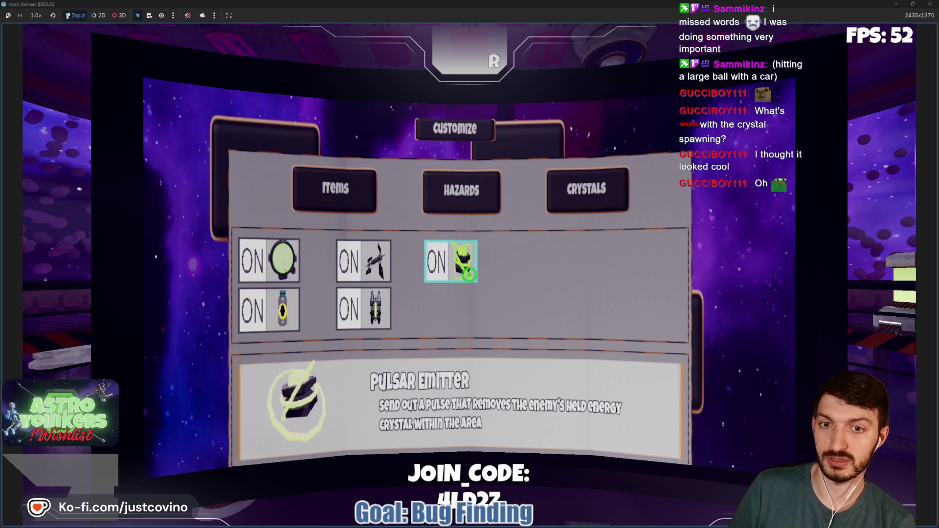
pyautogui.press('Left')
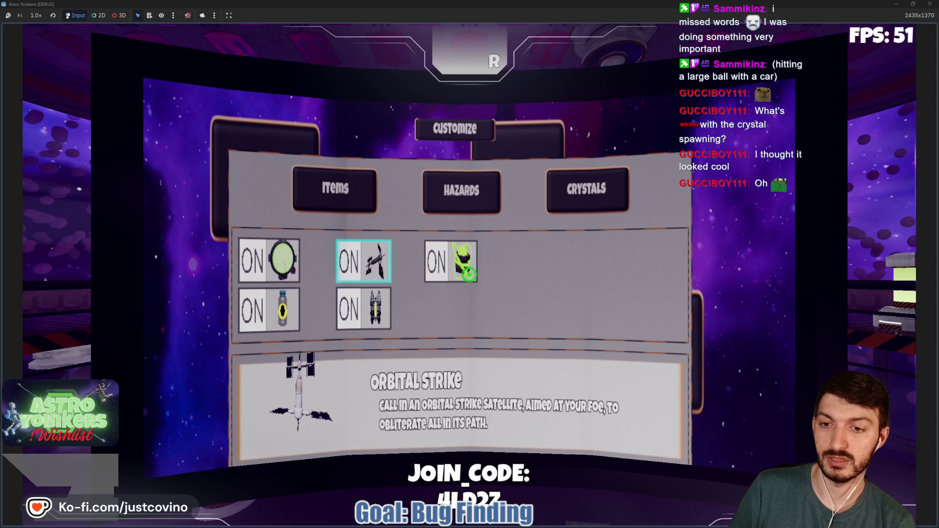
pyautogui.press('Left')
pyautogui.press('Down')
pyautogui.press('Right')
pyautogui.press('Up')
pyautogui.press('Up')
pyautogui.press('Right')
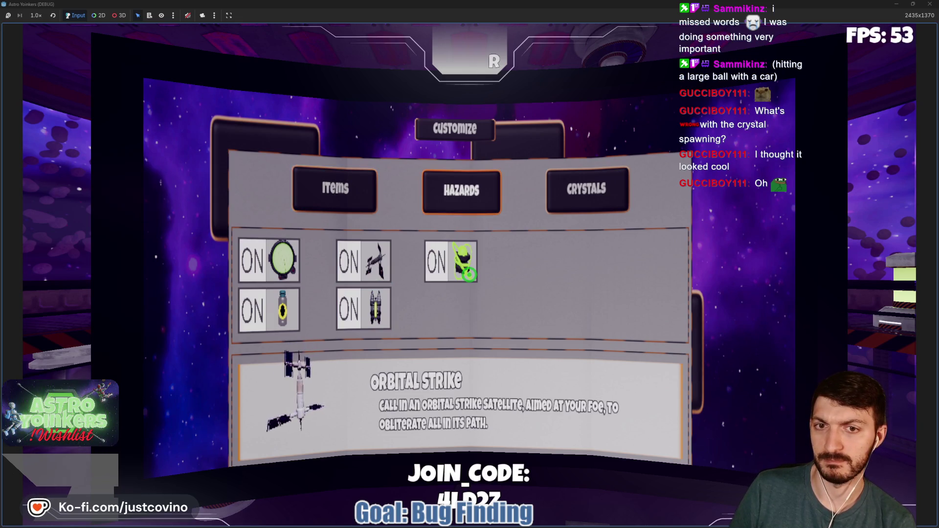
pyautogui.press('Right')
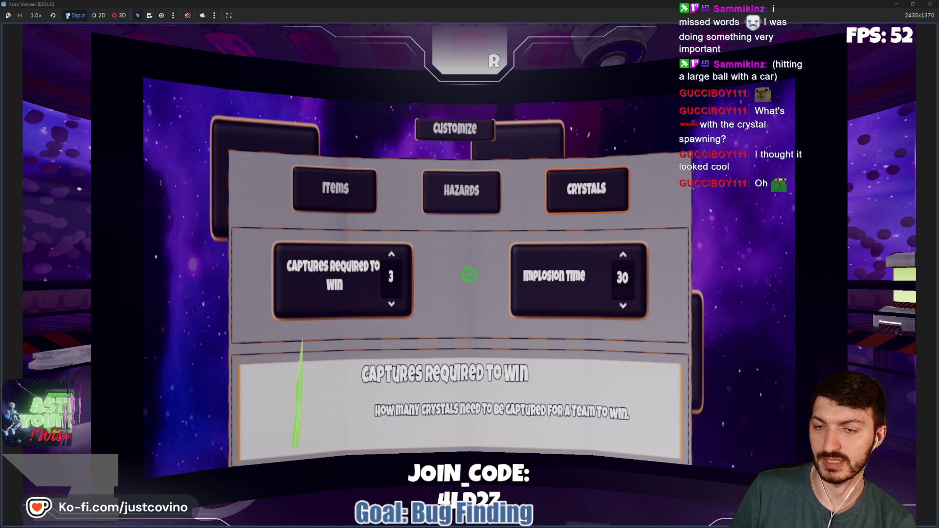
pyautogui.press('Left')
pyautogui.press('Left')
pyautogui.press('Right')
pyautogui.press('Up')
pyautogui.press('Down')
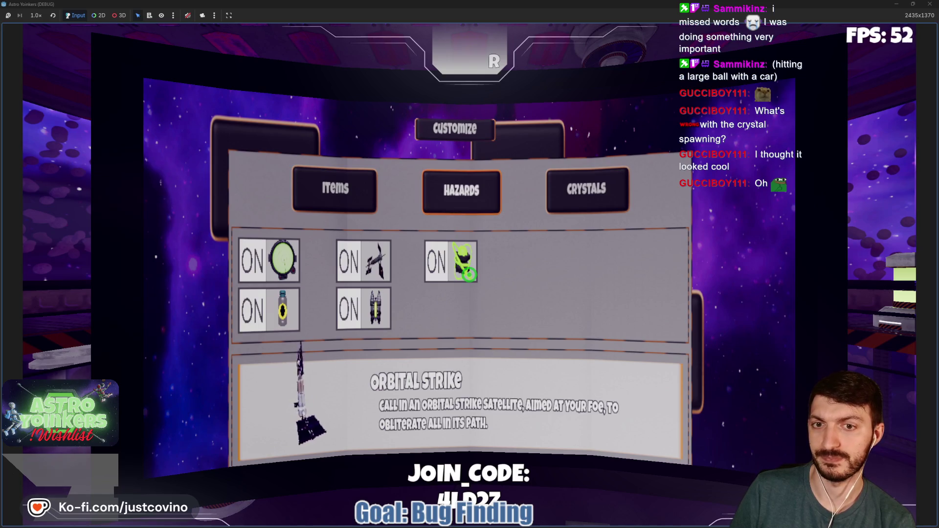
pyautogui.press('Up')
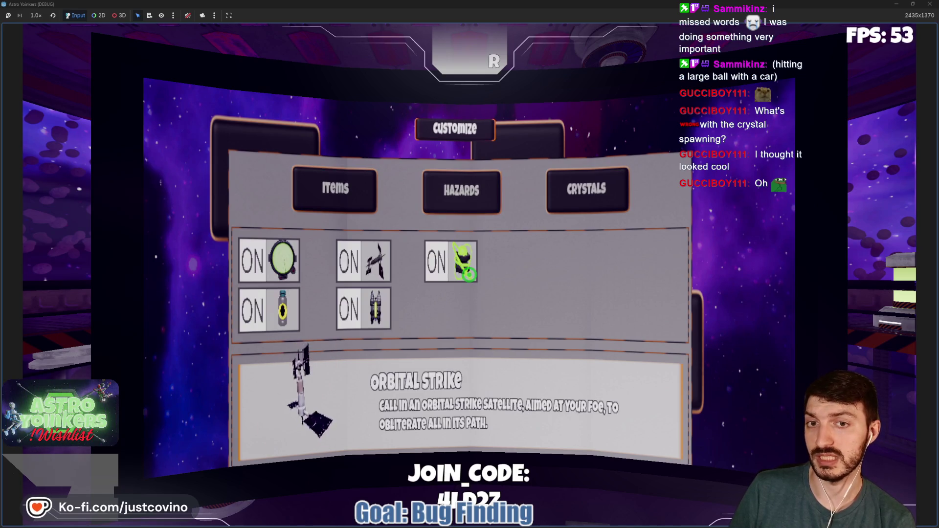
pyautogui.press('Return')
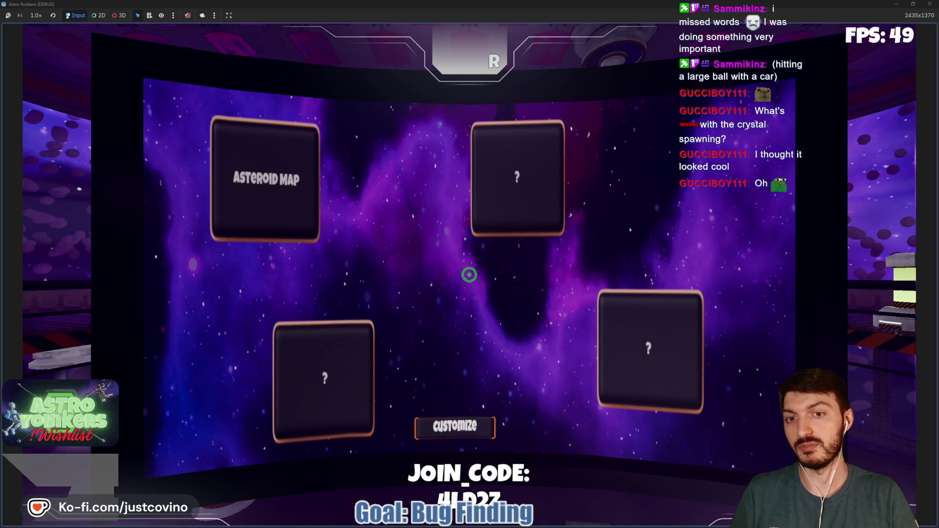
pyautogui.press('Up')
pyautogui.press('Up')
pyautogui.press('Left')
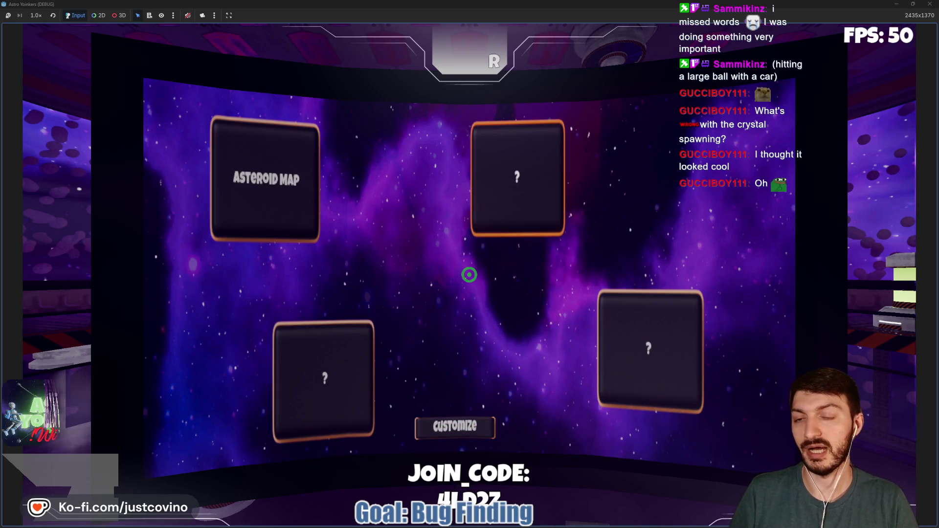
pyautogui.press('Right')
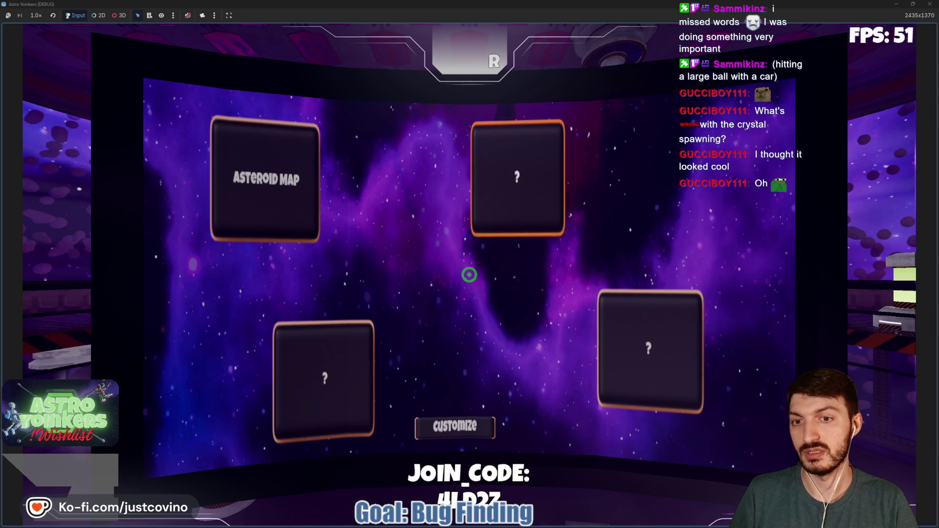
pyautogui.press('Down')
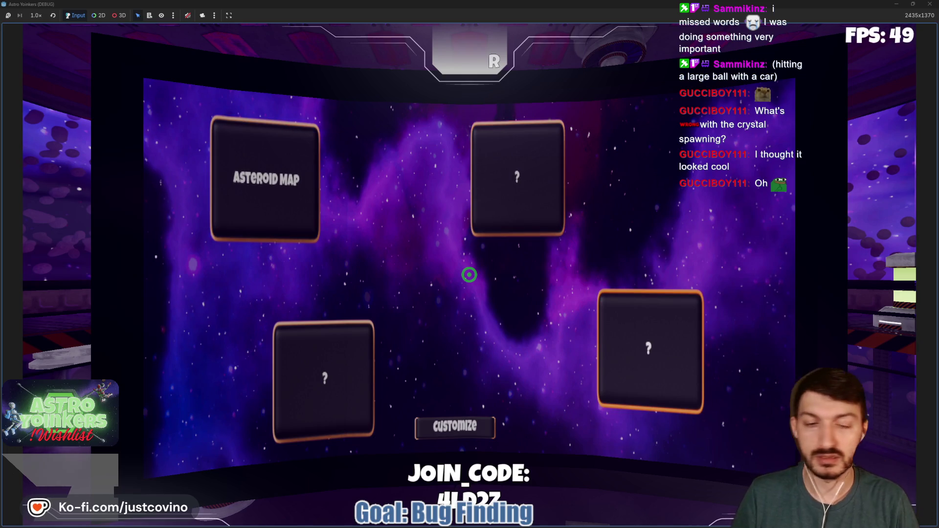
pyautogui.press('Down')
pyautogui.press('Left')
pyautogui.press('Up')
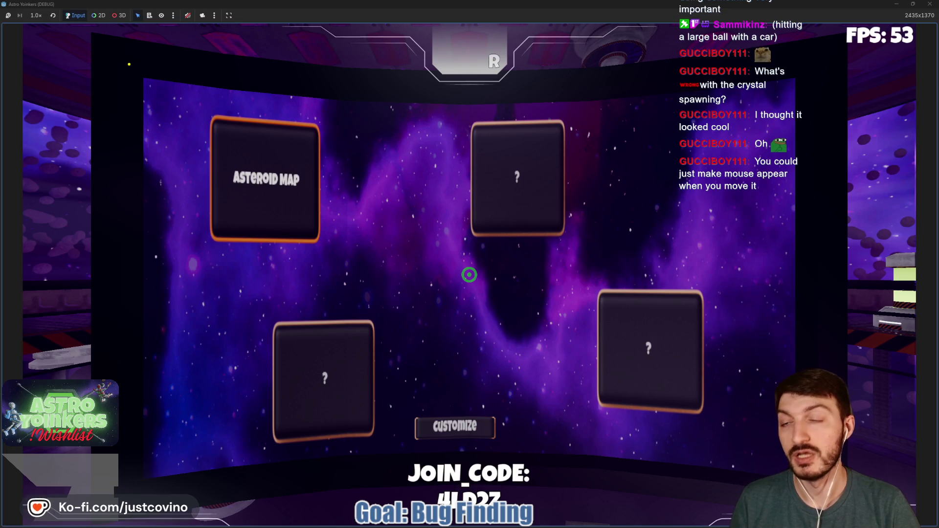
pyautogui.moveTo(130, 64)
pyautogui.mouseDown()
pyautogui.moveTo(364, 185)
pyautogui.moveTo(530, 309)
pyautogui.moveTo(314, 236)
pyautogui.mouseUp()
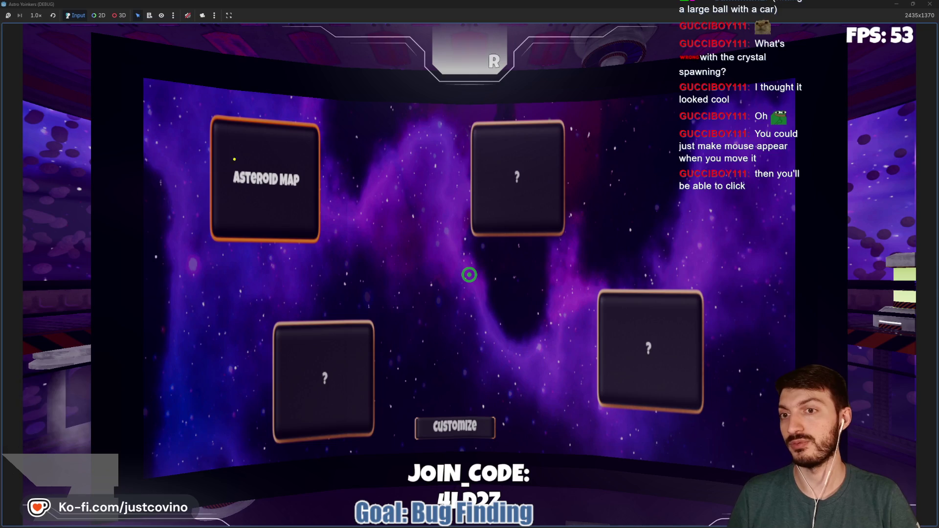
pyautogui.moveTo(128, 65)
pyautogui.mouseDown()
pyautogui.moveTo(247, 161)
pyautogui.moveTo(303, 237)
pyautogui.moveTo(141, 127)
pyautogui.mouseUp()
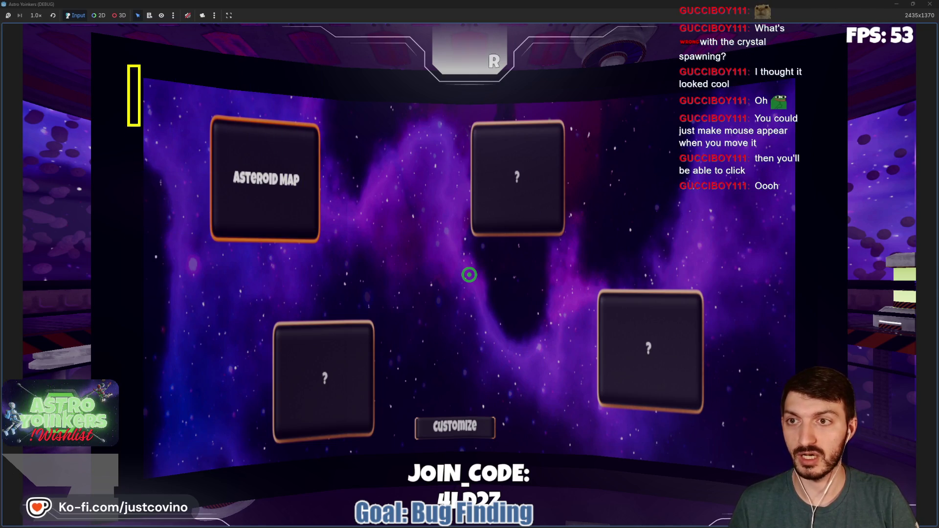
pyautogui.moveTo(137, 73)
pyautogui.mouseDown()
pyautogui.moveTo(562, 95)
pyautogui.moveTo(806, 75)
pyautogui.moveTo(808, 85)
pyautogui.moveTo(804, 73)
pyautogui.moveTo(800, 372)
pyautogui.mouseUp()
pyautogui.click(803, 369)
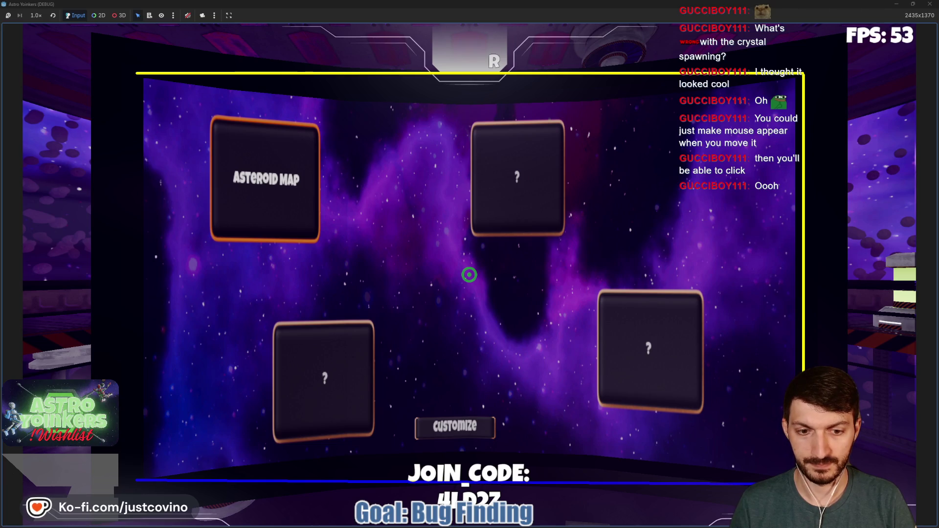
pyautogui.click(136, 483)
pyautogui.click(137, 73)
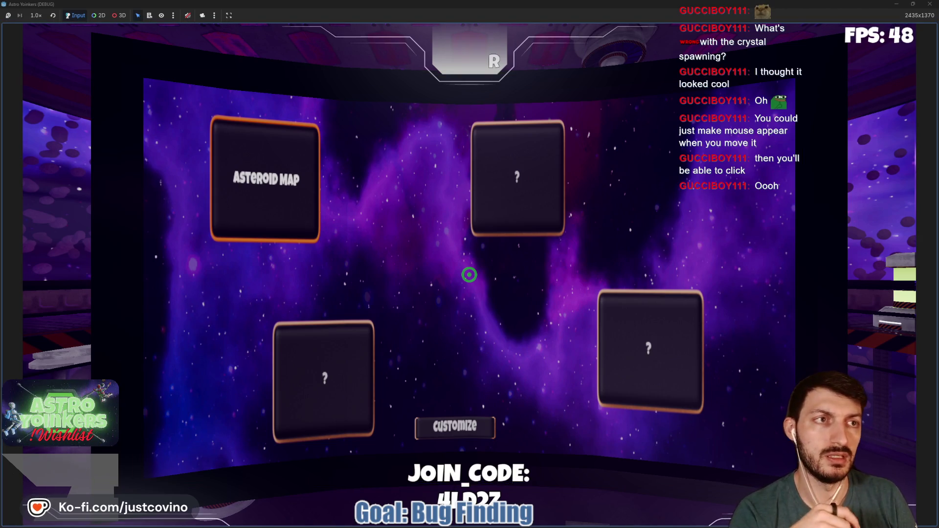
# Step: Leave the map picker, walk briefly, pause again, and restore the game to a smaller window
pyautogui.press('Escape')
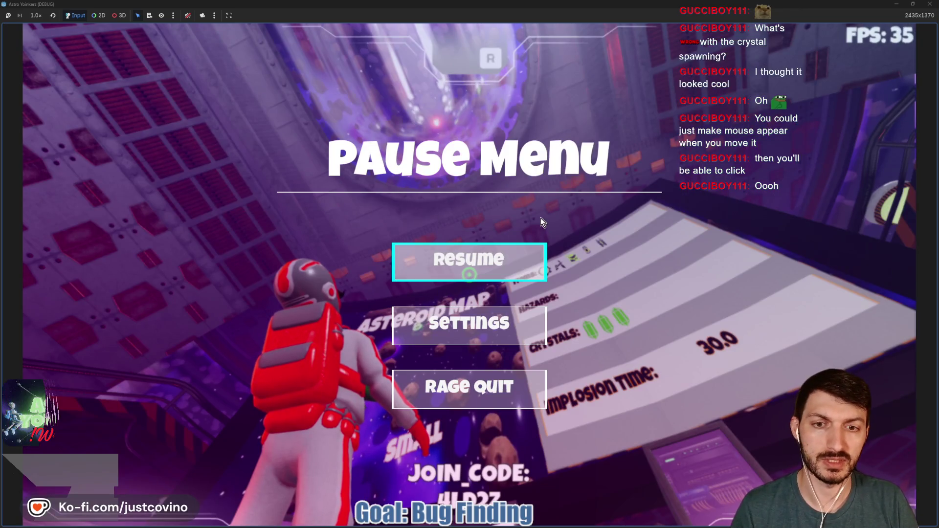
pyautogui.press('Escape')
pyautogui.press('w')
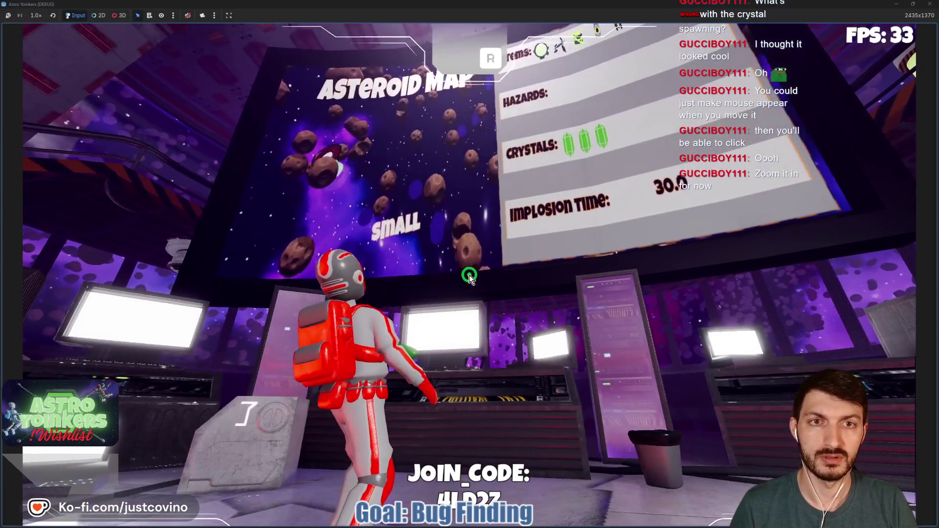
pyautogui.press('Escape')
pyautogui.click(913, 4)
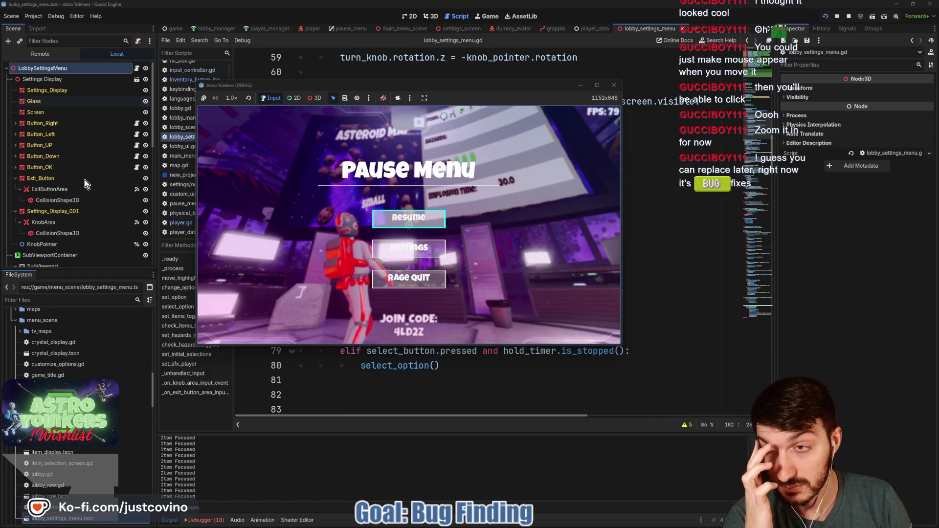
# Step: Bring the editor in front of the game, scroll the Scene tree, and switch to 3D
pyautogui.click(639, 32)
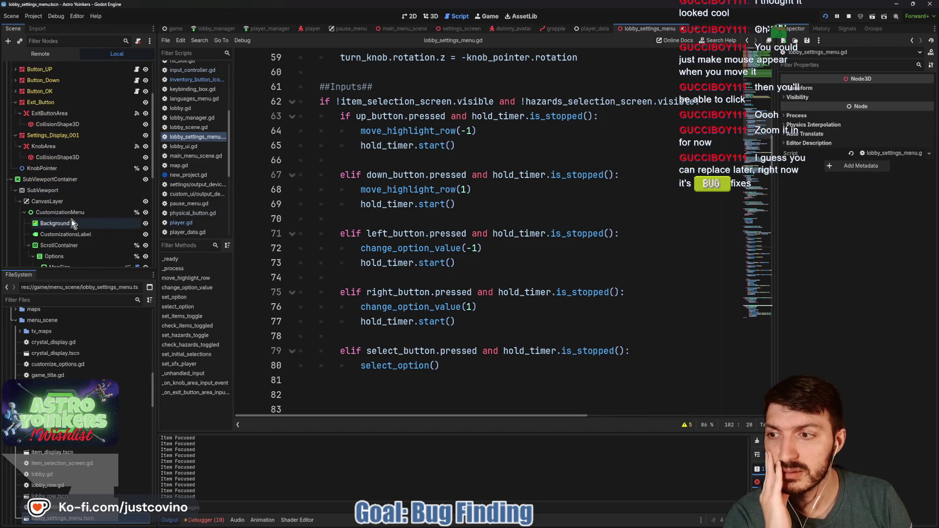
pyautogui.scroll(-5, 71, 219)
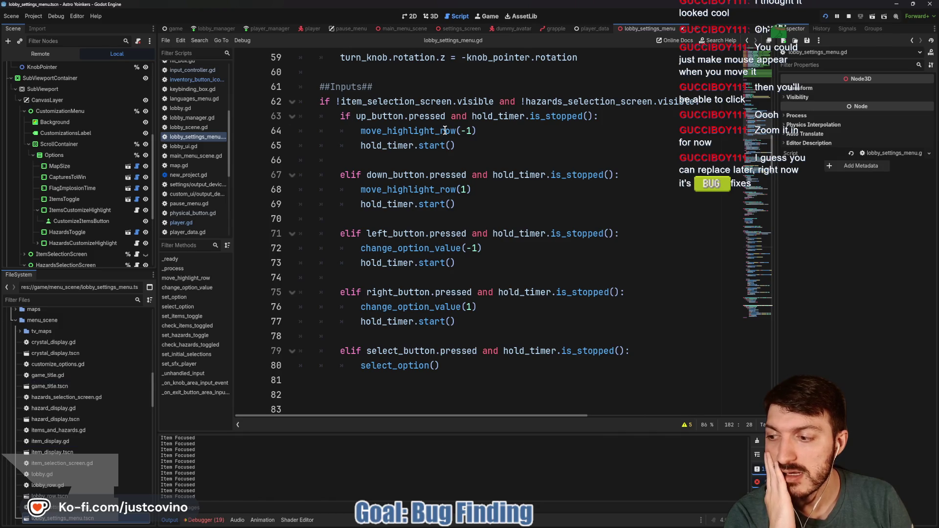
pyautogui.moveTo(445, 130)
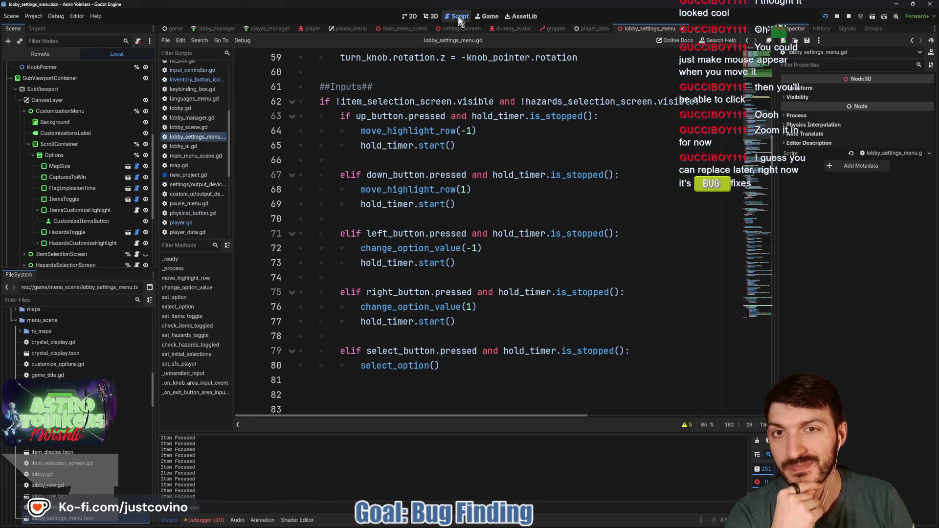
pyautogui.click(430, 18)
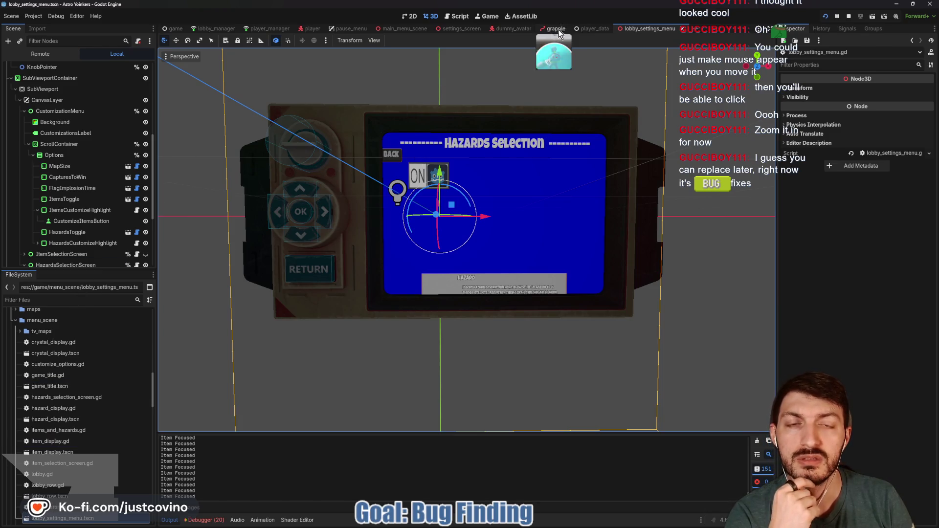
# Step: Switch between the main_menu_scene and pause_menu tabs, ending back on main_menu_scene
pyautogui.click(398, 31)
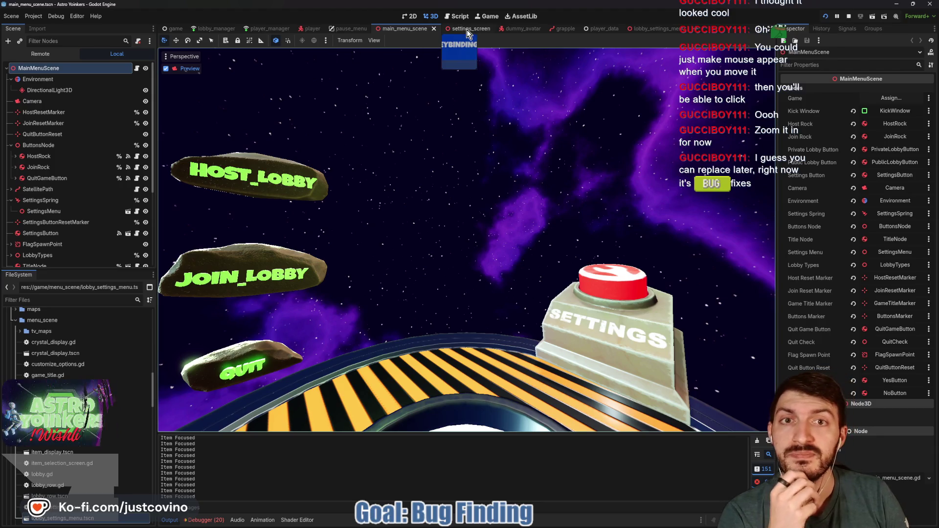
pyautogui.click(339, 28)
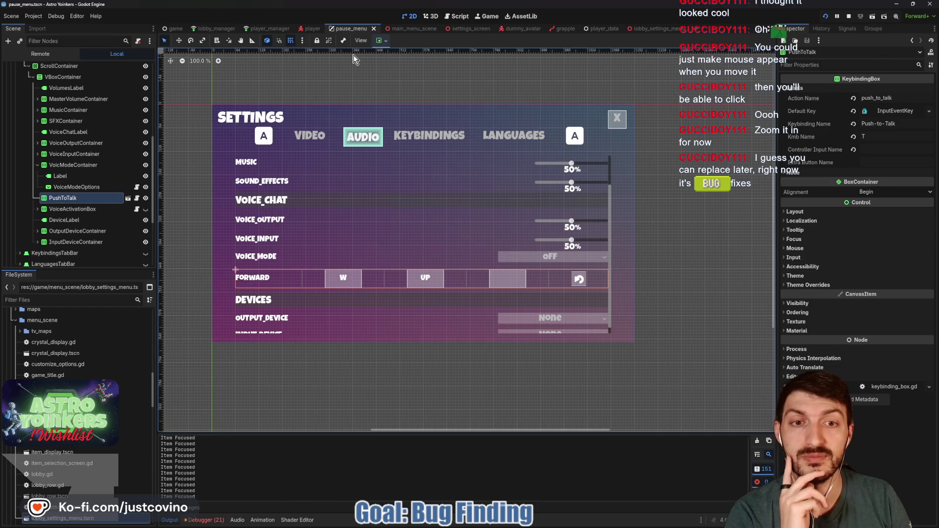
pyautogui.click(406, 28)
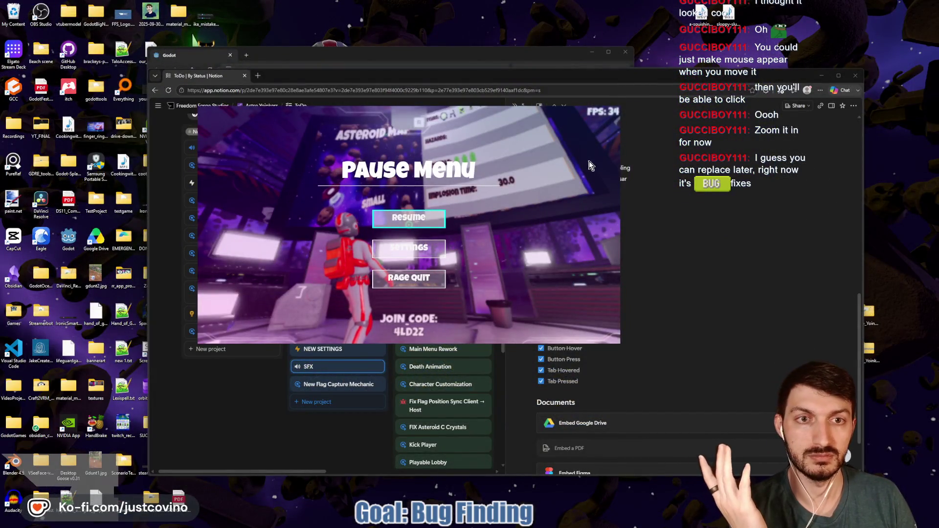
# Step: Close the Astro Yoinkers game from its taskbar preview and open the desktop Godot folder
pyautogui.moveTo(559, 520)
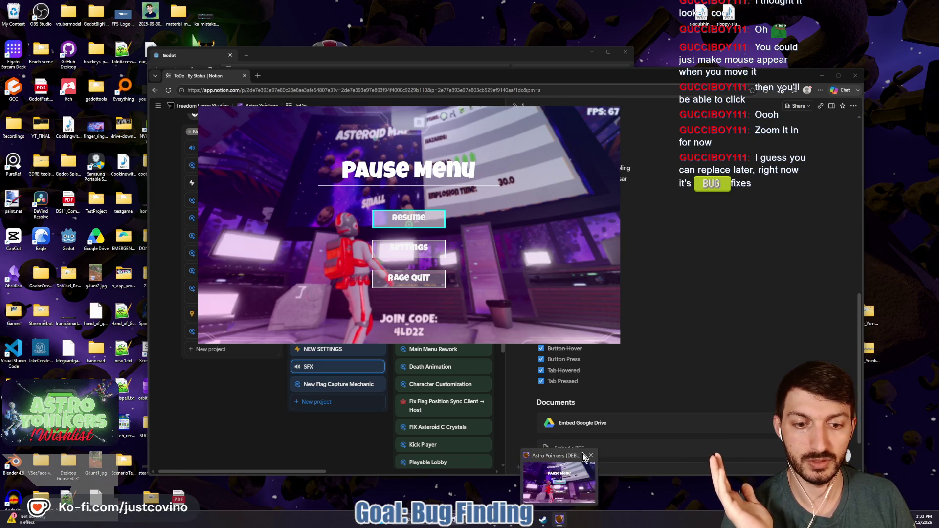
pyautogui.click(591, 457)
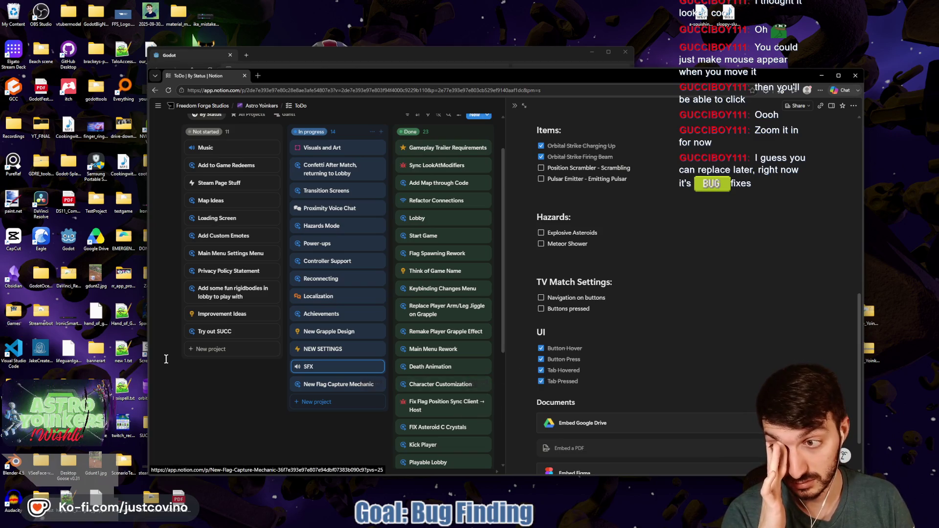
pyautogui.click(69, 243)
pyautogui.doubleClick(69, 242)
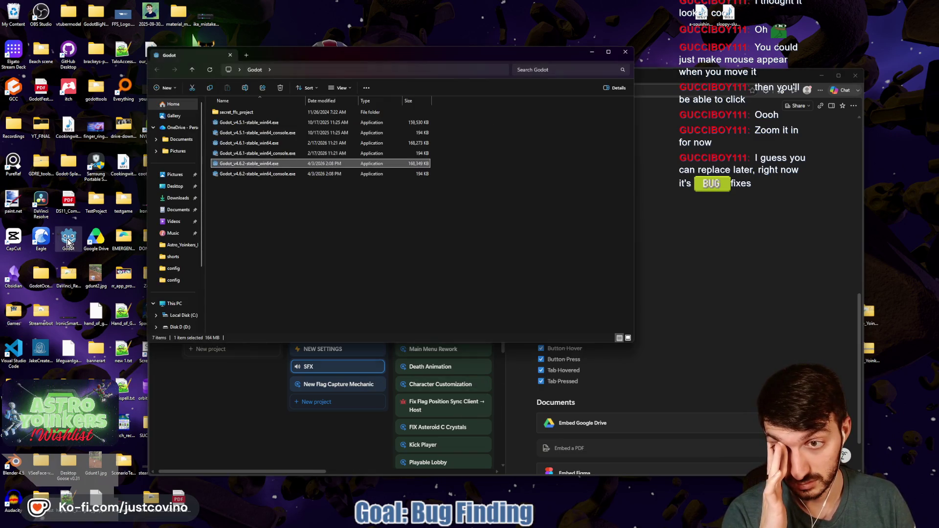
# Step: Launch Godot_v4.6.2-stable_win64.exe and open the Astro Yoinkers project
pyautogui.doubleClick(303, 166)
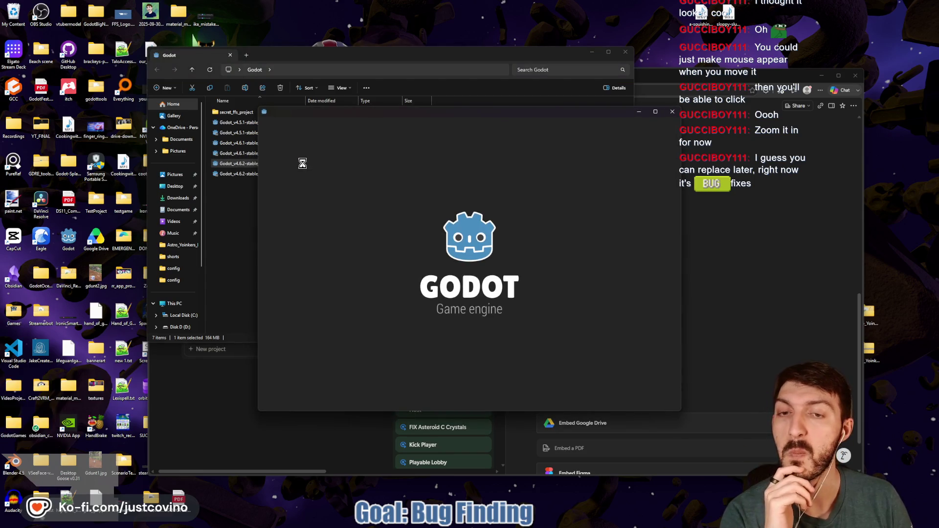
pyautogui.doubleClick(362, 170)
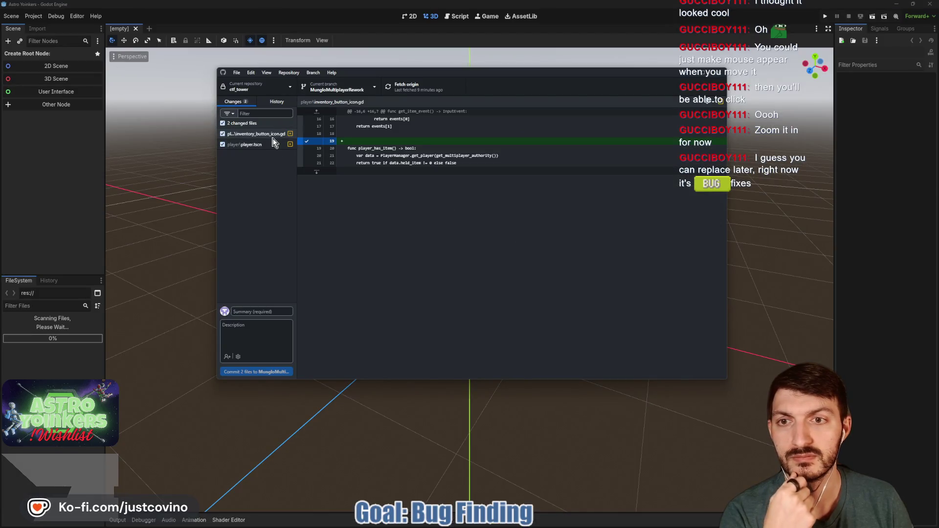
# Step: View the player.tscn diff in GitHub Desktop, then switch back to the Godot editor
pyautogui.click(259, 144)
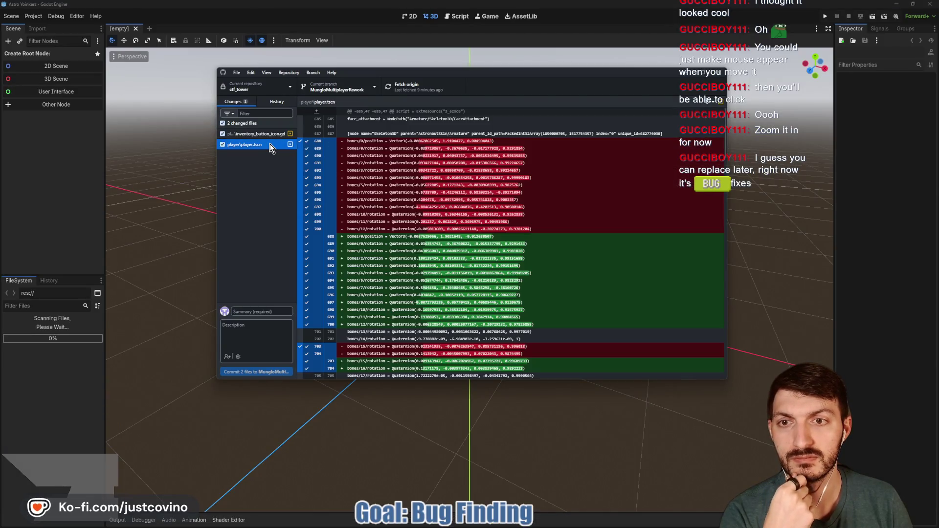
pyautogui.click(69, 205)
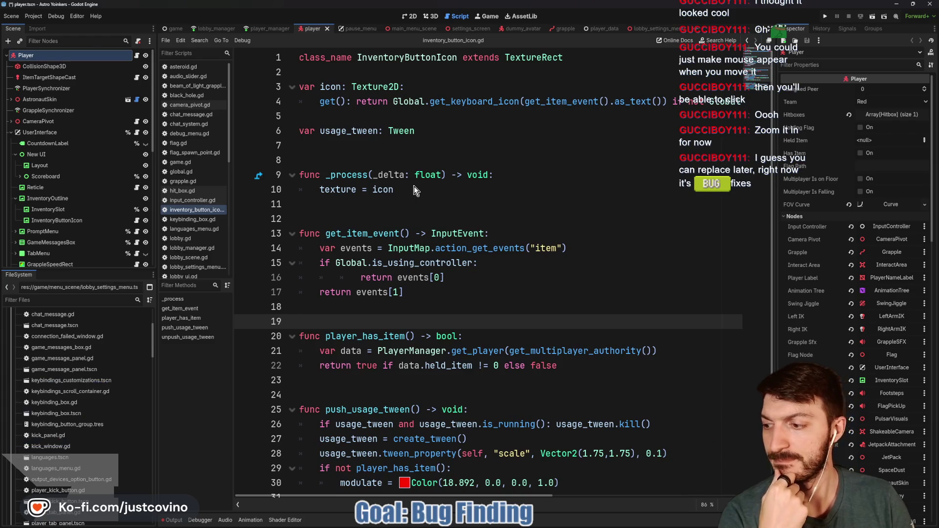
# Step: Clear the Output log and switch to the lobby_settings_menu scene
pyautogui.click(173, 521)
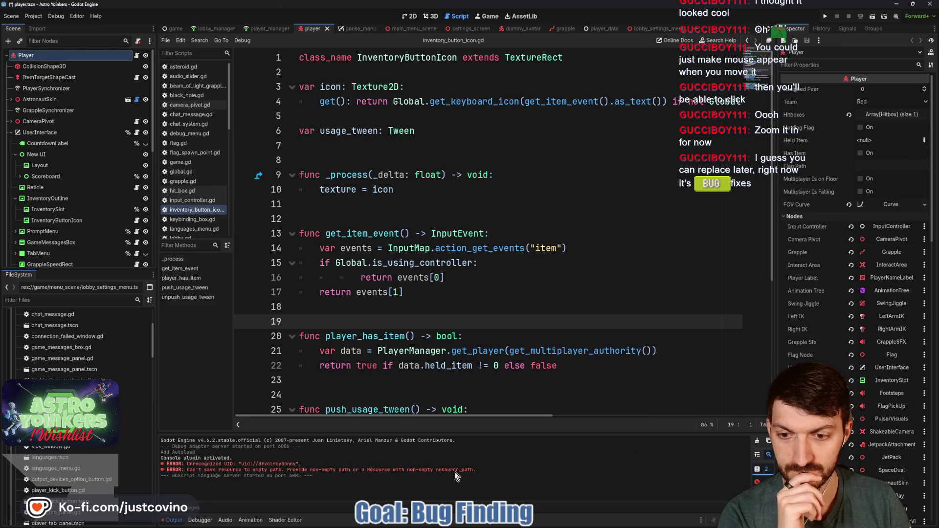
pyautogui.click(757, 441)
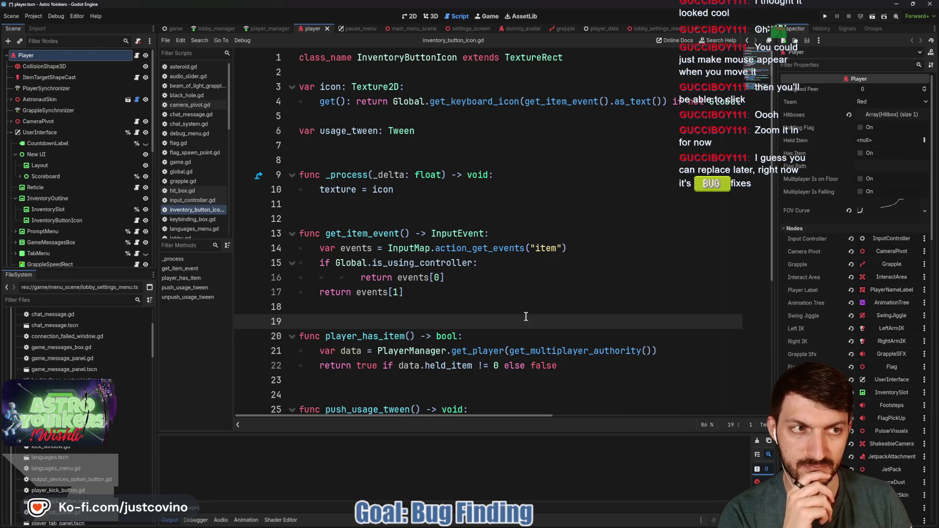
pyautogui.click(654, 28)
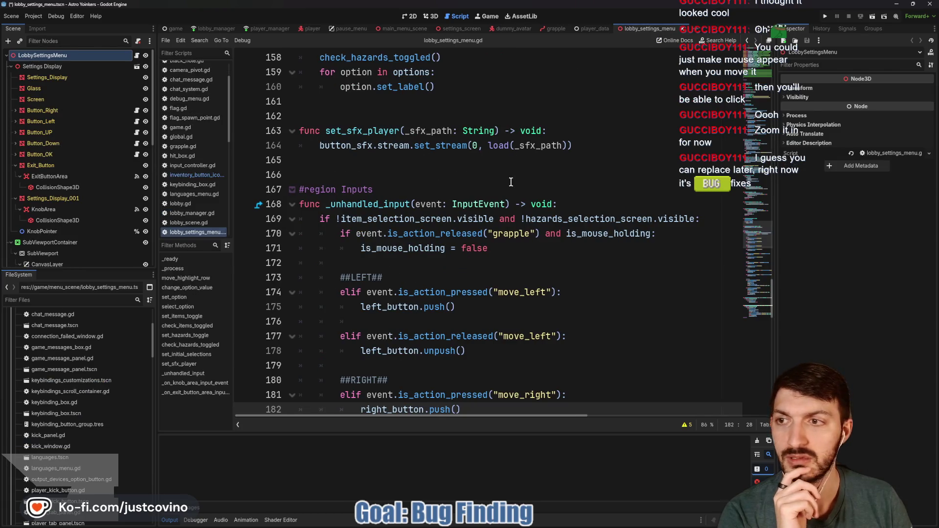
pyautogui.scroll(-2, 86, 168)
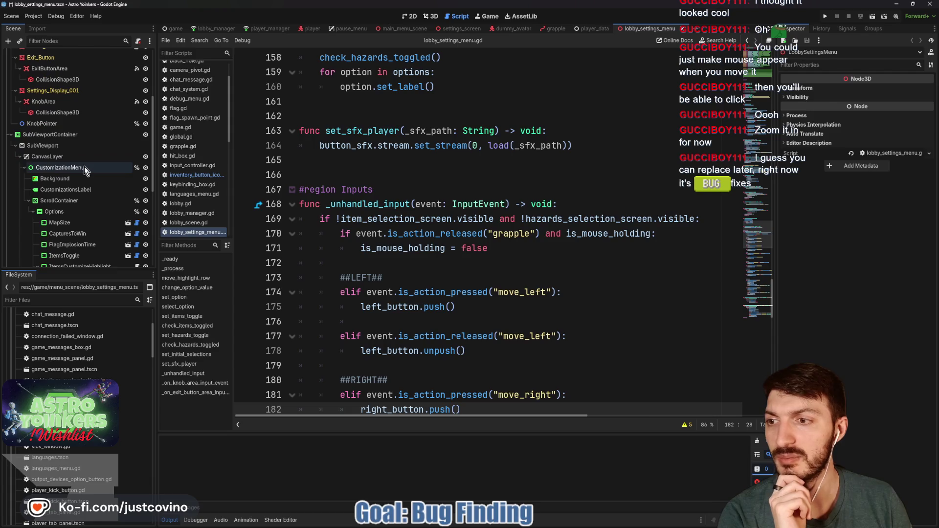
pyautogui.scroll(-2, 84, 166)
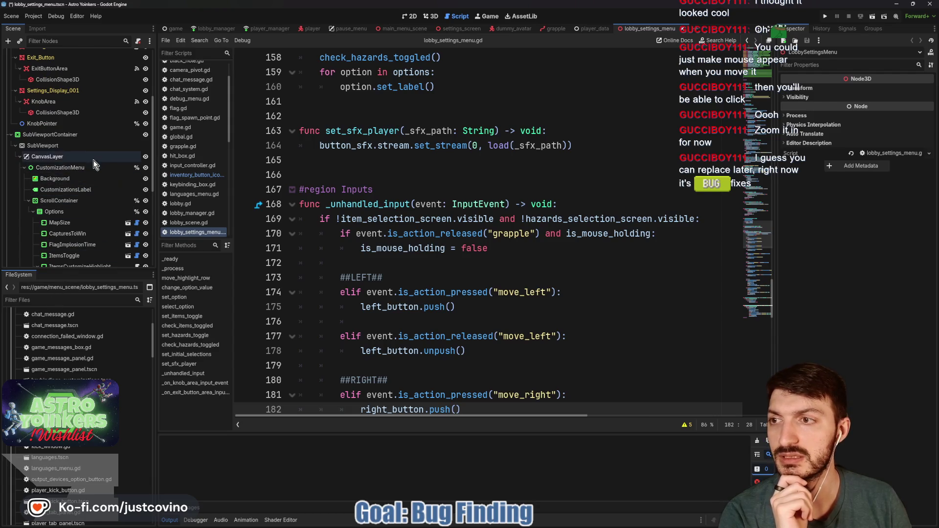
# Step: Close the player_data and dummy_avatar scene tabs and view the settings screen in 3D
pyautogui.click(609, 30)
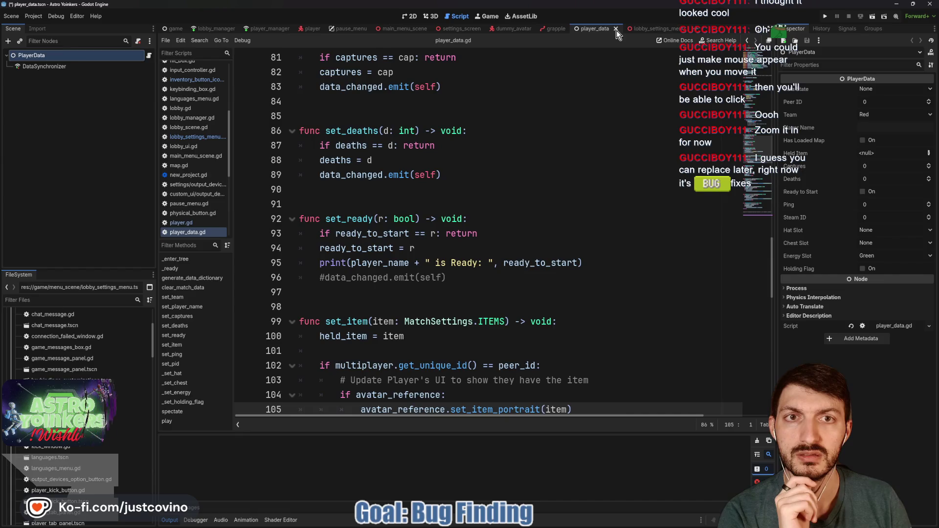
pyautogui.click(616, 29)
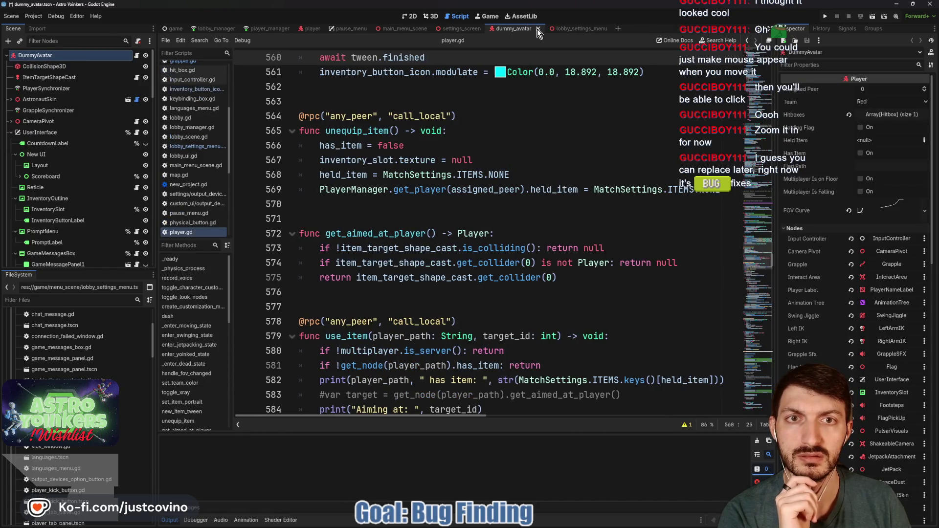
pyautogui.click(536, 29)
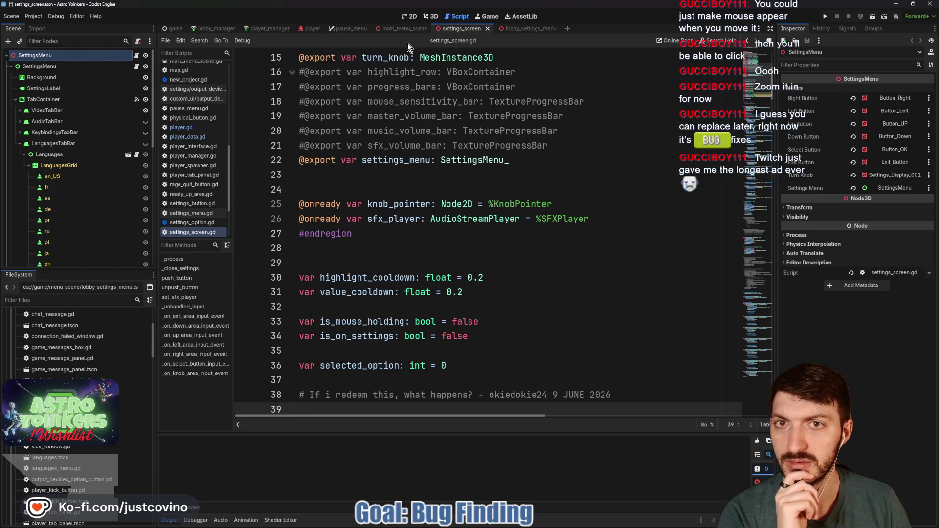
pyautogui.scroll(5, 475, 132)
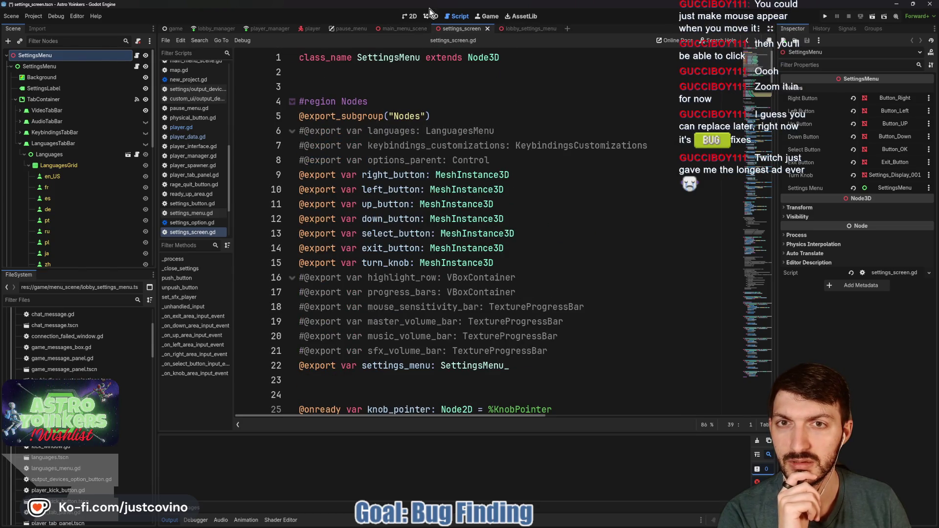
pyautogui.click(431, 15)
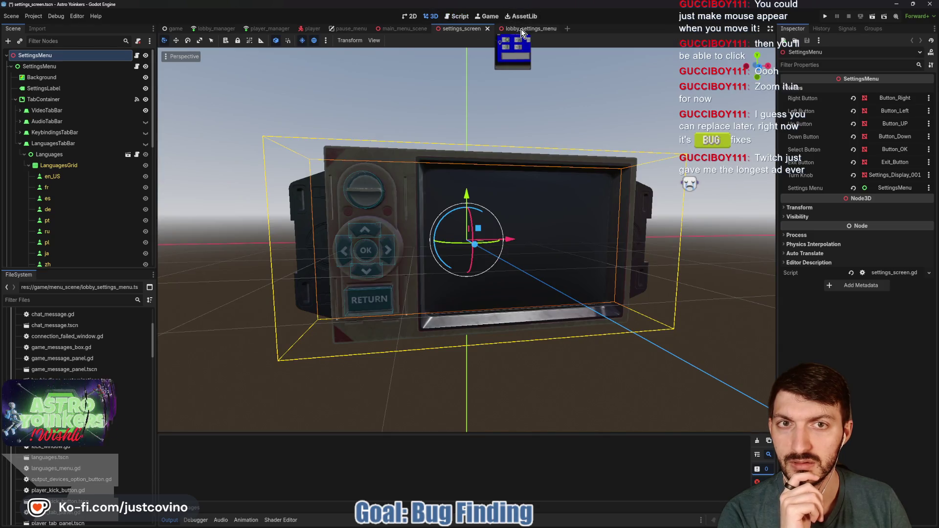
# Step: Filter the FileSystem for 'TV' and open the tv.tscn scene
pyautogui.click(521, 28)
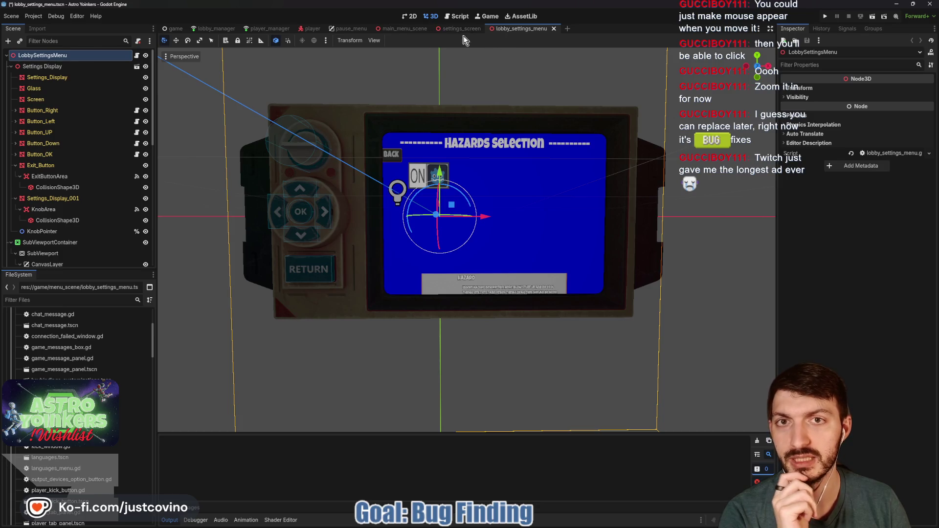
pyautogui.click(105, 300)
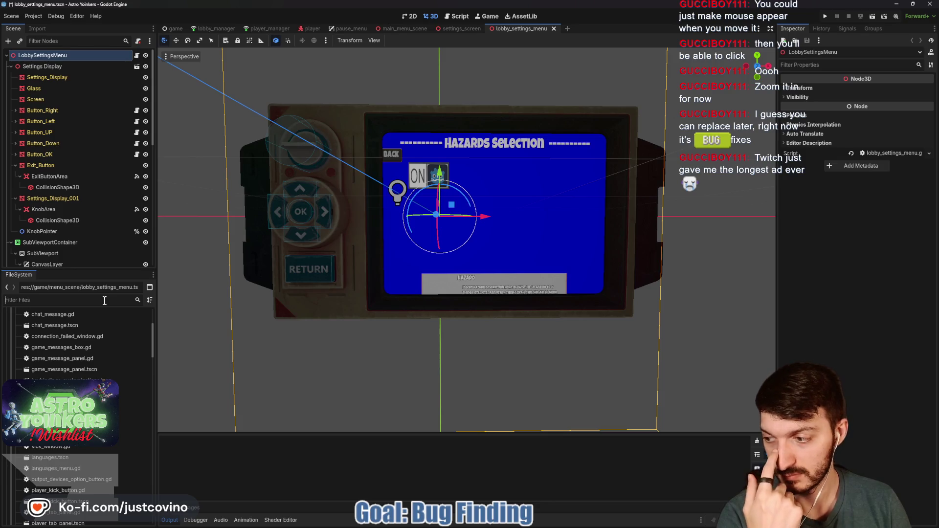
pyautogui.write('TV')
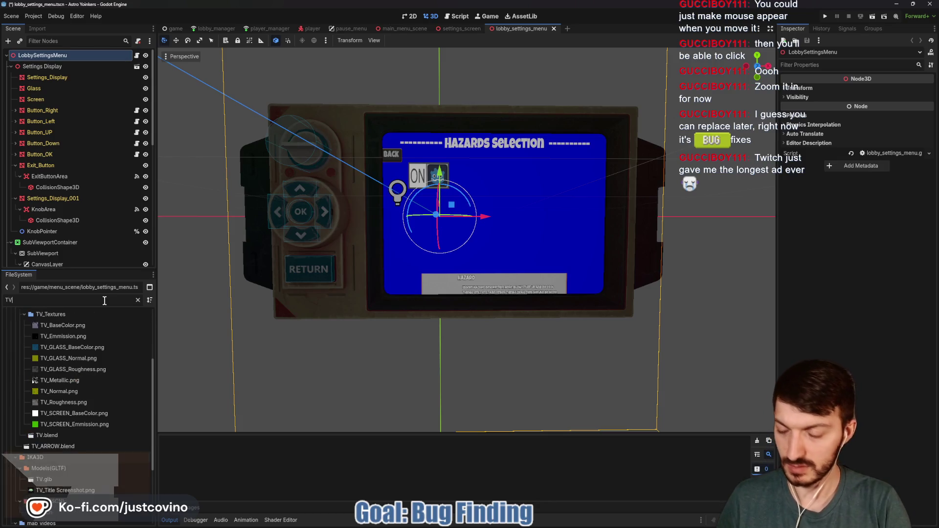
pyautogui.click(73, 512)
pyautogui.doubleClick(72, 513)
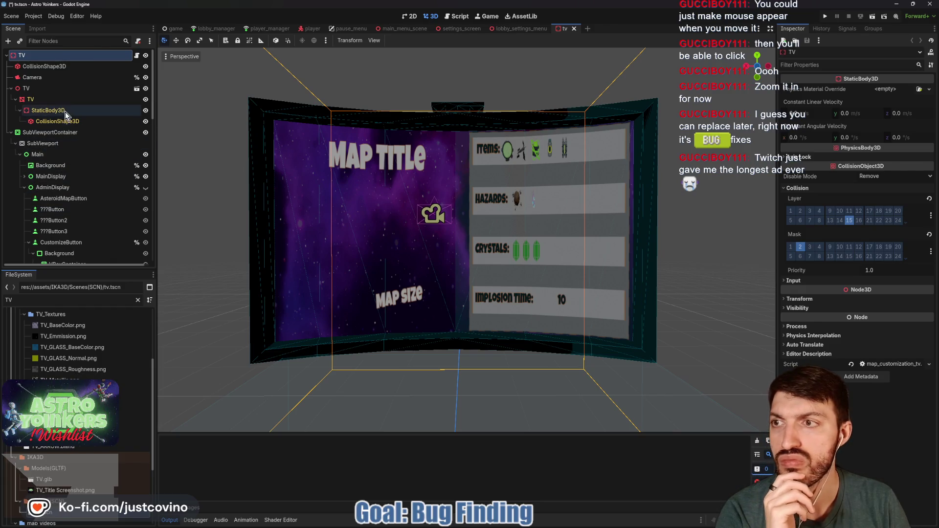
# Step: Nudge the TV scene's Camera slightly along one axis and save the scene
pyautogui.click(47, 80)
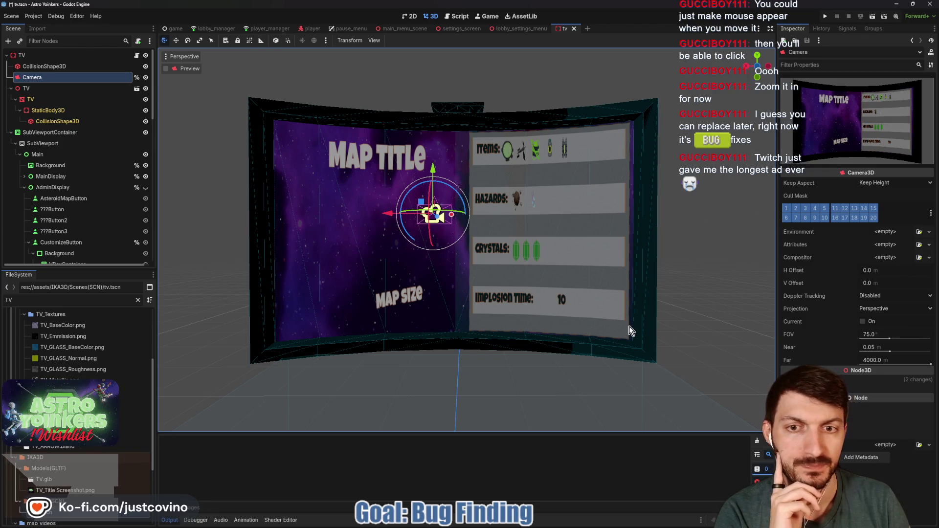
pyautogui.moveTo(449, 234); pyautogui.dragTo(582, 336)
pyautogui.moveTo(500, 210); pyautogui.dragTo(534, 219)
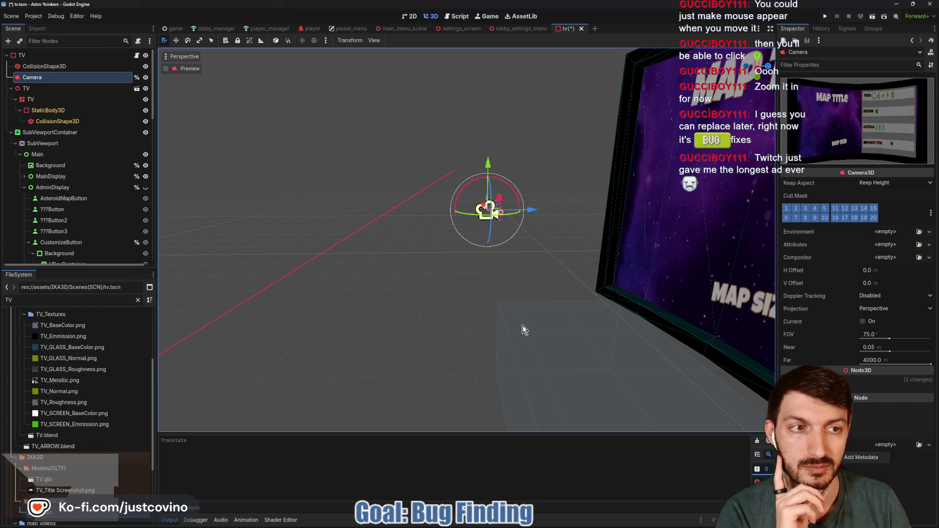
pyautogui.hotkey('ctrl', 's')
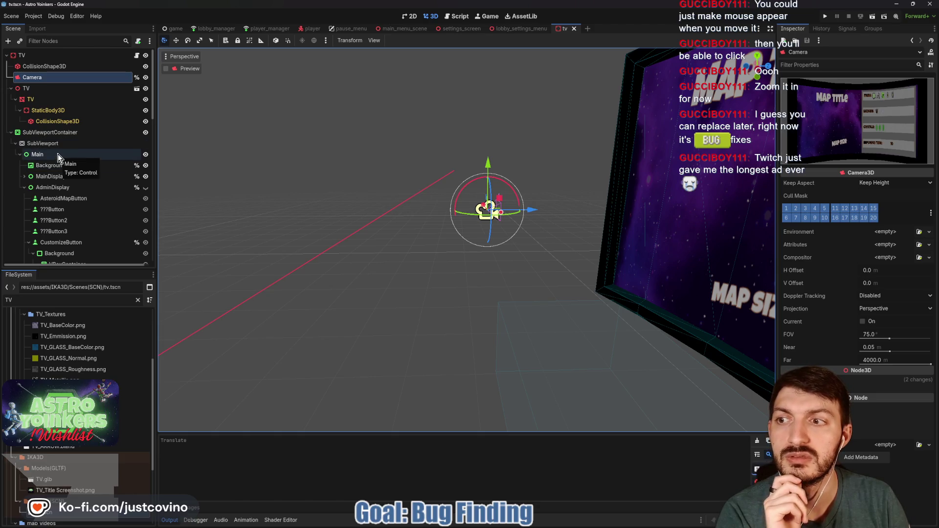
# Step: Inspect AdminDisplay in 2D, collapse SubViewportContainer and select the TV root node
pyautogui.moveTo(304, 192); pyautogui.dragTo(462, 200)
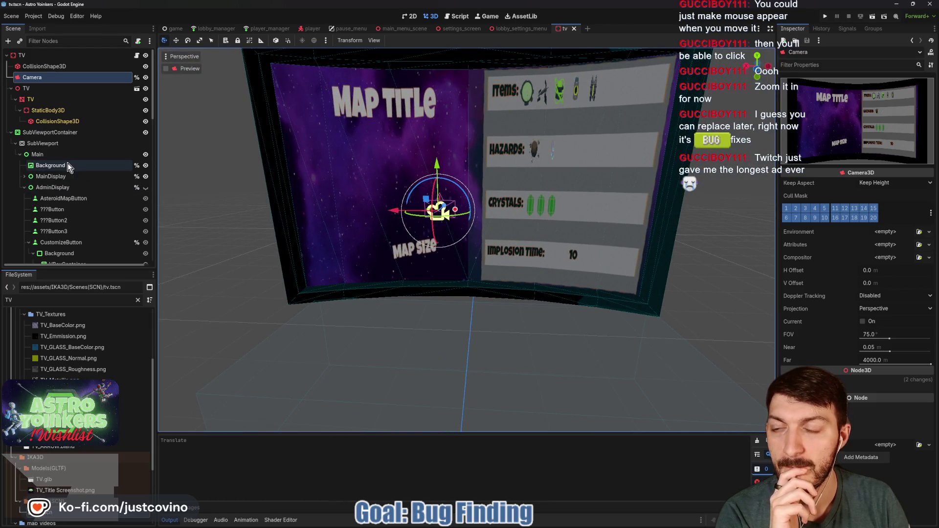
pyautogui.click(75, 191)
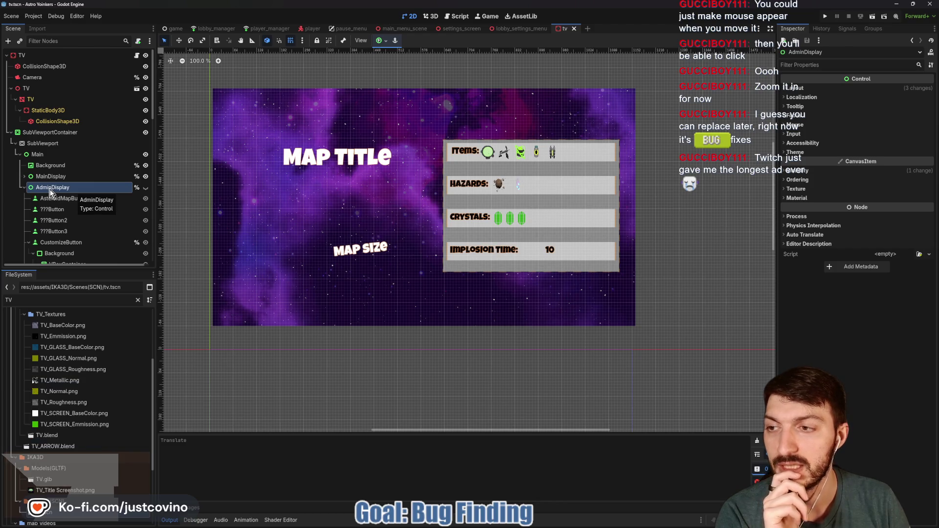
pyautogui.click(10, 132)
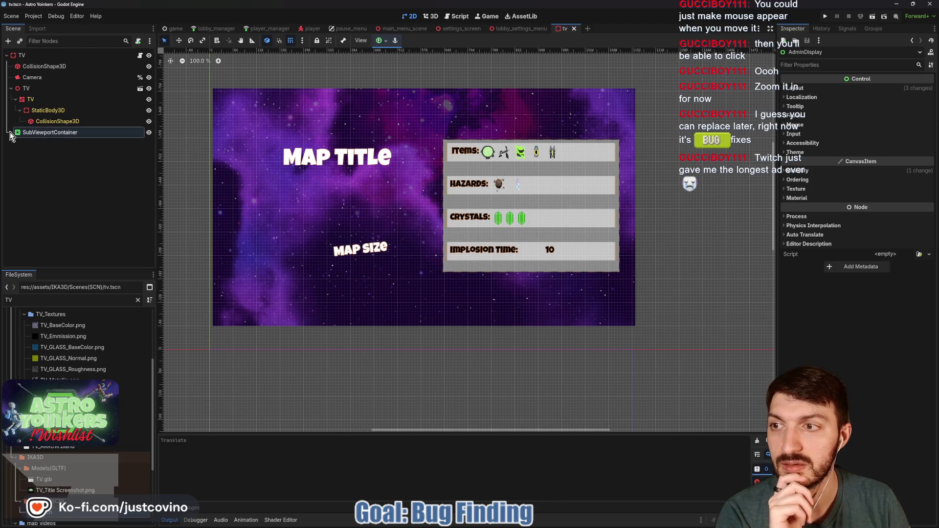
pyautogui.click(46, 58)
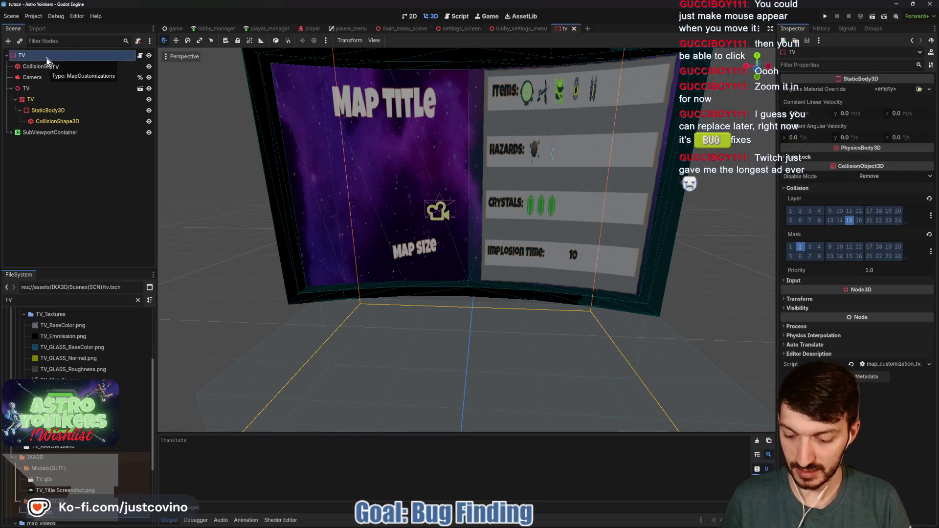
# Step: Add a CanvasLayer child under TV and rename it AdminDisplay
pyautogui.hotkey('ctrl', 'a')
pyautogui.write('canvas')
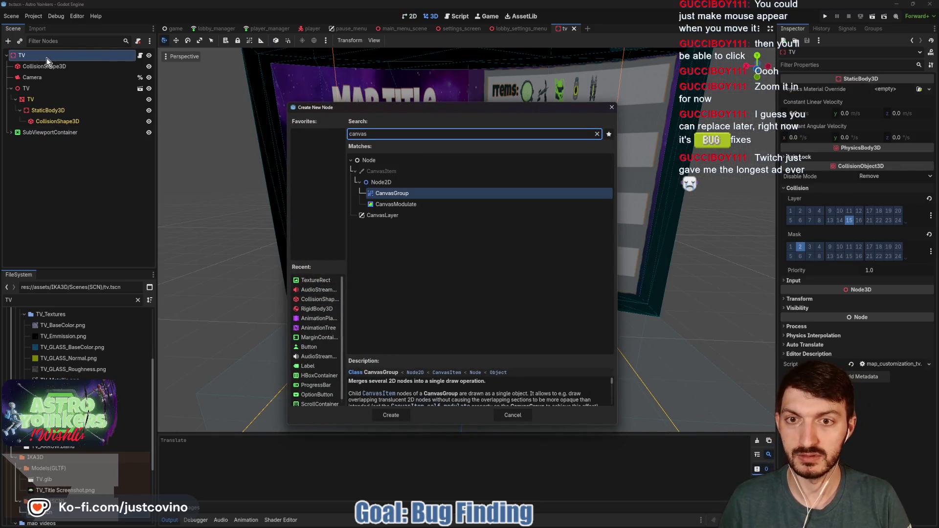
pyautogui.click(397, 217)
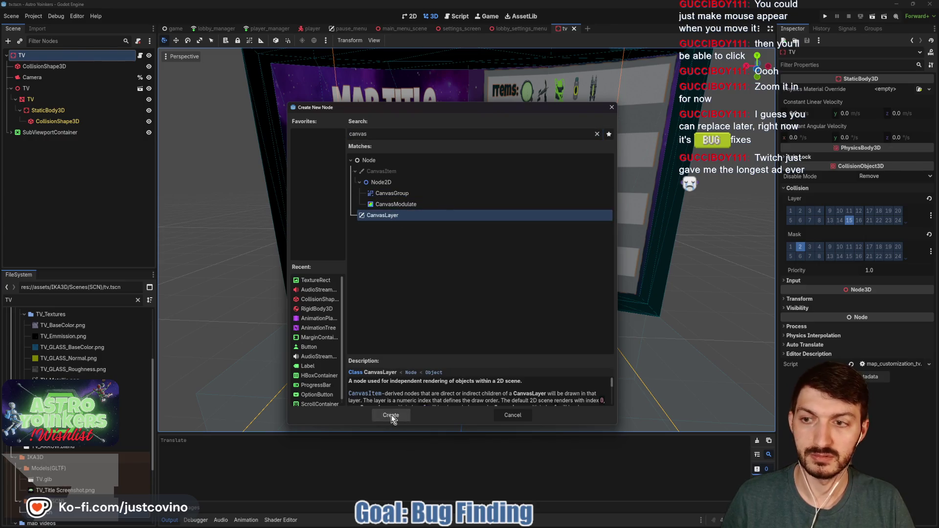
pyautogui.click(392, 415)
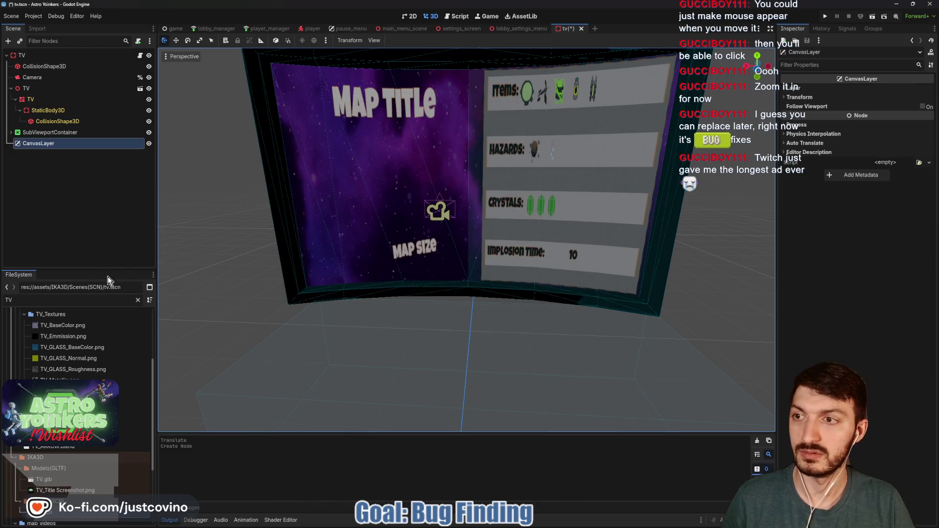
pyautogui.doubleClick(46, 143)
pyautogui.write('AdminDisplay')
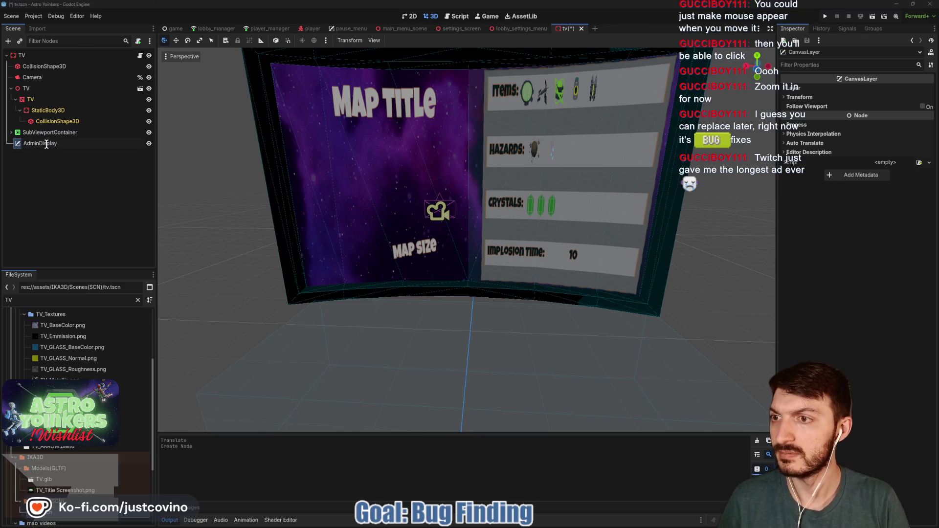
pyautogui.press('Return')
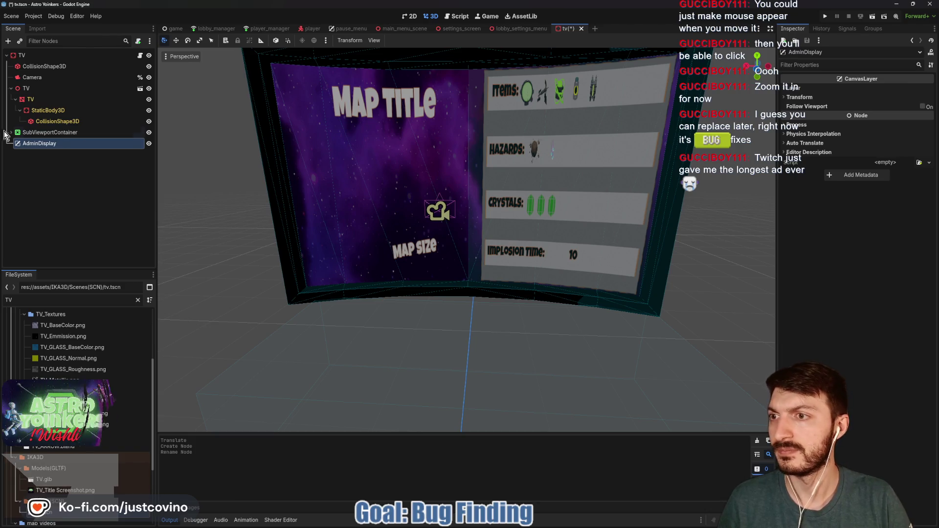
# Step: Reparent the inner AdminDisplay control from SubViewportContainer into the new AdminDisplay CanvasLayer
pyautogui.click(12, 133)
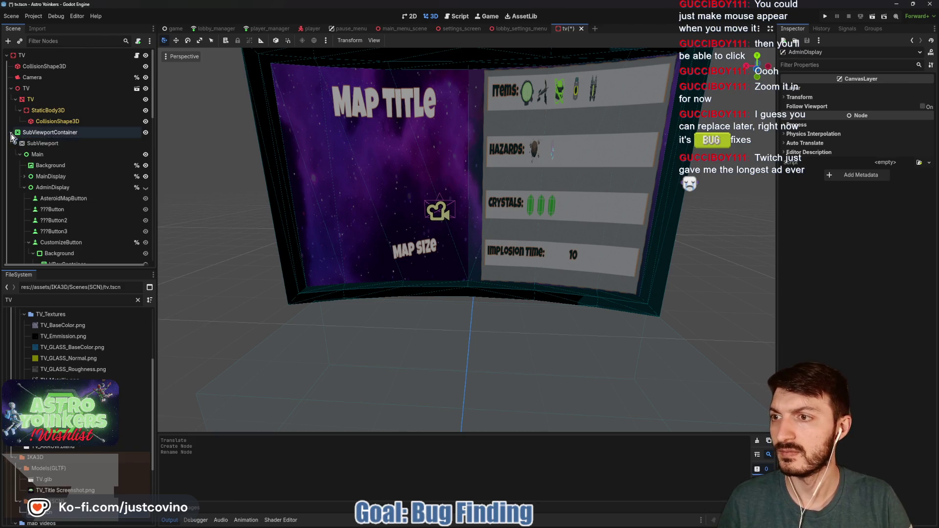
pyautogui.click(24, 187)
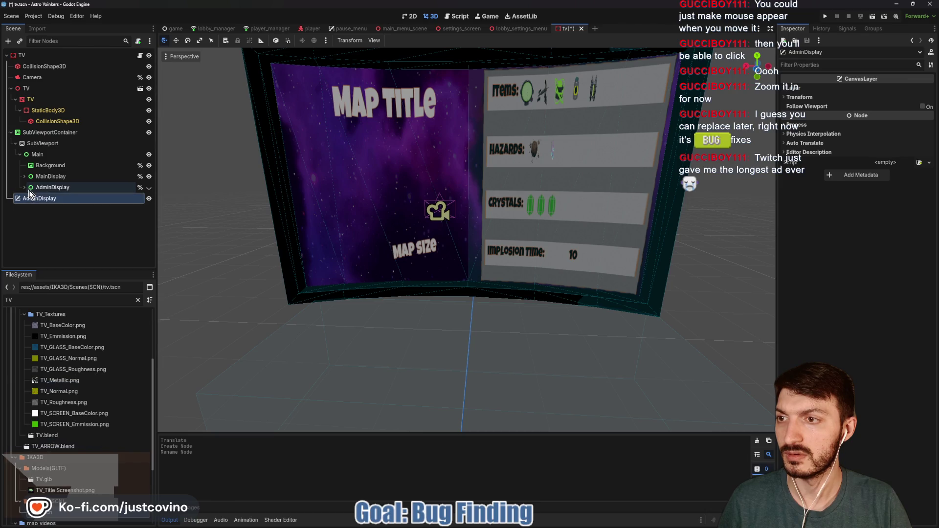
pyautogui.moveTo(44, 188)
pyautogui.mouseDown()
pyautogui.moveTo(61, 206)
pyautogui.moveTo(39, 198)
pyautogui.mouseUp()
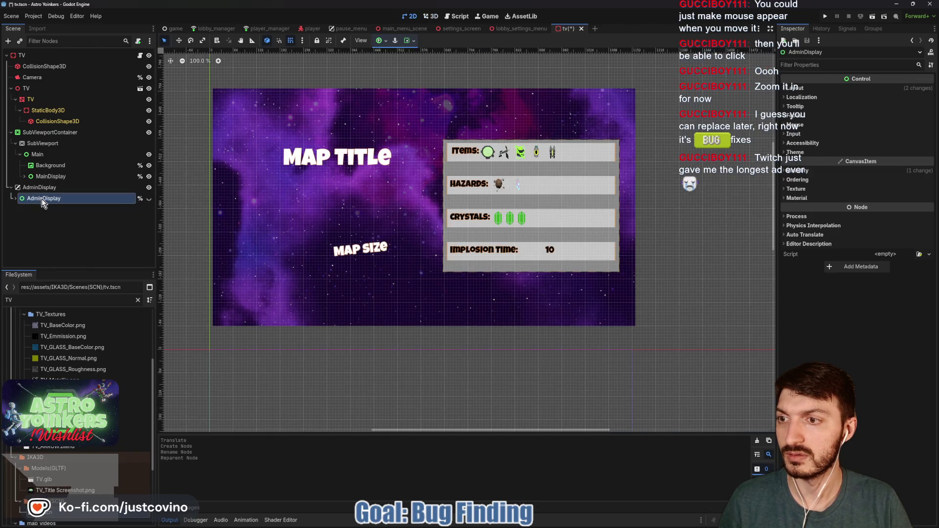
pyautogui.click(140, 55)
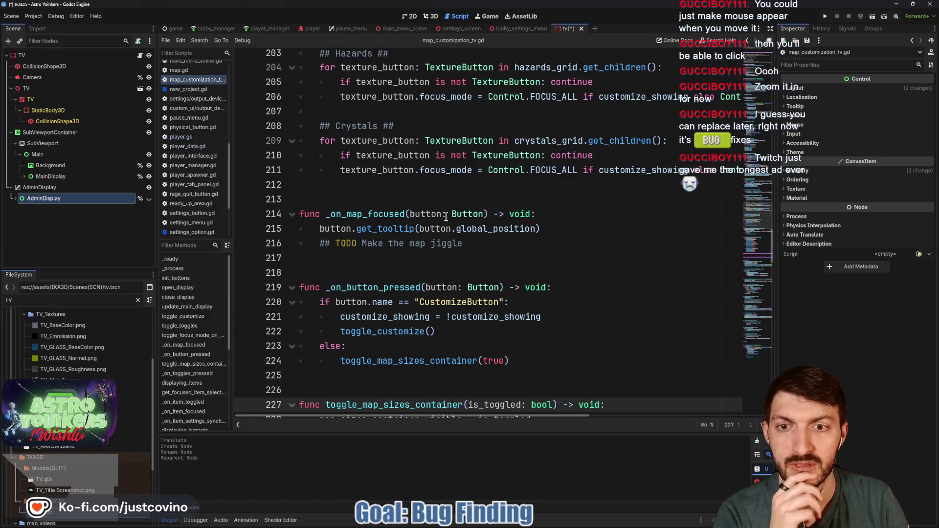
pyautogui.scroll(20, 469, 254)
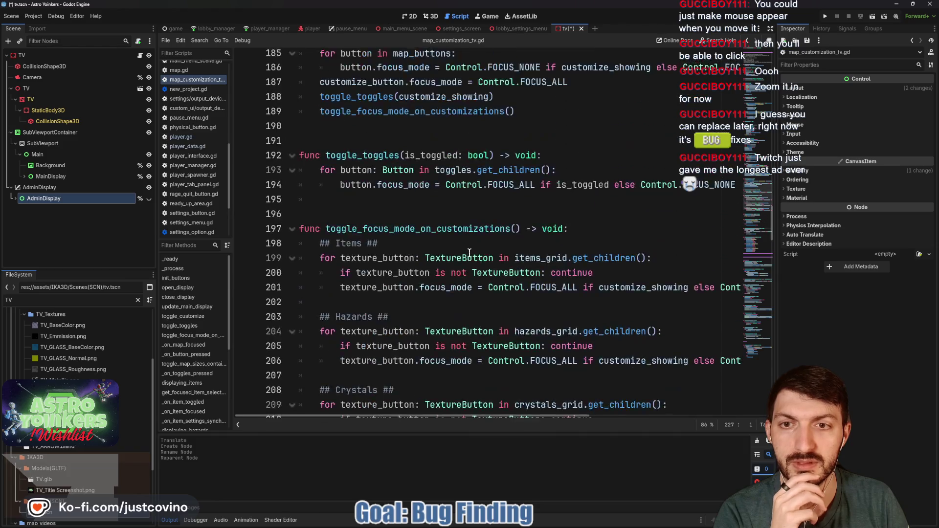
pyautogui.scroll(10, 469, 253)
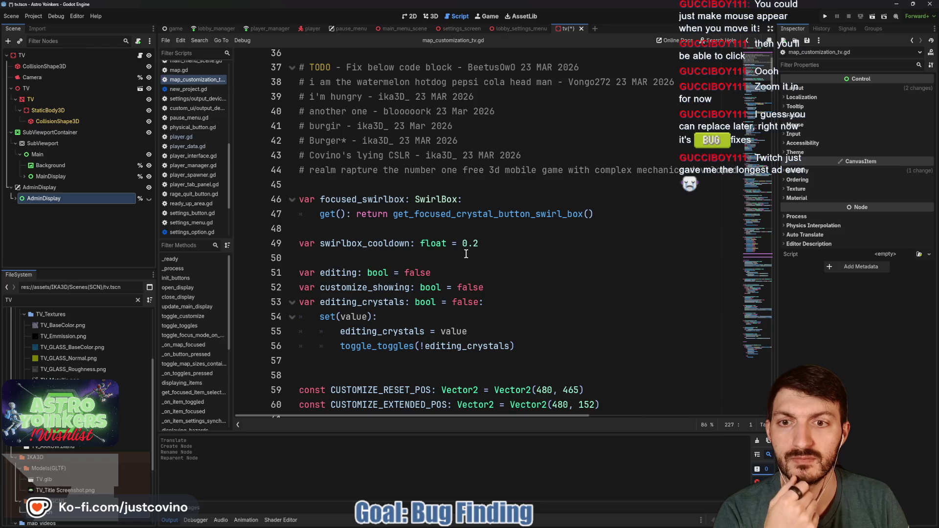
pyautogui.scroll(2, 466, 254)
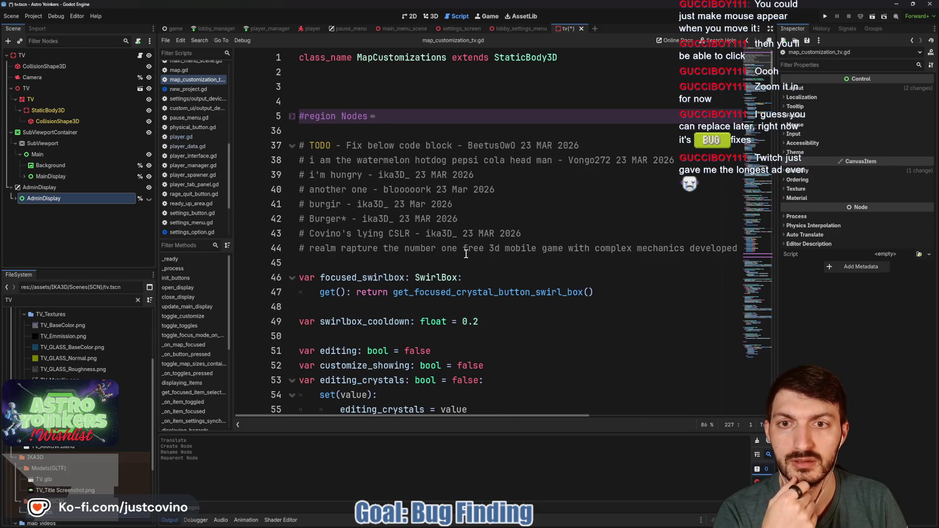
pyautogui.scroll(-8, 466, 254)
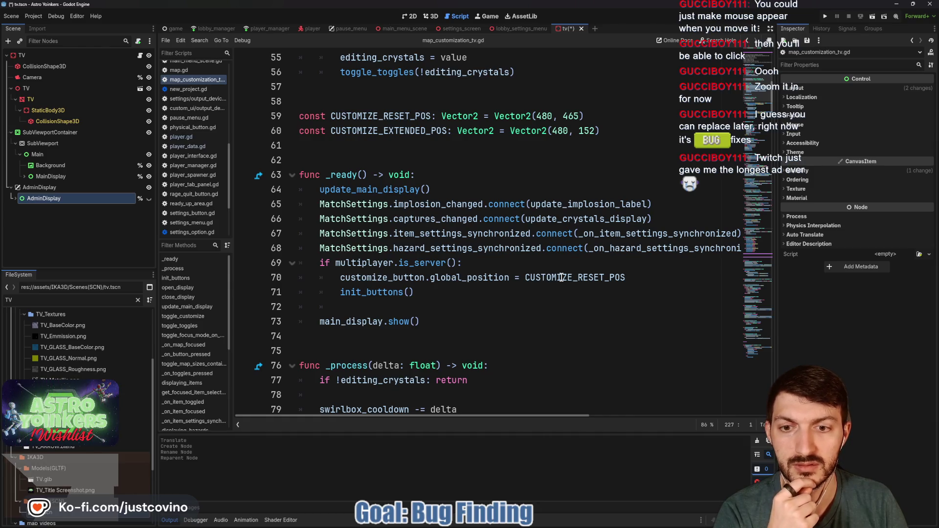
pyautogui.scroll(-3, 365, 292)
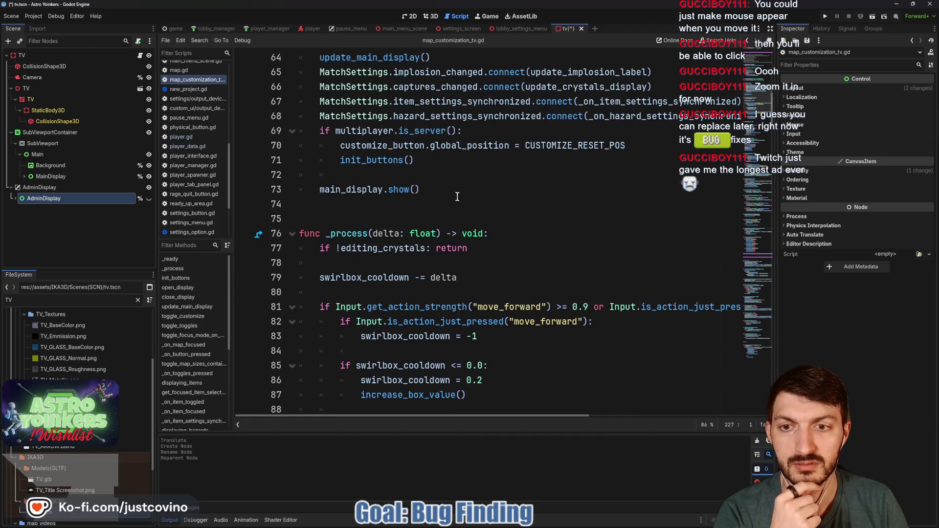
pyautogui.scroll(-1, 461, 195)
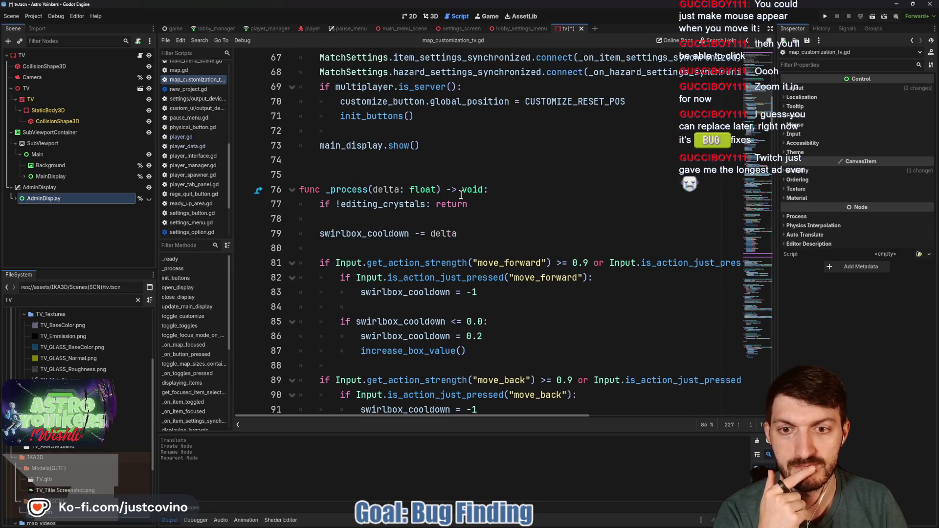
pyautogui.scroll(-1, 461, 195)
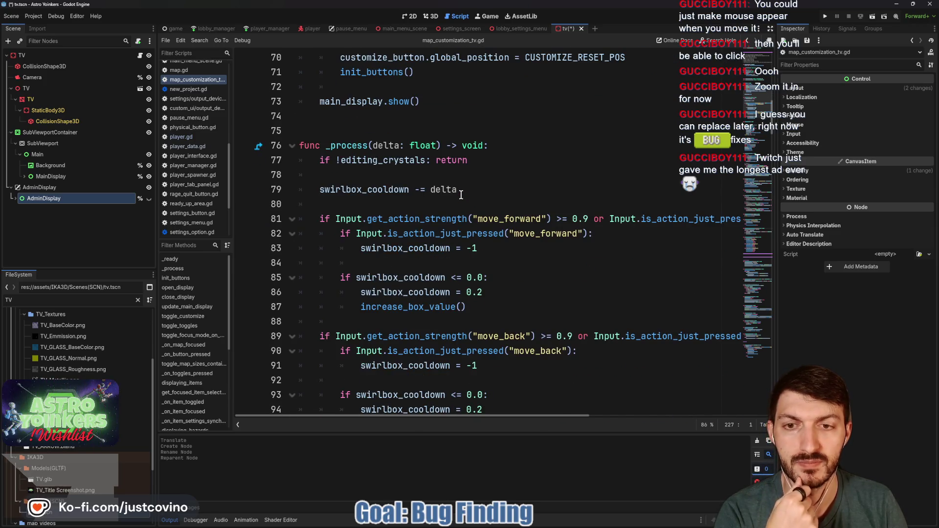
pyautogui.scroll(-2, 461, 195)
pyautogui.scroll(-2, 461, 195)
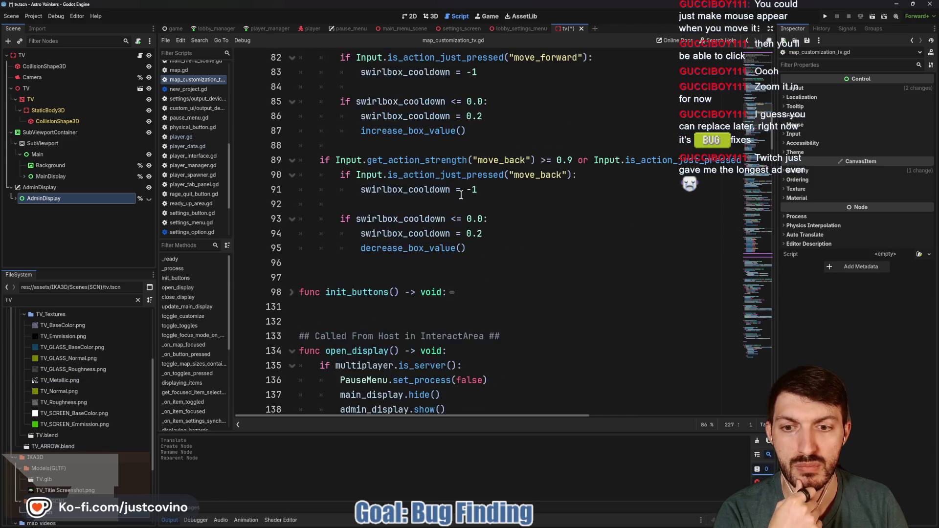
pyautogui.scroll(1, 476, 208)
pyautogui.scroll(2, 476, 208)
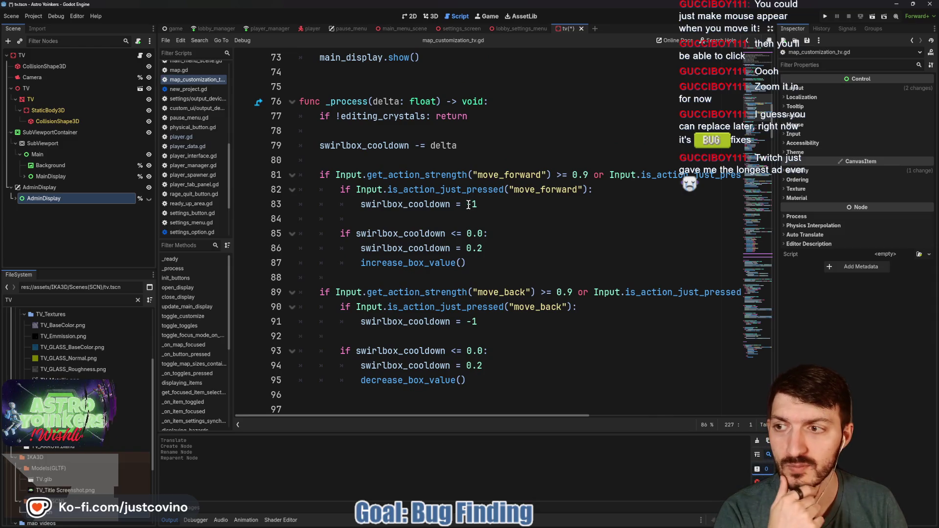
pyautogui.scroll(-5, 468, 206)
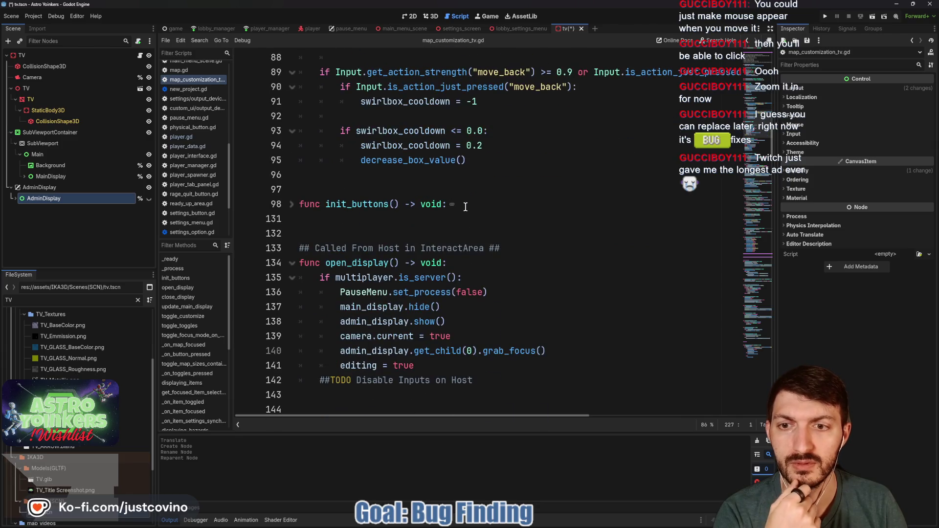
pyautogui.click(292, 204)
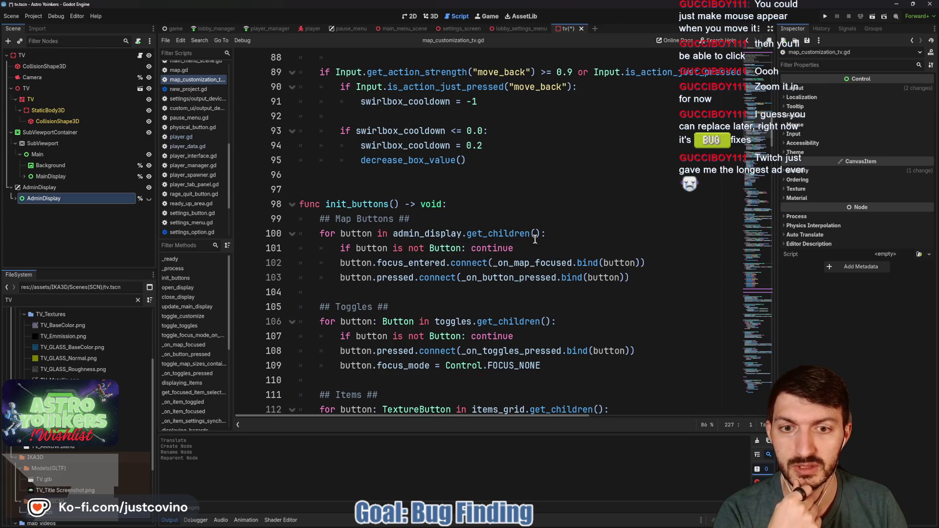
pyautogui.click(410, 17)
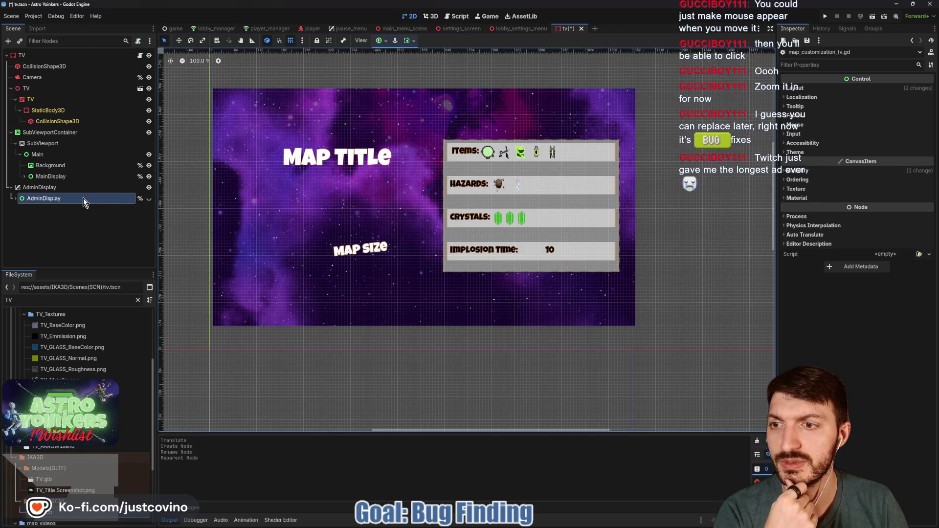
# Step: Launch the game in debug, mute its audio and host a new lobby
pyautogui.click(826, 16)
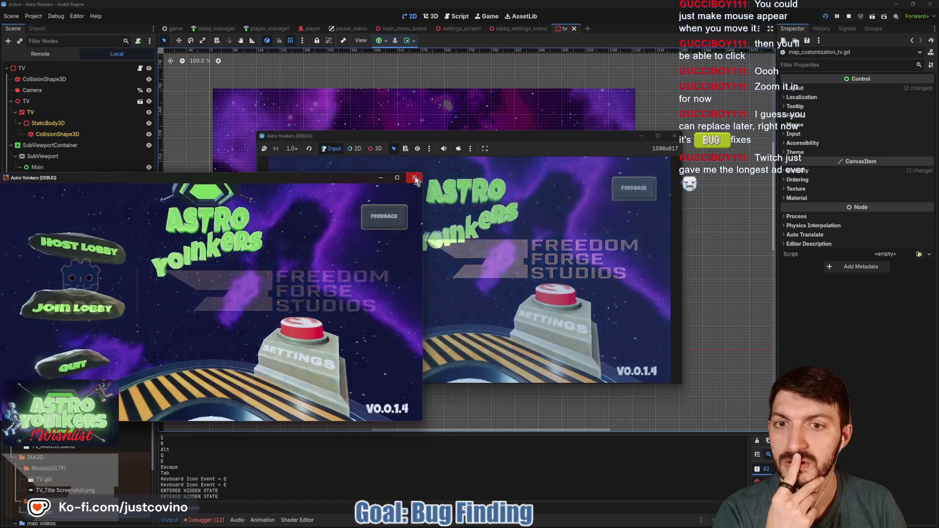
pyautogui.click(445, 148)
pyautogui.click(380, 225)
pyautogui.click(472, 241)
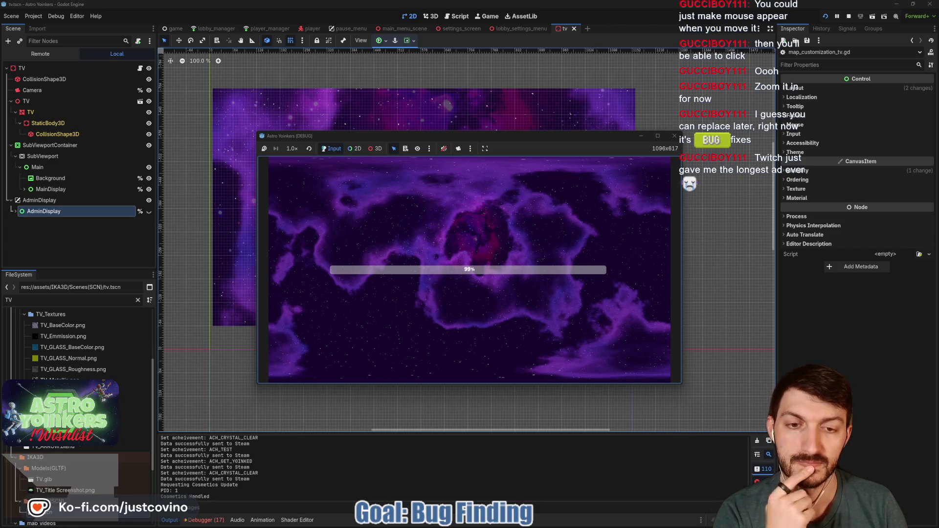
# Step: Walk down the stairs to the TV console and bring up the map customization screen
pyautogui.moveTo(469, 270)
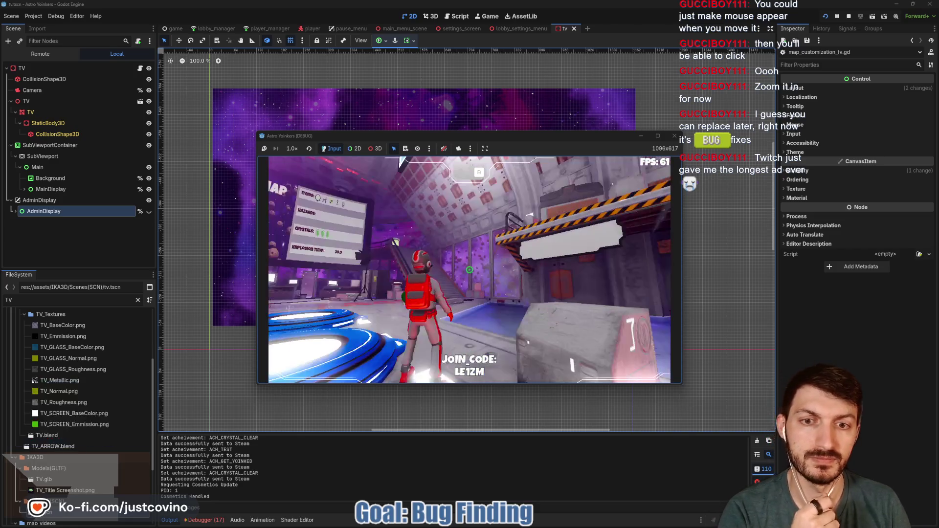
pyautogui.press('w')
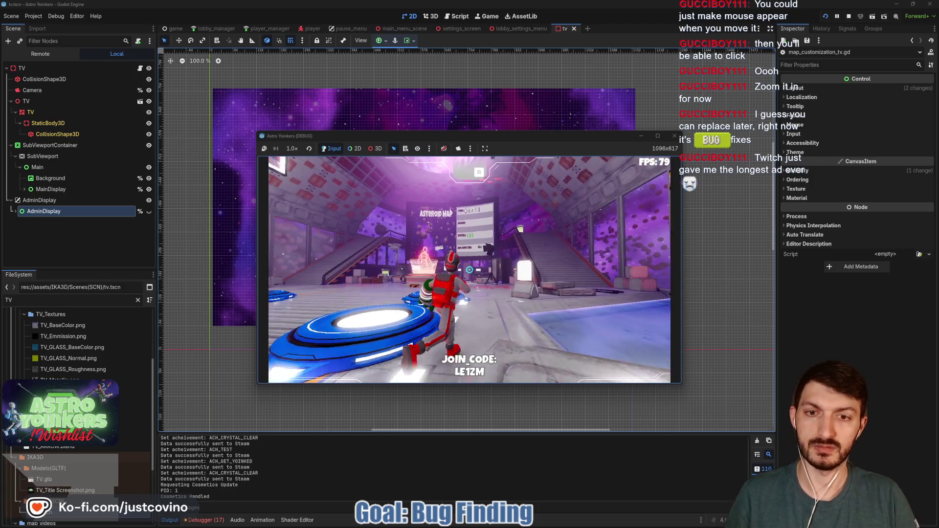
pyautogui.press('w')
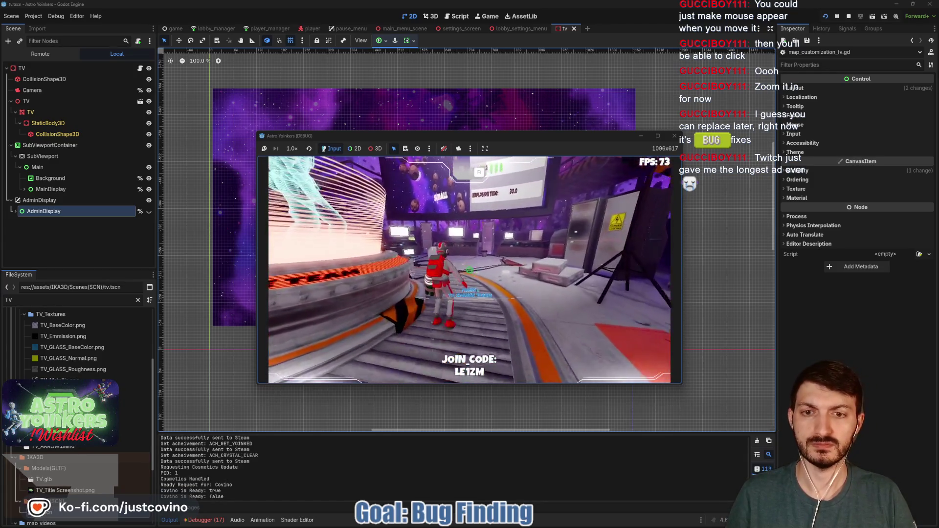
pyautogui.press('w')
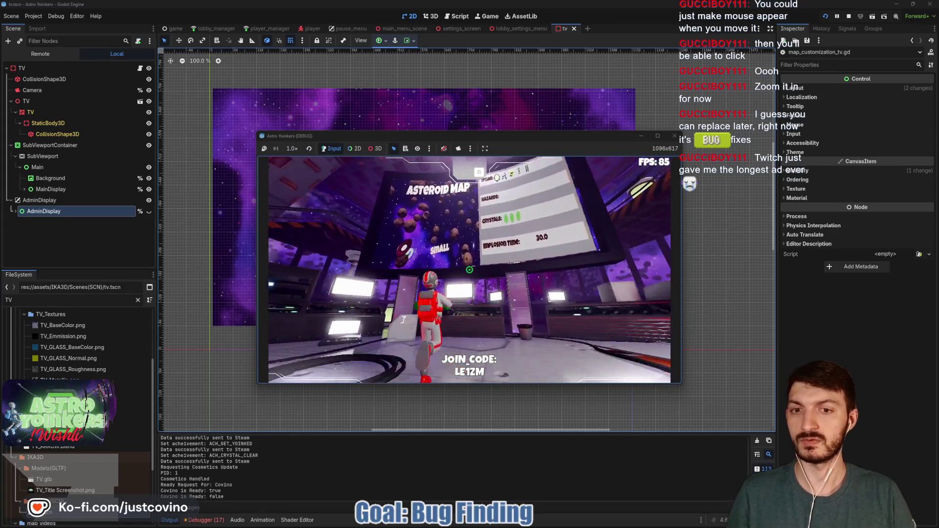
pyautogui.press('s')
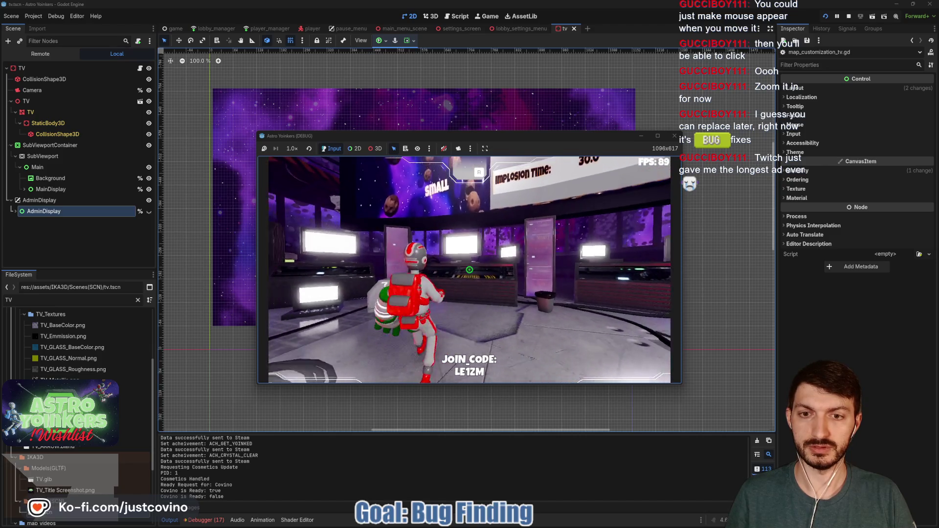
pyautogui.press('w')
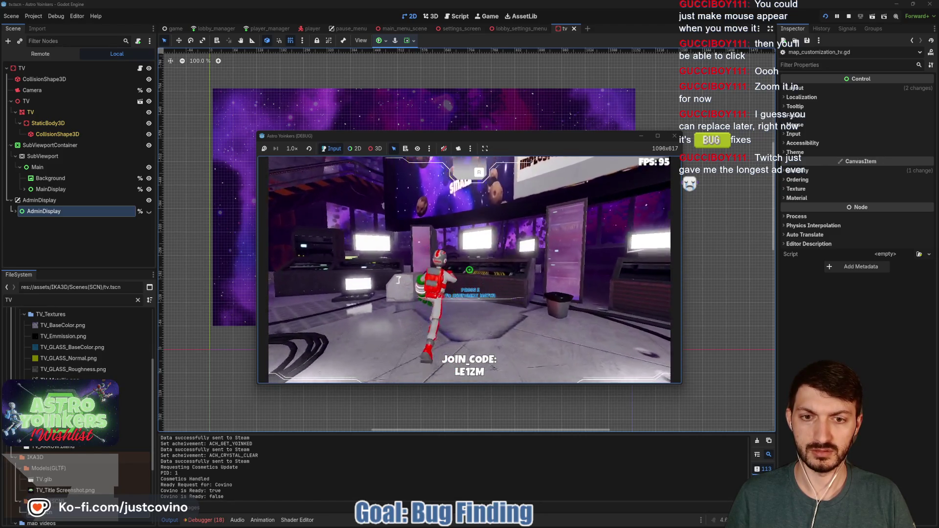
pyautogui.press('e')
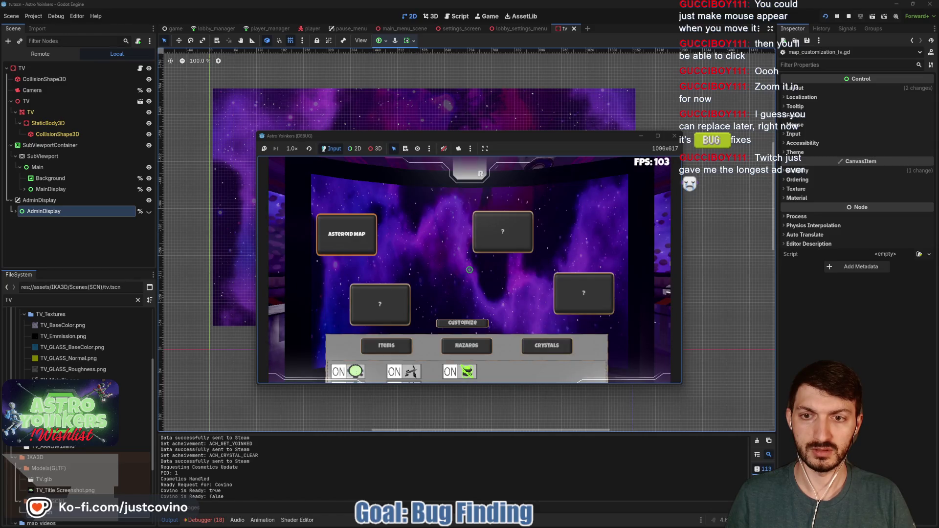
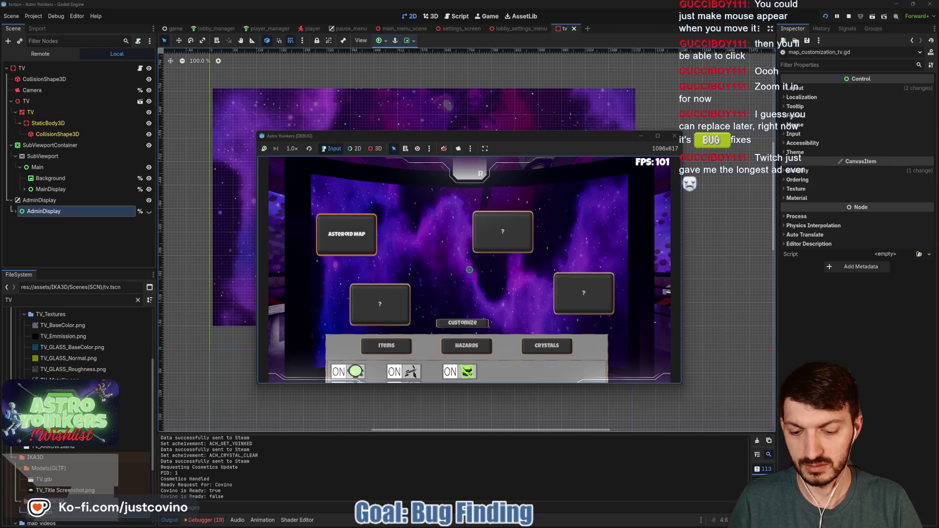
# Step: Stop the running game, create a ColorRect node and drag it to the top of AdminDisplay's children
pyautogui.press('F8')
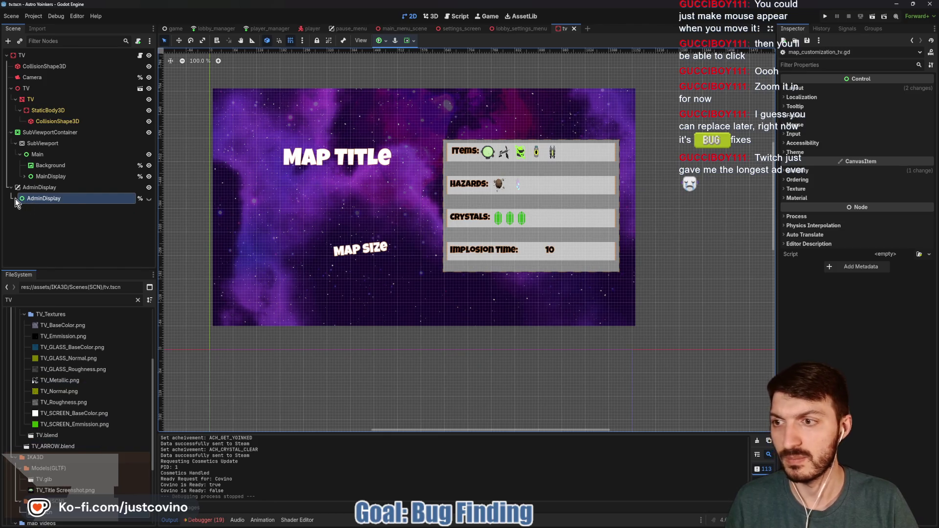
pyautogui.click(15, 199)
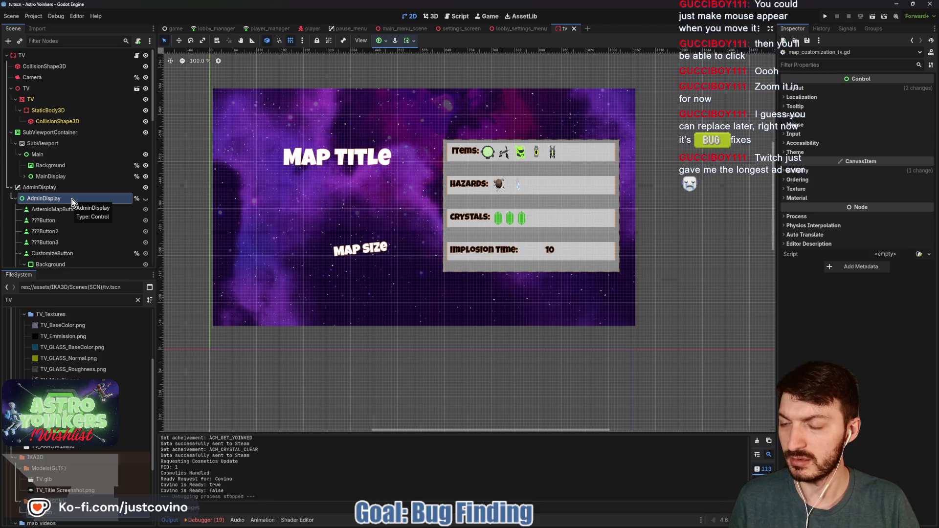
pyautogui.hotkey('ctrl', 'a')
pyautogui.write('color')
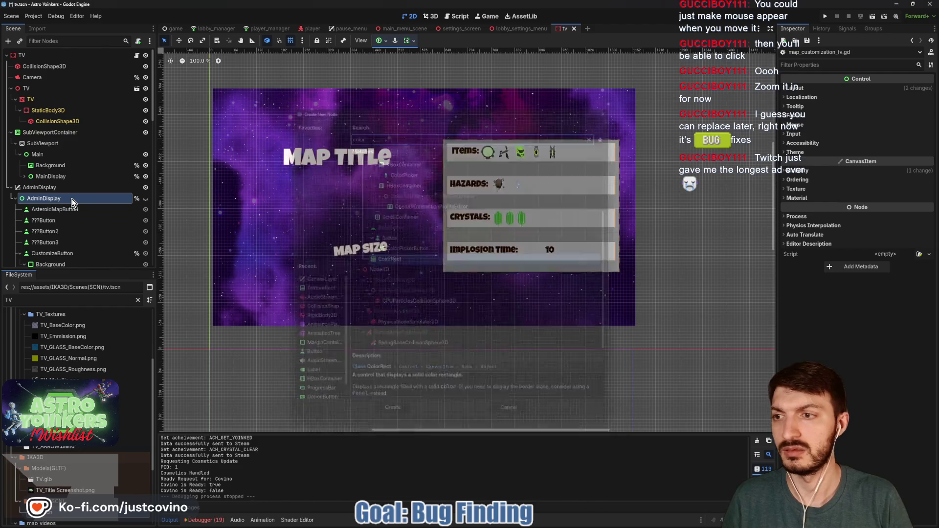
pyautogui.press('Return')
pyautogui.moveTo(69, 107)
pyautogui.mouseDown()
pyautogui.moveTo(65, 150)
pyautogui.moveTo(37, 116)
pyautogui.mouseUp()
pyautogui.write('Backgrou')
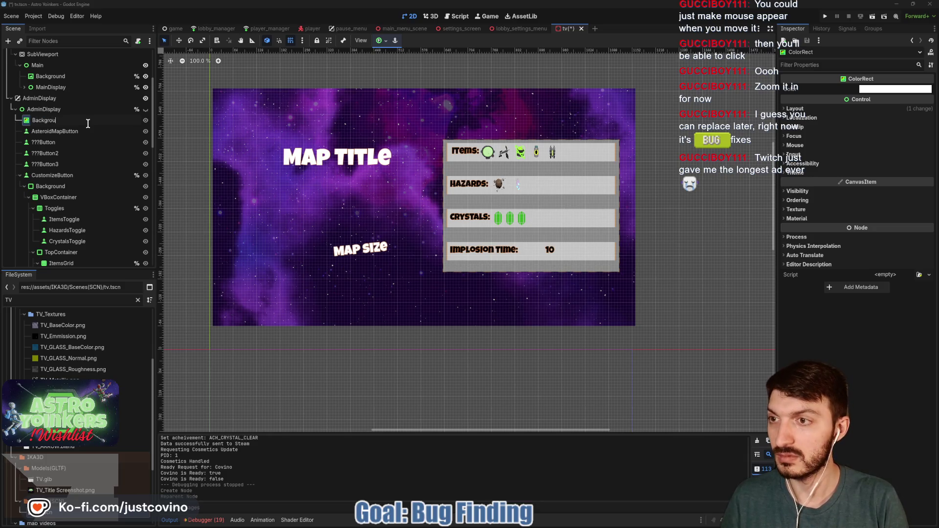
# Step: Rename the ColorRect to Background, show AdminDisplay, and apply the Full Rect anchor preset
pyautogui.write('nd')
pyautogui.press('Return')
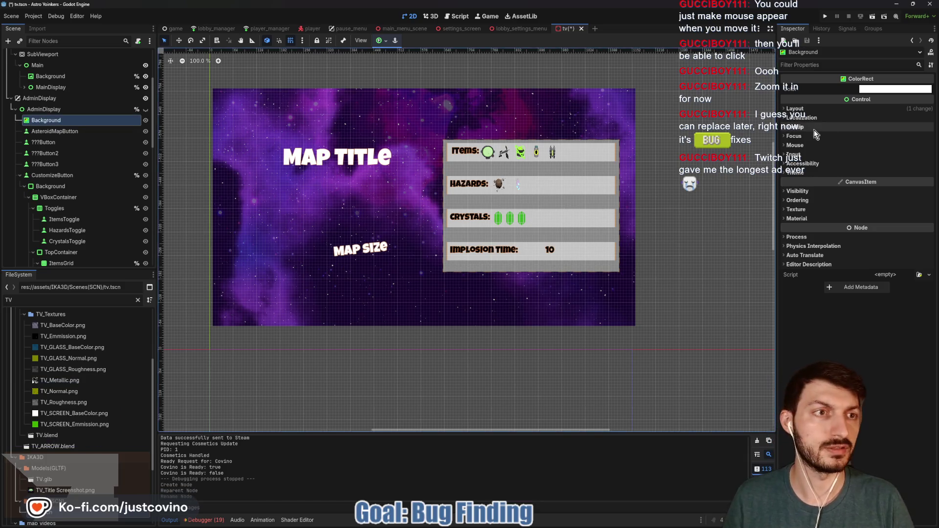
pyautogui.click(145, 109)
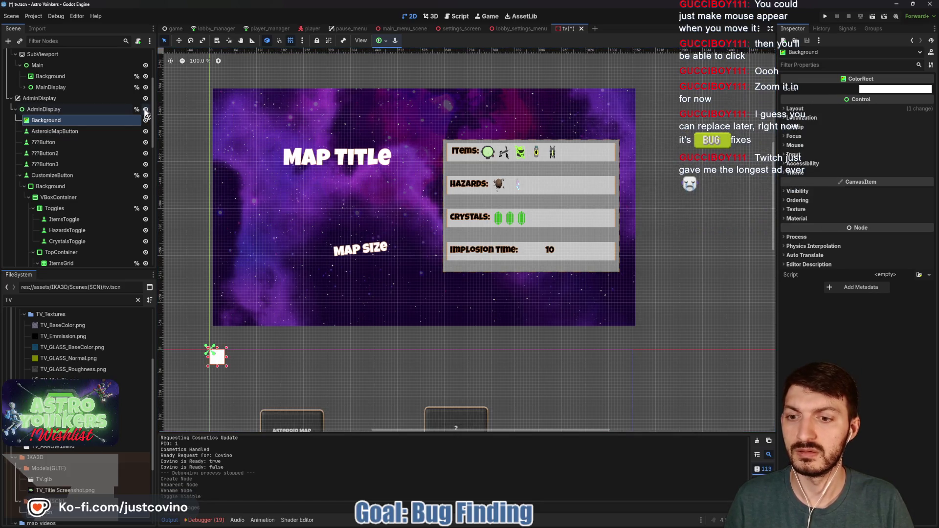
pyautogui.click(382, 41)
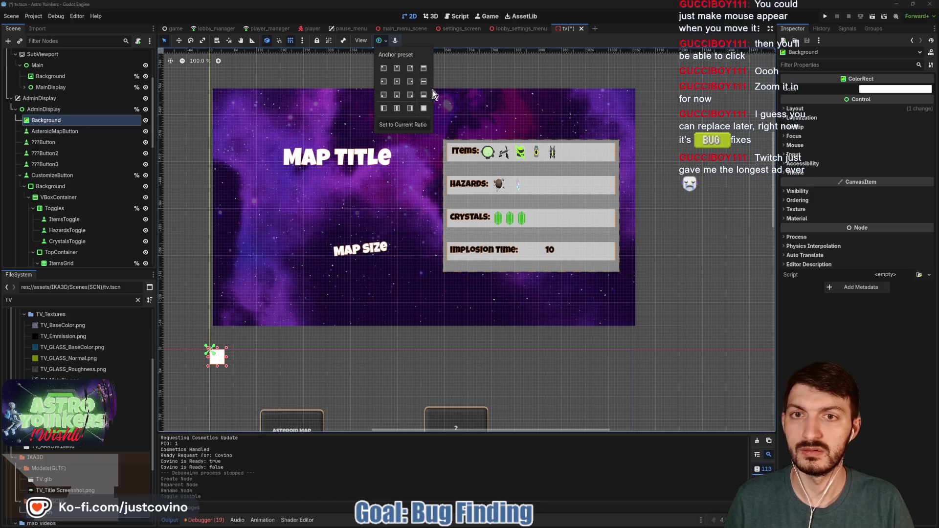
pyautogui.click(424, 108)
pyautogui.click(386, 42)
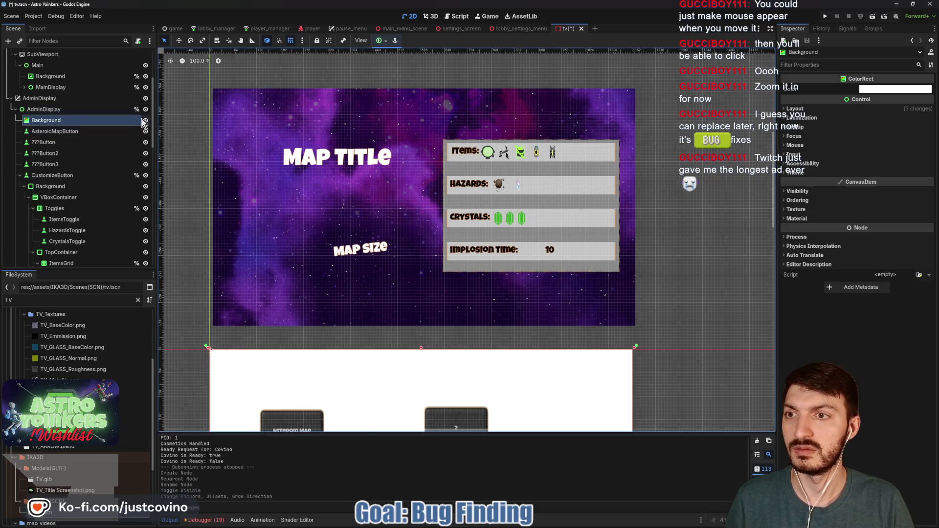
# Step: Give Background a new ShaderMaterial using blur.gdshader as its shader
pyautogui.click(808, 218)
pyautogui.click(884, 235)
pyautogui.click(895, 261)
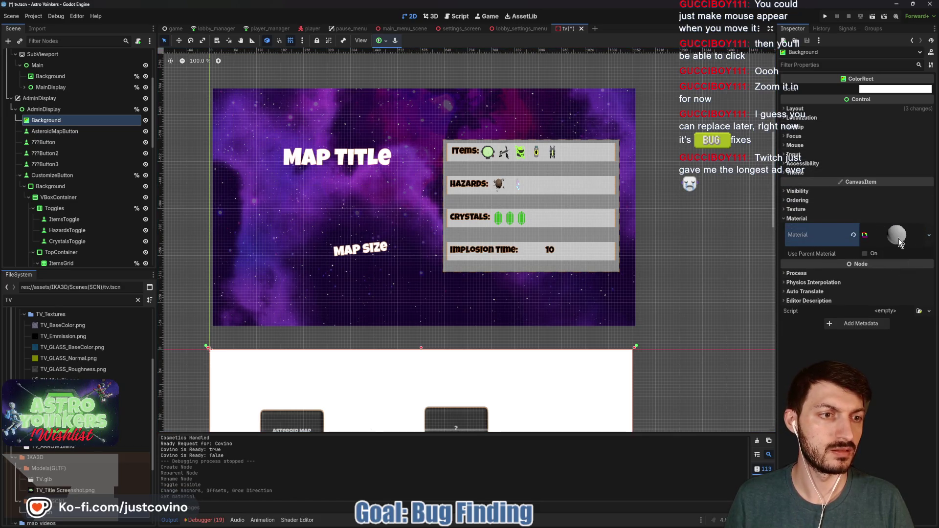
pyautogui.click(898, 238)
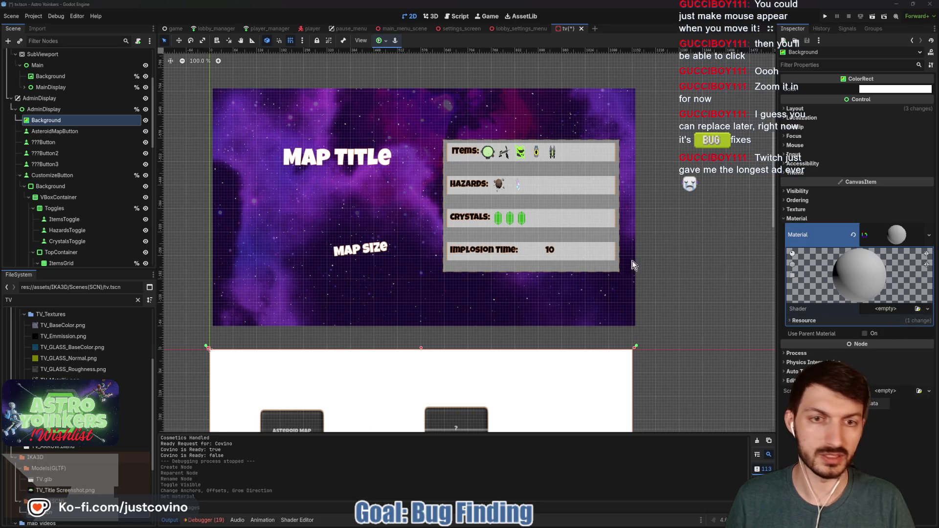
pyautogui.doubleClick(392, 174)
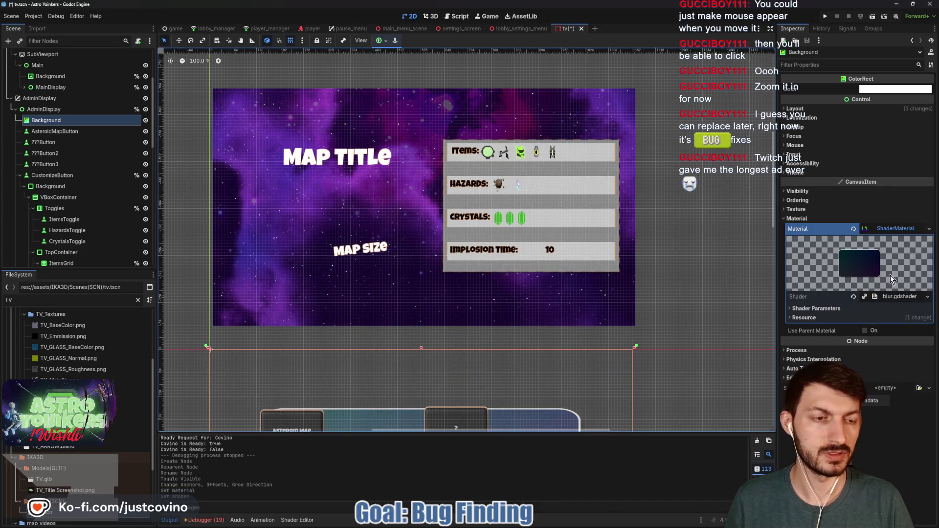
pyautogui.scroll(-3, 697, 351)
pyautogui.moveTo(702, 372); pyautogui.dragTo(670, 162)
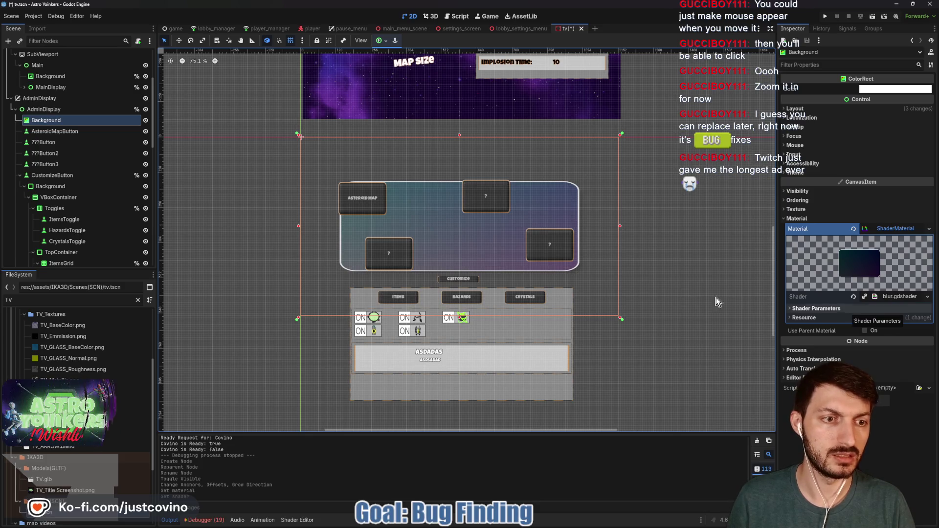
# Step: Save the tv scene with AdminDisplay hidden and run the project to test it
pyautogui.hotkey('ctrl', 's')
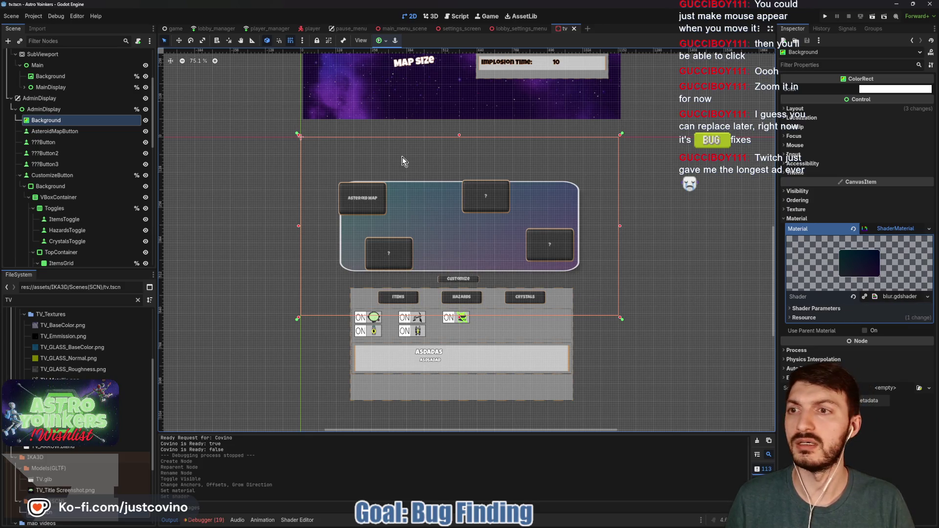
pyautogui.click(145, 109)
pyautogui.hotkey('ctrl', 's')
pyautogui.click(825, 16)
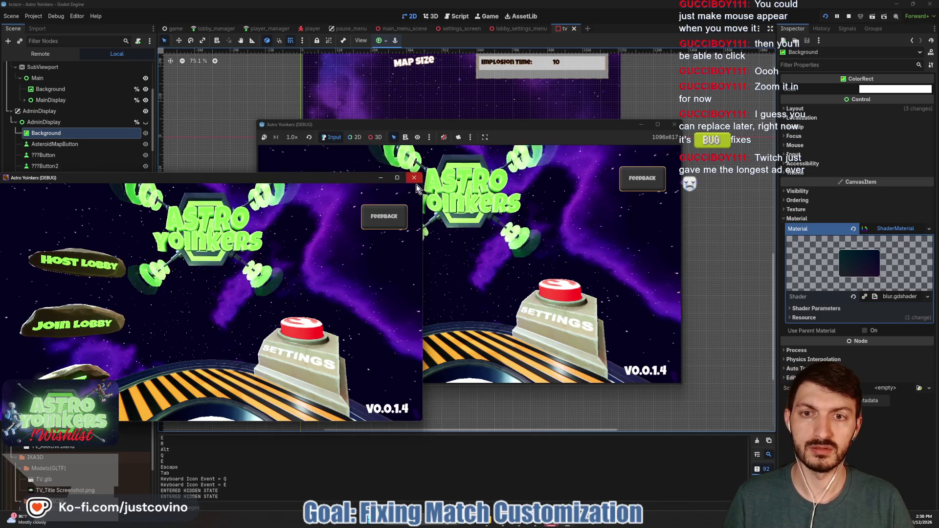
# Step: Close one of the two game windows and open the TV node's map_customization_tv.gd script
pyautogui.click(429, 196)
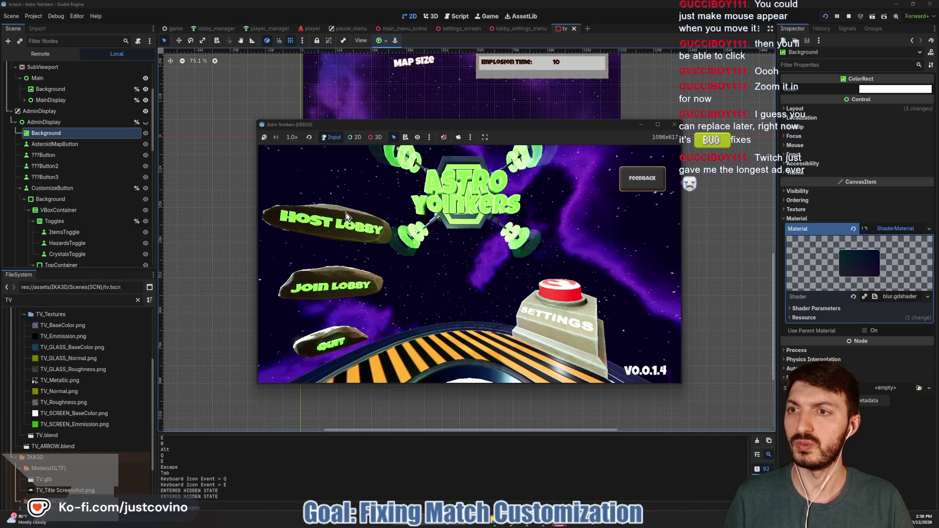
pyautogui.scroll(4, 120, 129)
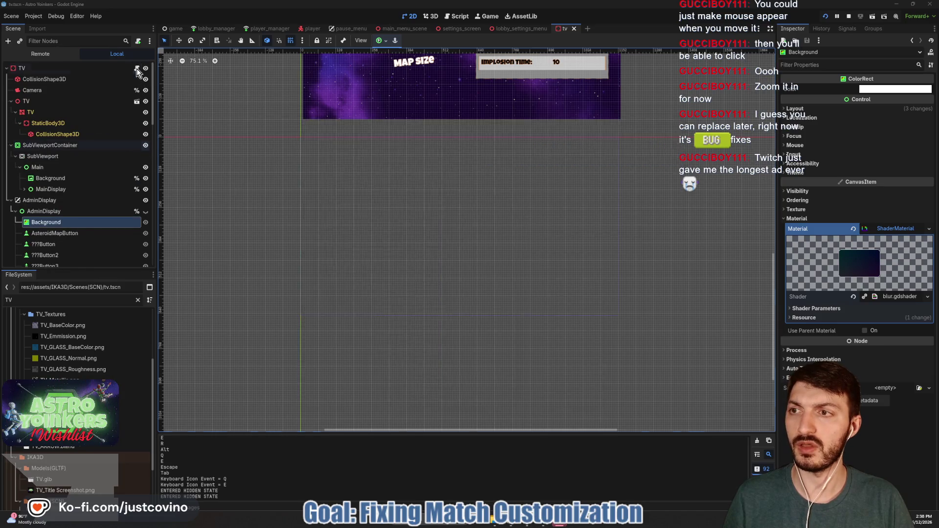
pyautogui.click(137, 68)
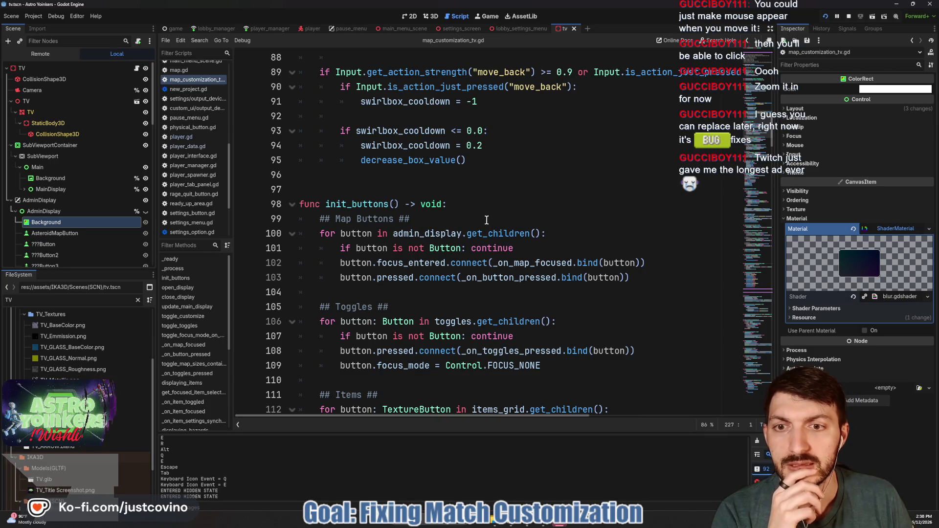
# Step: After set_process(false) in open_display, add line 137: Input.MouseMode = Input.MOUSE_MODE_VISIBLE
pyautogui.scroll(-1, 486, 219)
pyautogui.scroll(-13, 485, 217)
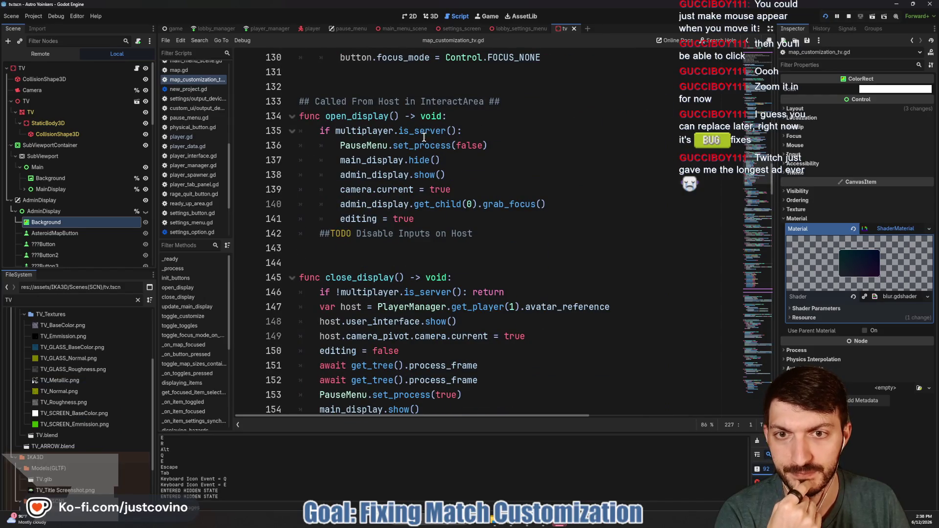
pyautogui.click(494, 145)
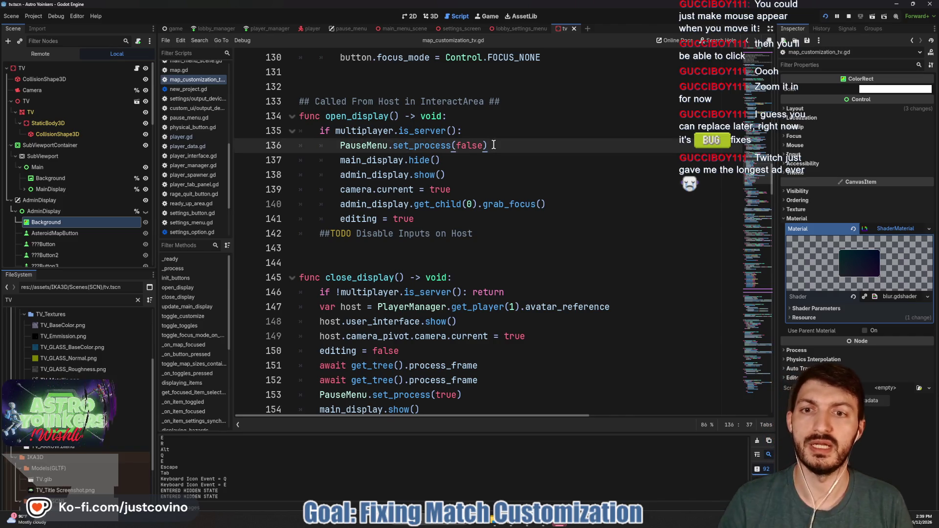
pyautogui.press('Return')
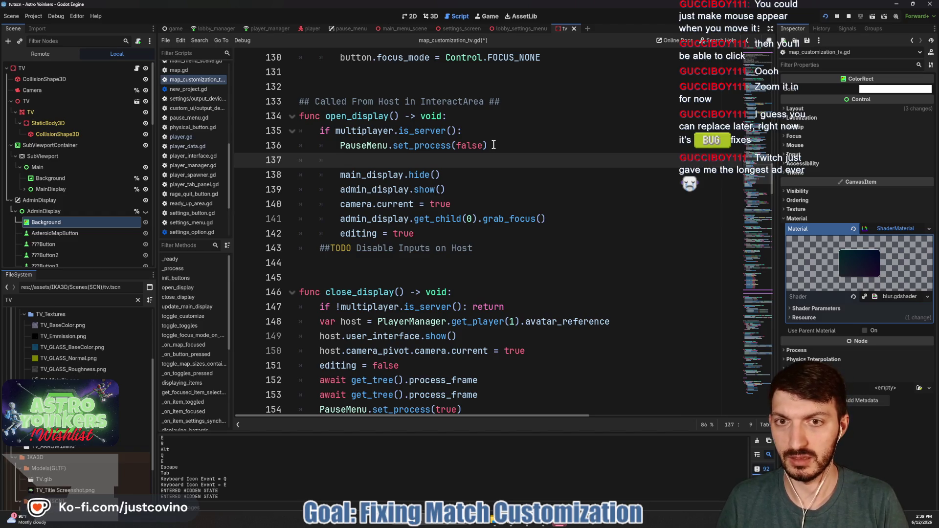
pyautogui.write('Input.M')
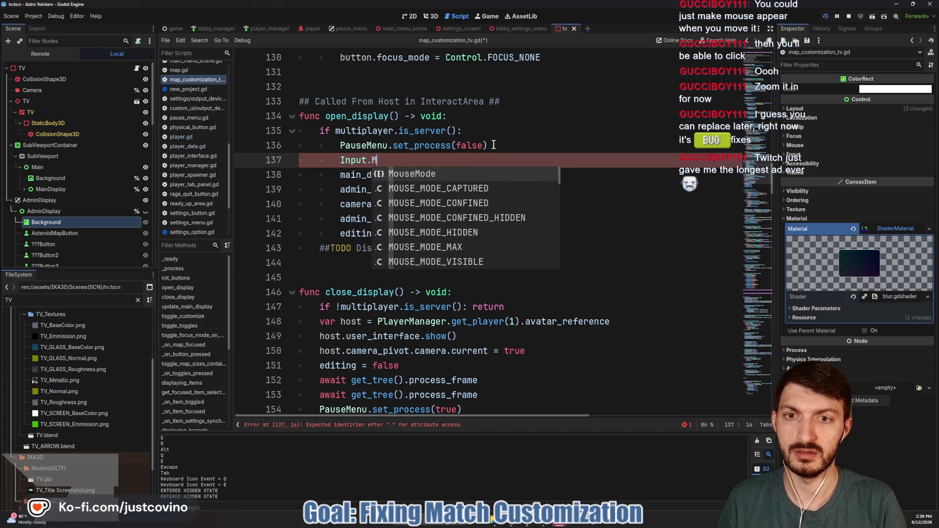
pyautogui.press('Return')
pyautogui.write('= ')
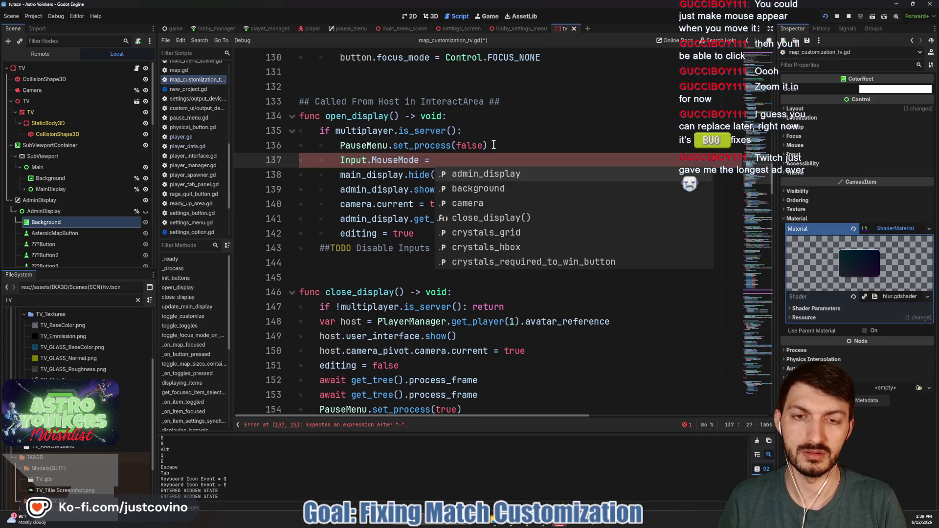
pyautogui.write('Input')
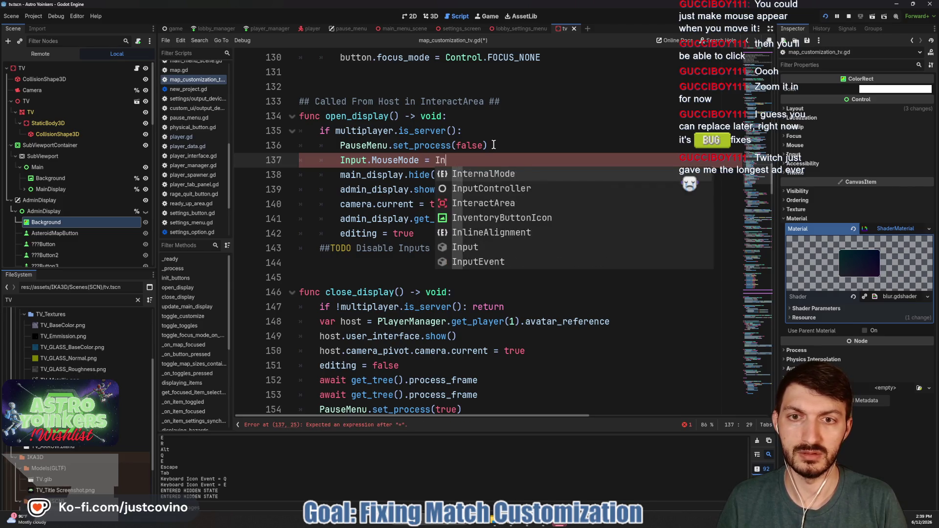
pyautogui.write('.M')
pyautogui.press('Down')
pyautogui.press('Down')
pyautogui.press('Down')
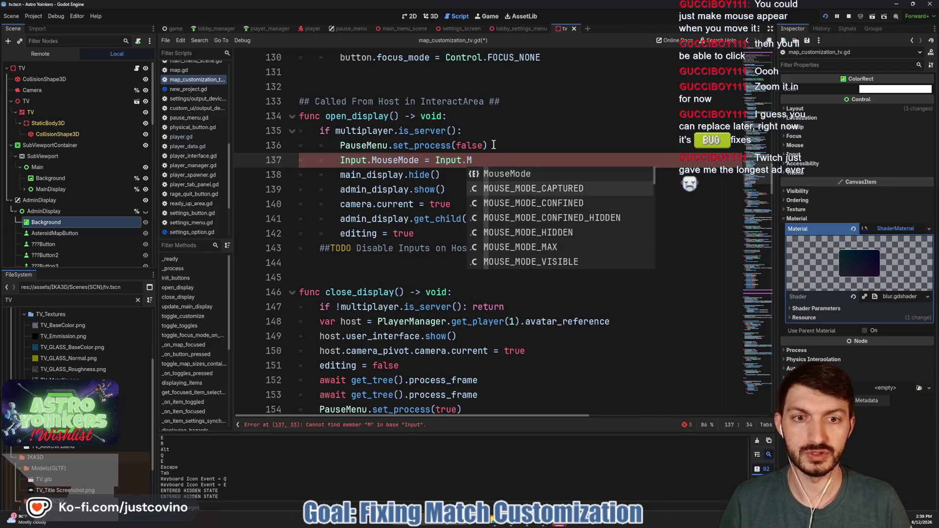
pyautogui.press('Down')
pyautogui.press('Down')
pyautogui.press('Down')
pyautogui.press('Return')
# Step: Look over the surrounding code, then switch to the settings_screen.gd script
pyautogui.scroll(2, 513, 152)
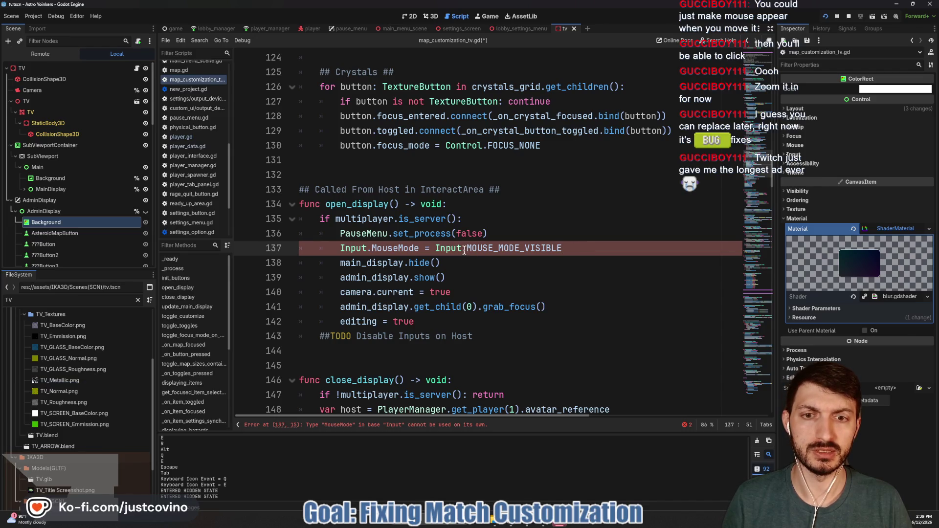
pyautogui.moveTo(463, 249)
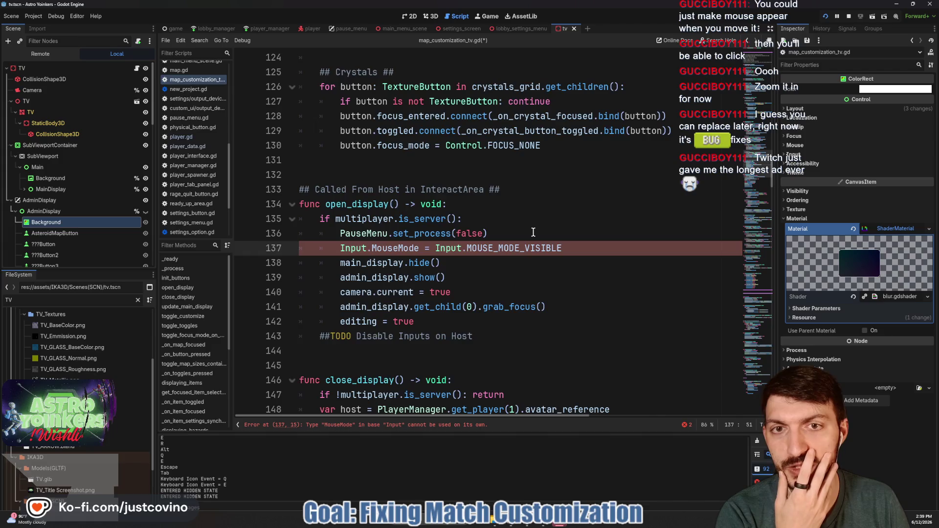
pyautogui.scroll(-15, 534, 233)
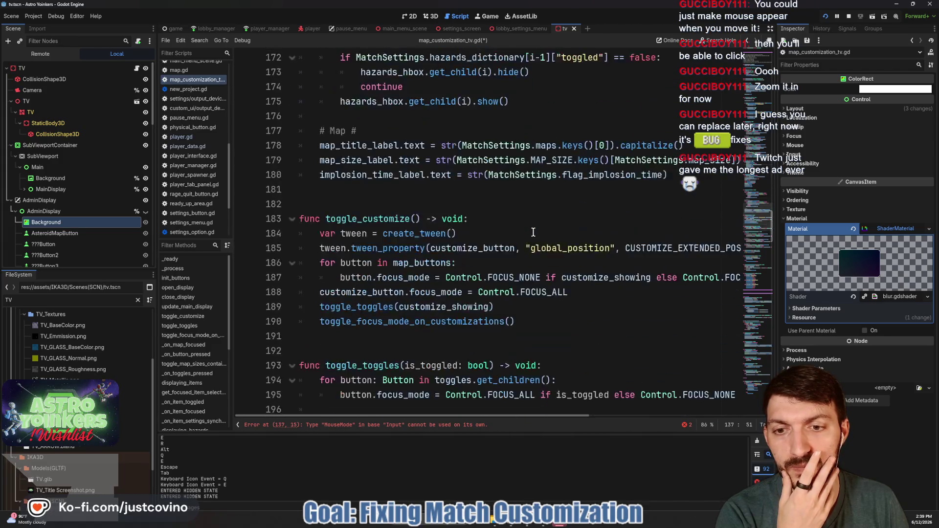
pyautogui.scroll(-18, 533, 232)
pyautogui.scroll(20, 535, 234)
pyautogui.scroll(-9, 520, 145)
pyautogui.click(456, 30)
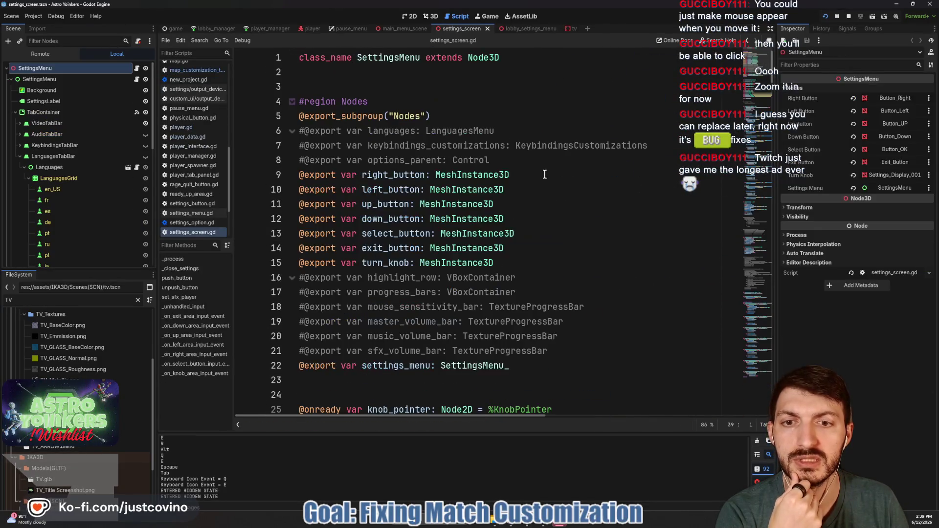
# Step: Scroll through settings_screen.gd to review its input handling code
pyautogui.scroll(-16, 544, 181)
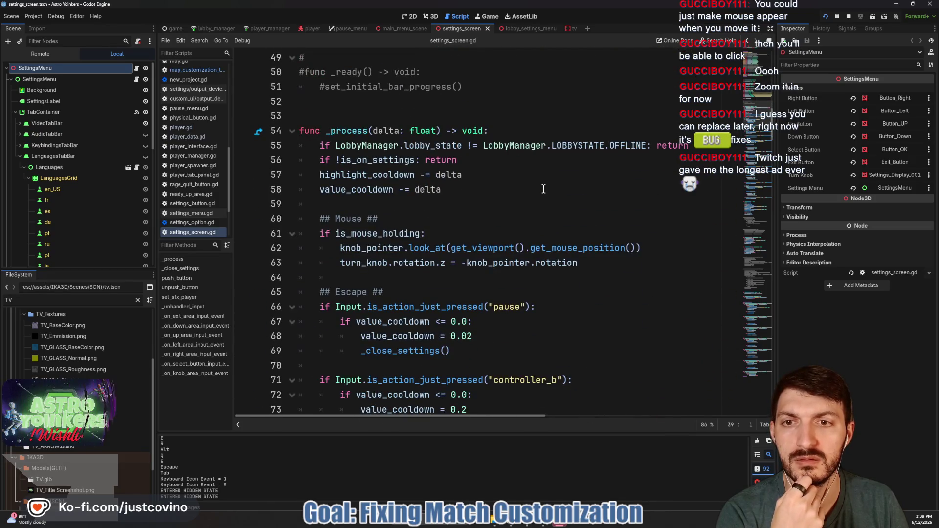
pyautogui.scroll(-4, 543, 189)
pyautogui.scroll(-13, 543, 189)
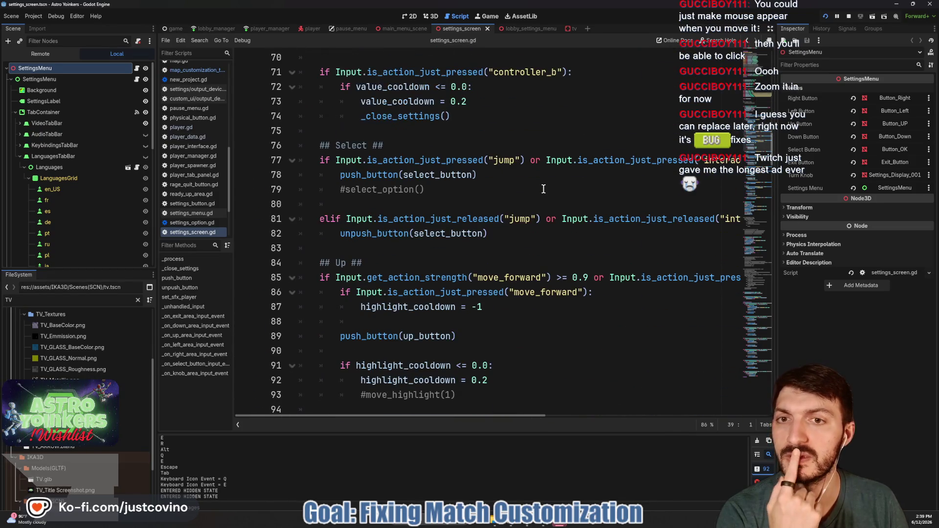
pyautogui.scroll(-11, 543, 189)
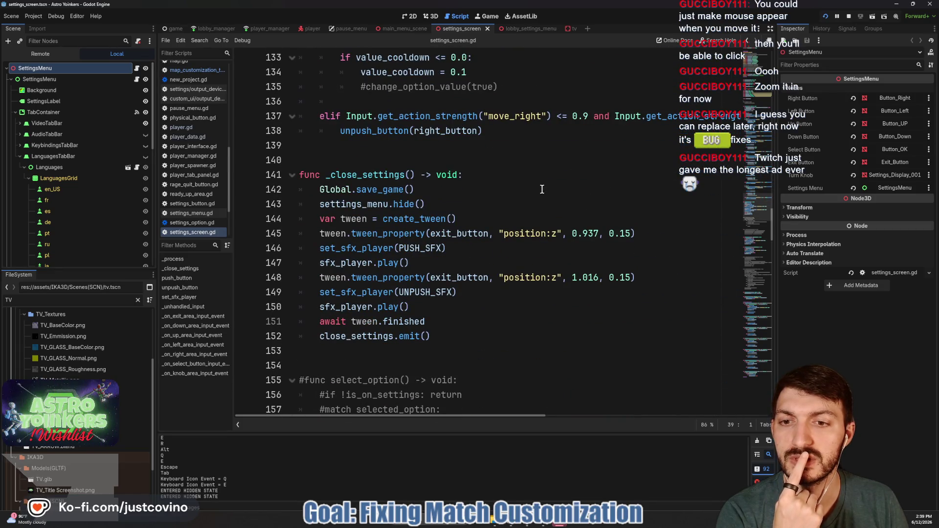
pyautogui.scroll(-11, 543, 189)
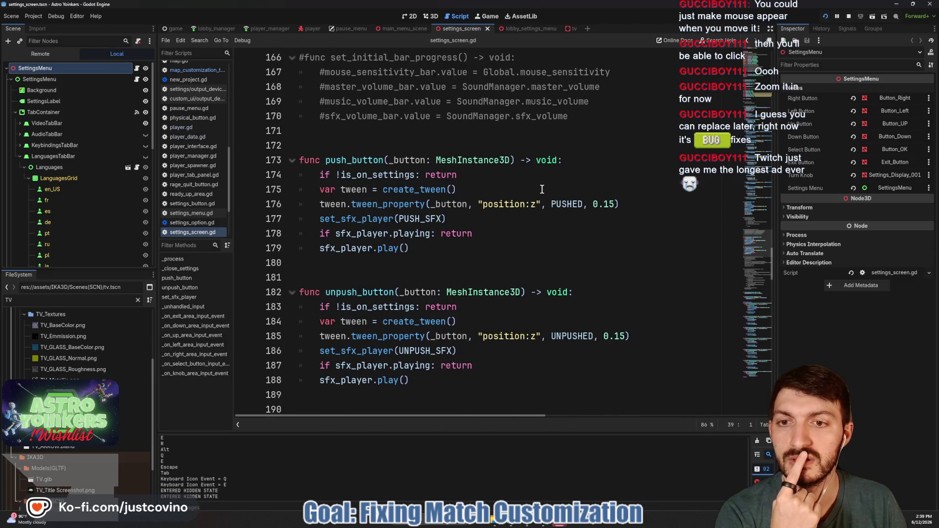
pyautogui.scroll(-16, 543, 189)
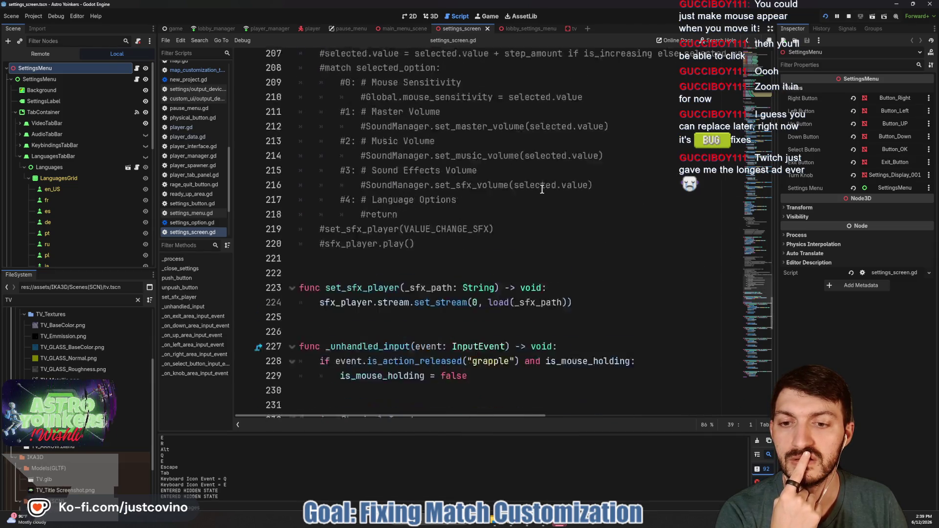
pyautogui.scroll(-4, 542, 190)
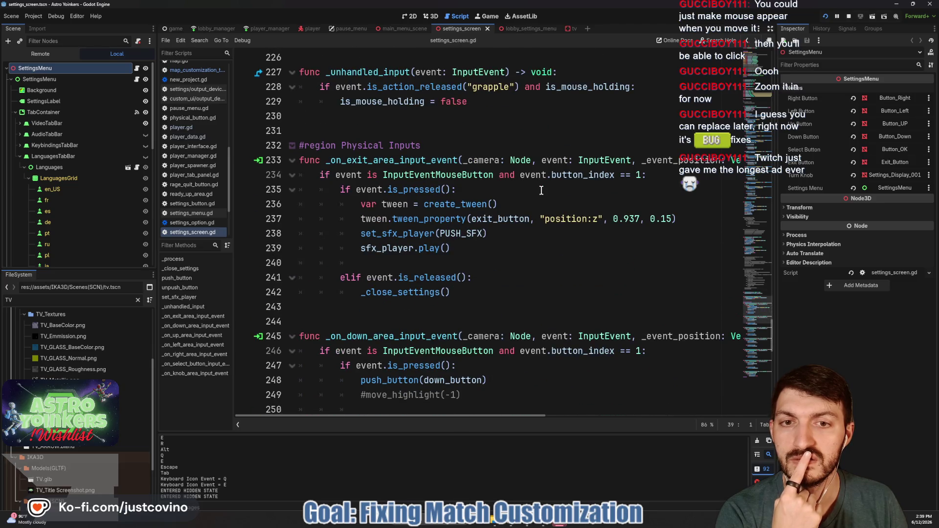
pyautogui.scroll(-16, 542, 190)
pyautogui.scroll(-1, 542, 190)
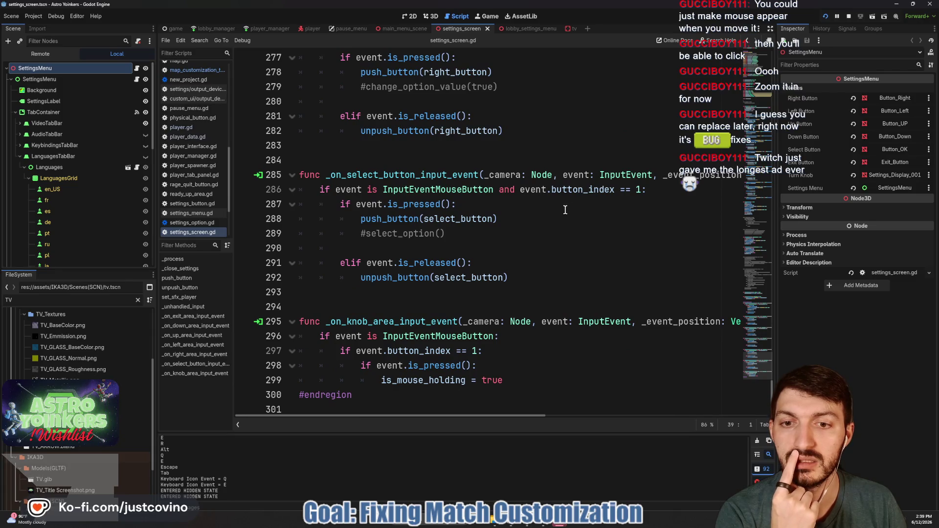
pyautogui.scroll(4, 566, 209)
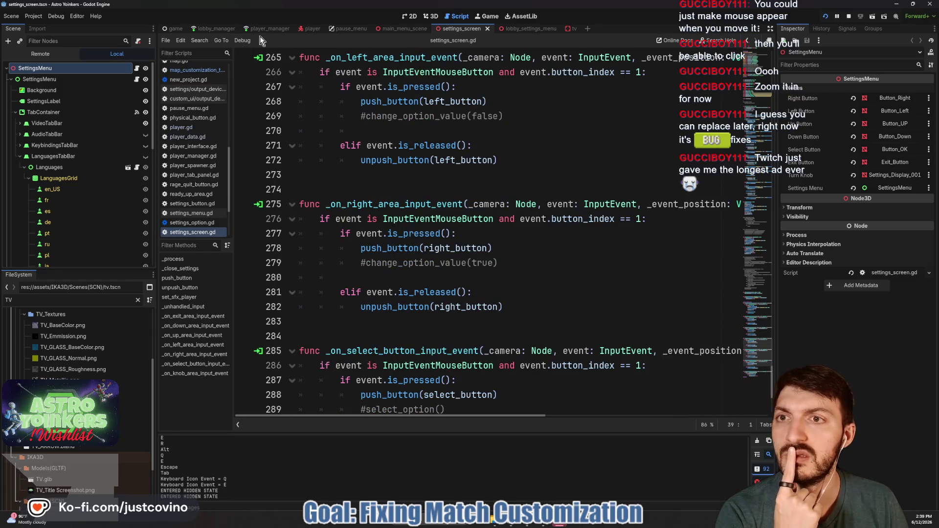
# Step: Glance at pause_menu.gd, then return to the tv scene's map_customization_tv.gd script
pyautogui.click(339, 32)
pyautogui.scroll(-5, 438, 248)
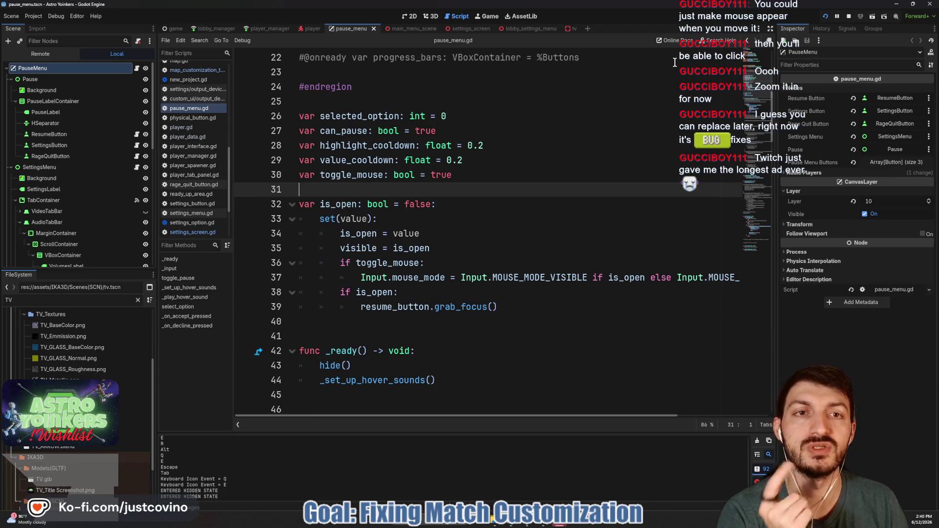
pyautogui.click(569, 28)
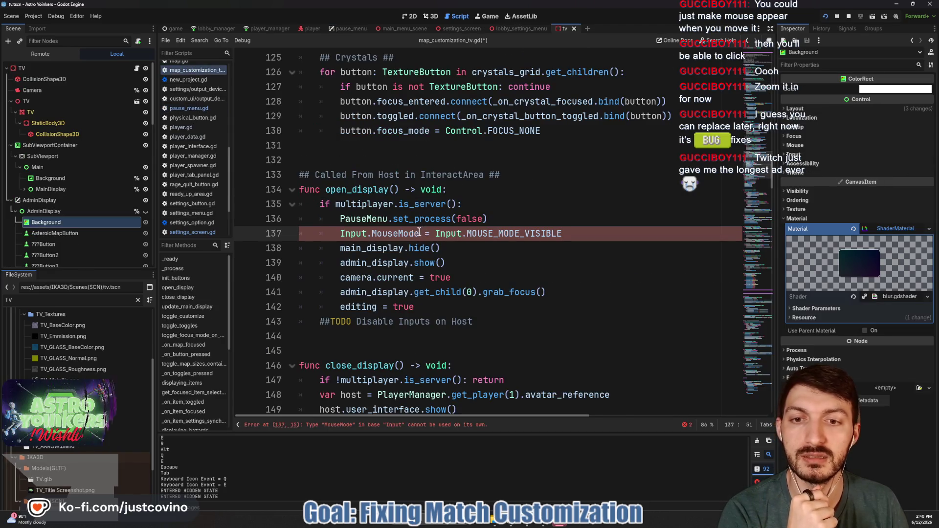
# Step: Change MouseMode to mouse_mode on line 137 and save the script
pyautogui.write('mouse_mode')
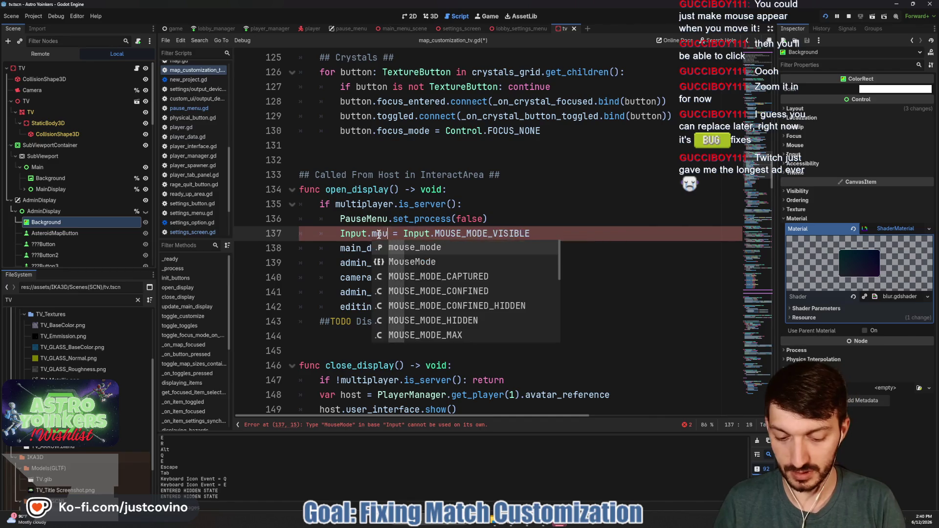
pyautogui.click(605, 233)
pyautogui.hotkey('ctrl', 's')
# Step: Add Input.mouse_mode = Input.MOUSE_MODE_CAPTURED in close_display, then start a private match in the running game
pyautogui.scroll(-2, 596, 243)
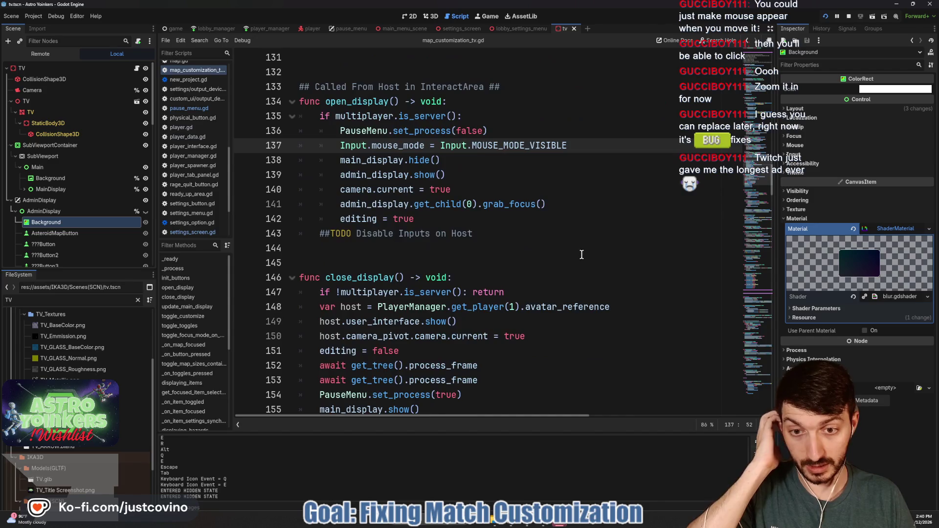
pyautogui.click(535, 291)
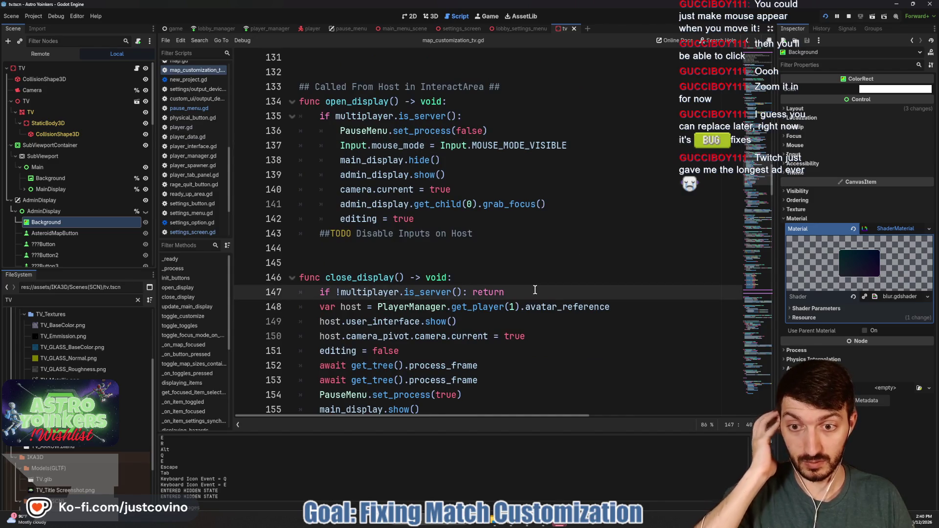
pyautogui.scroll(-2, 579, 287)
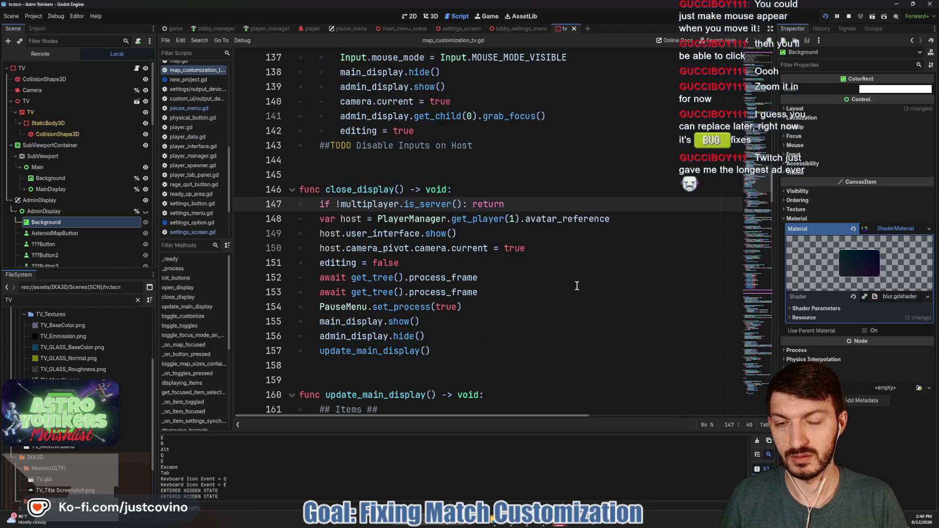
pyautogui.press('Return')
pyautogui.write('Inpu')
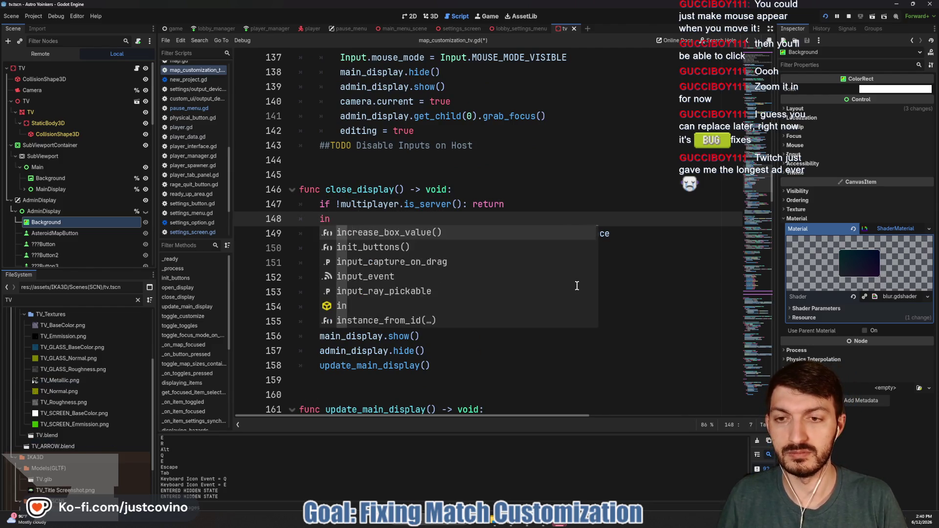
pyautogui.write('t.Mo')
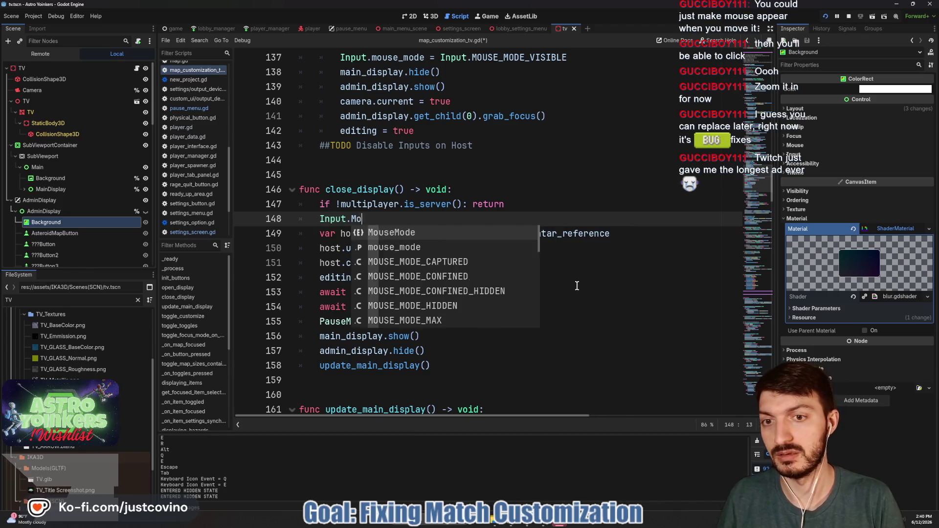
pyautogui.press('BackSpace')
pyautogui.press('BackSpace')
pyautogui.write('mo')
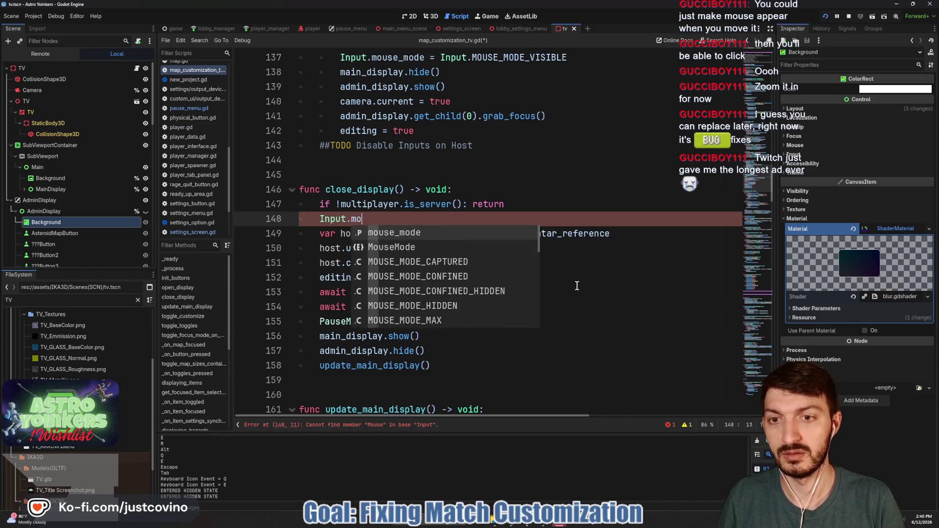
pyautogui.press('Return')
pyautogui.write('= Input>')
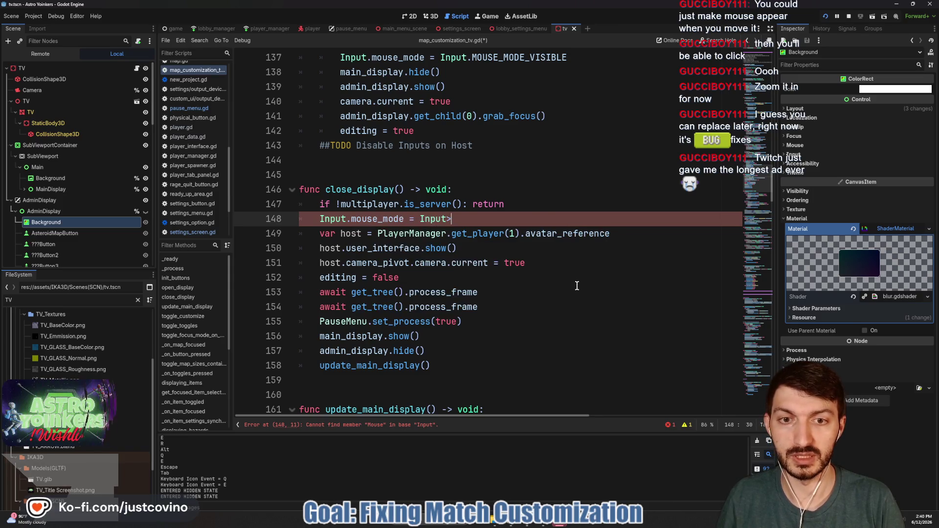
pyautogui.write('.MOUSE')
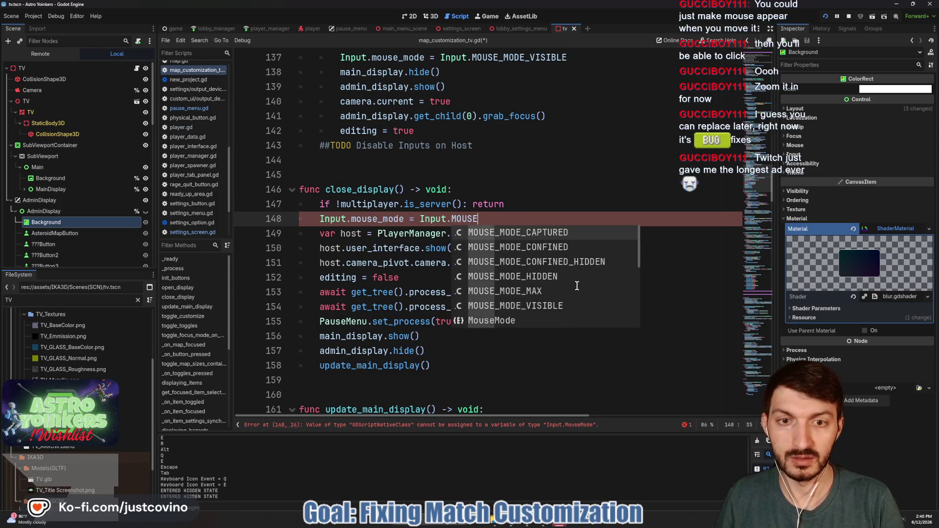
pyautogui.press('Return')
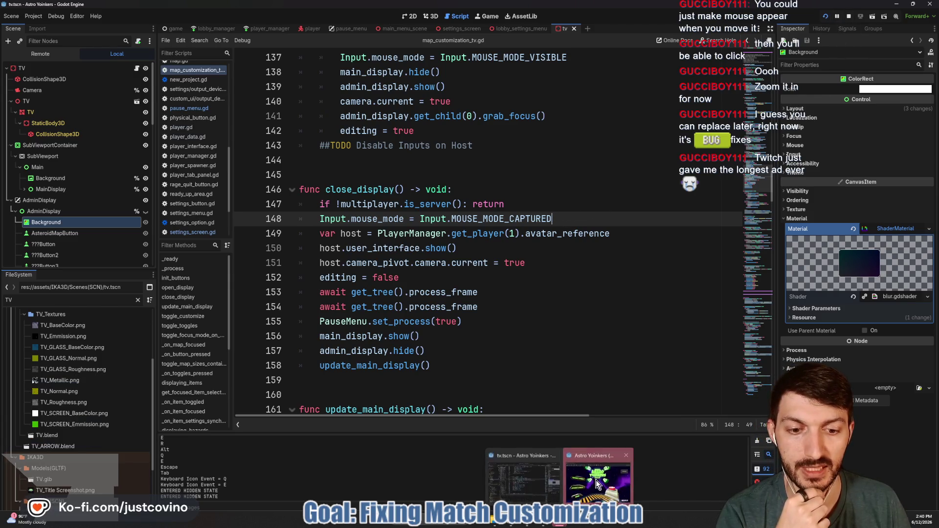
pyautogui.click(558, 525)
pyautogui.click(473, 226)
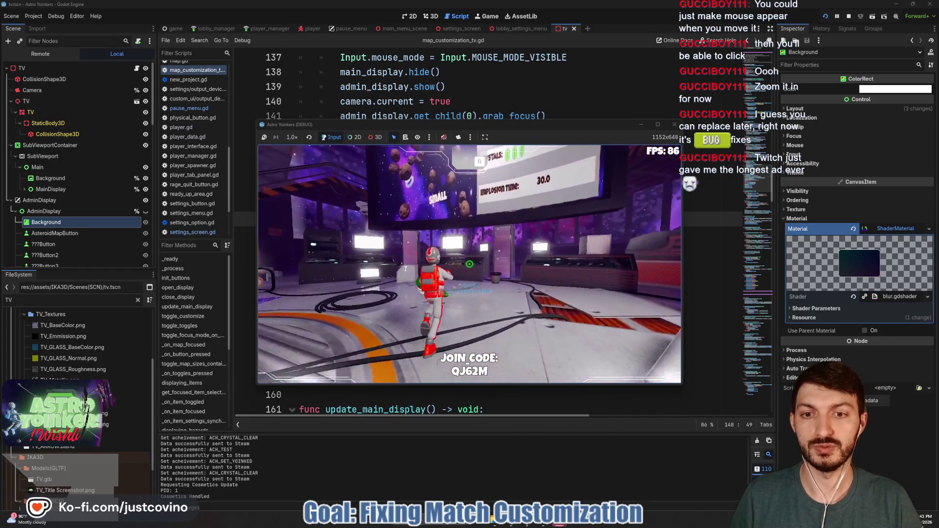
# Step: Open the in-game match customization menu with E, then show the Remote scene tree
pyautogui.press('e')
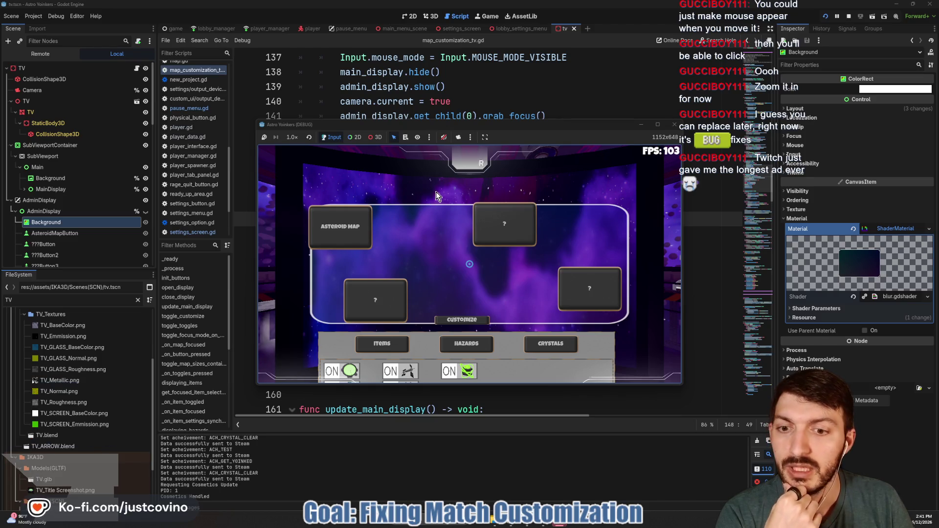
pyautogui.click(52, 55)
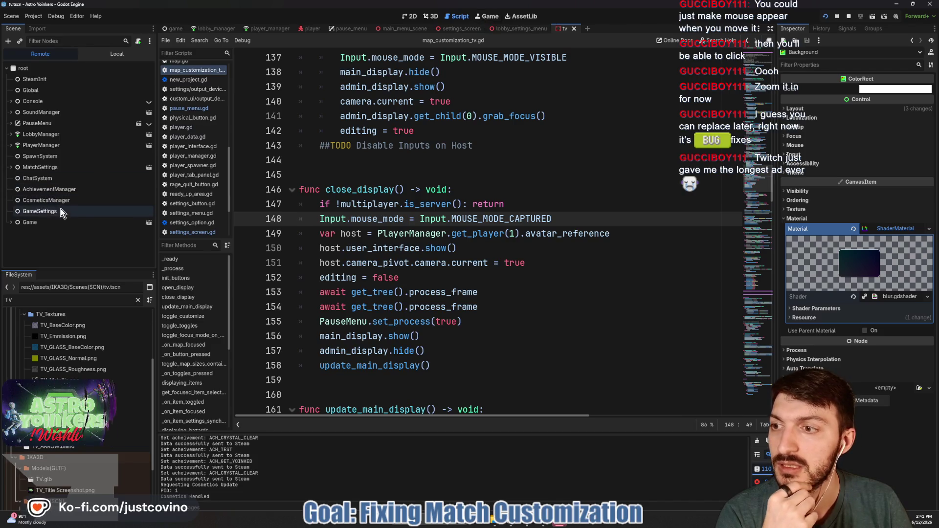
# Step: Expand Game > Map > LobbyScene > Lobby_Map > TV > AdminDisplay remotely and select Background
pyautogui.click(11, 223)
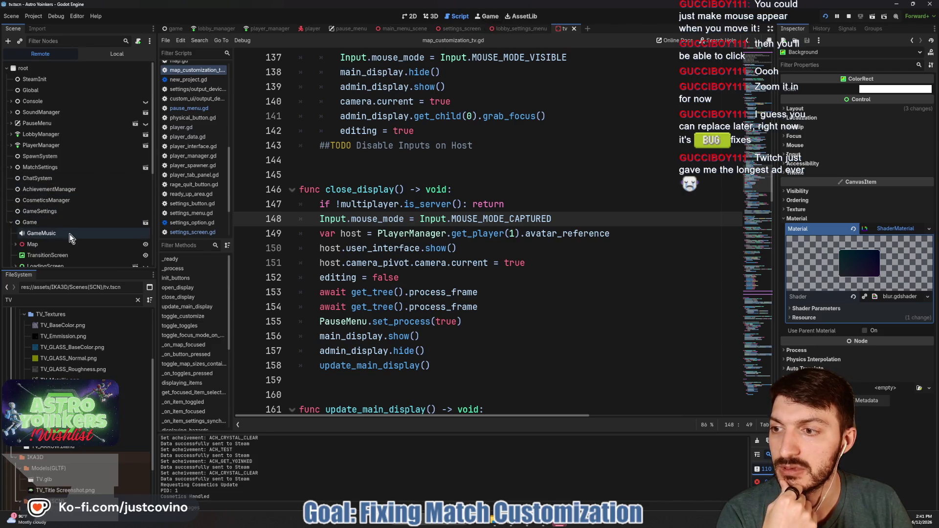
pyautogui.scroll(-3, 70, 234)
pyautogui.click(15, 168)
pyautogui.click(19, 179)
pyautogui.scroll(-3, 24, 195)
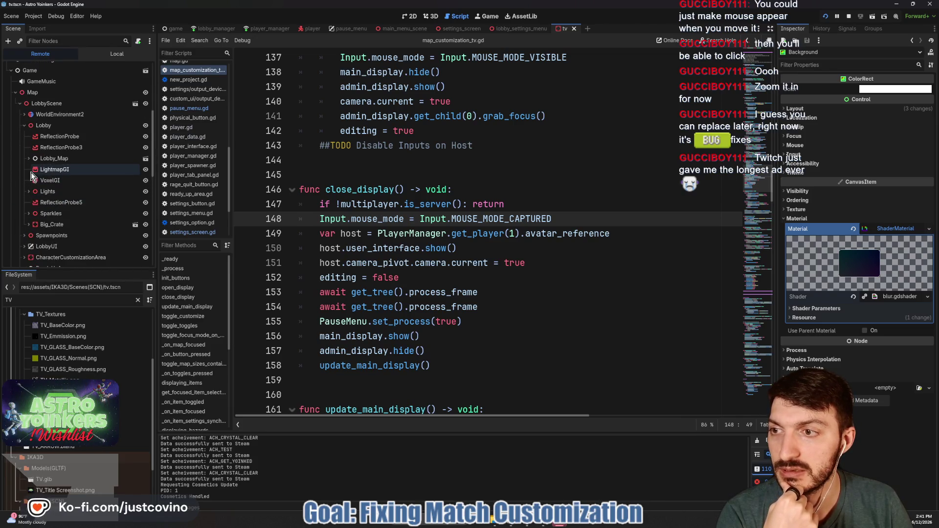
pyautogui.click(29, 158)
pyautogui.scroll(-2, 54, 181)
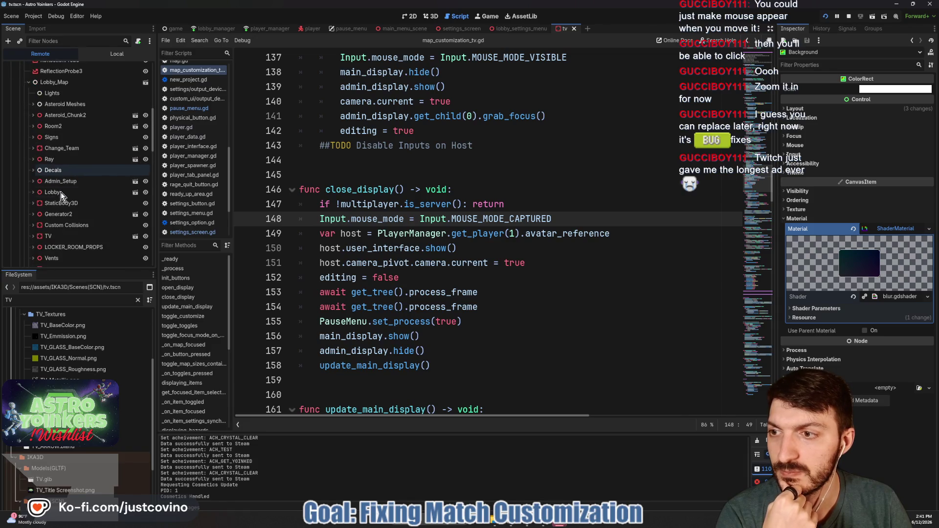
pyautogui.scroll(-1, 30, 242)
pyautogui.click(33, 236)
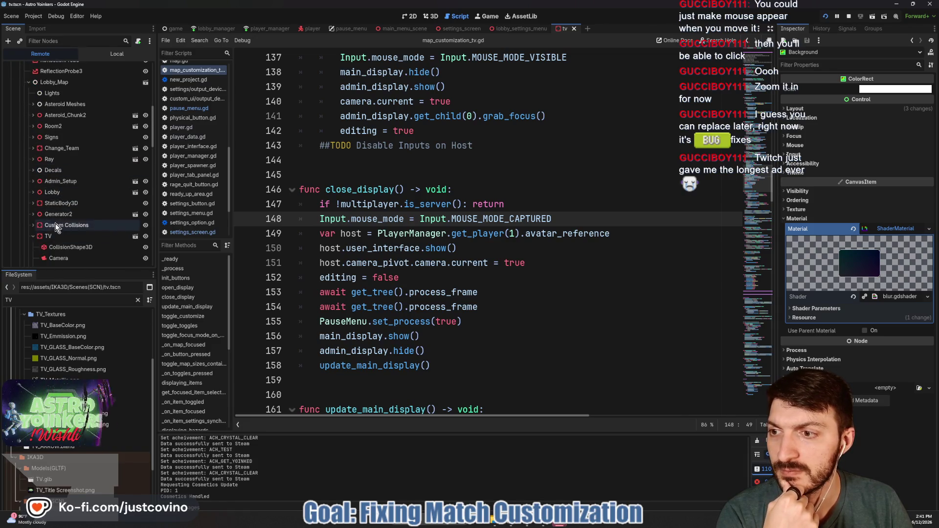
pyautogui.scroll(-3, 53, 222)
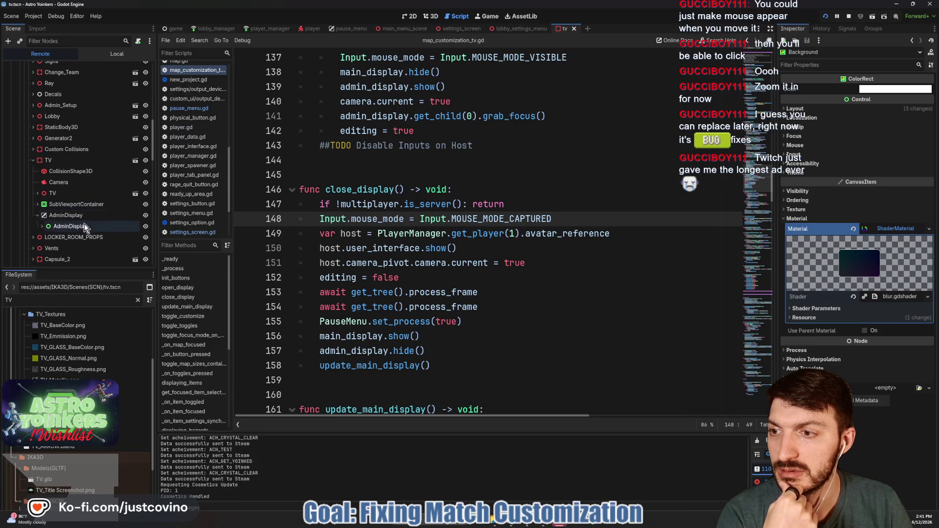
pyautogui.click(78, 236)
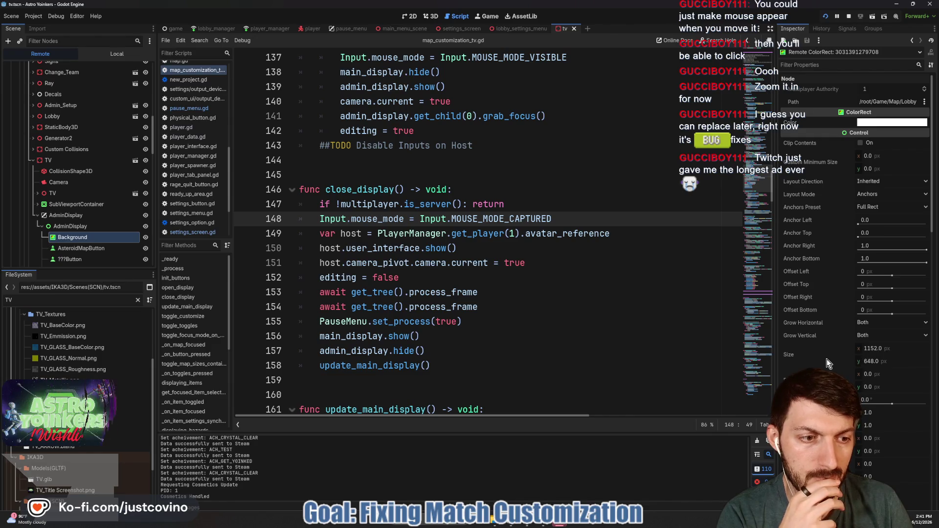
# Step: Set the live Background's scale to 2.0 on both x and y
pyautogui.scroll(-2, 831, 362)
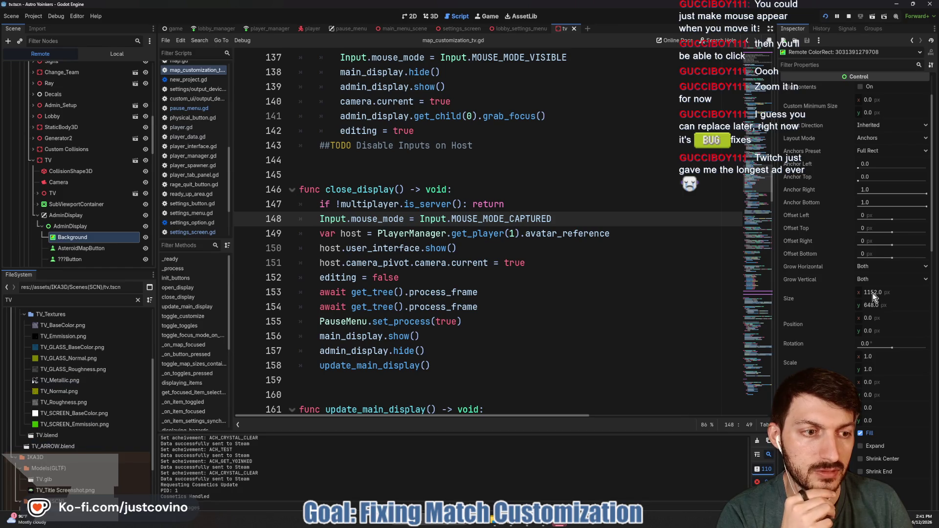
pyautogui.click(870, 358)
pyautogui.write('2')
pyautogui.press('Return')
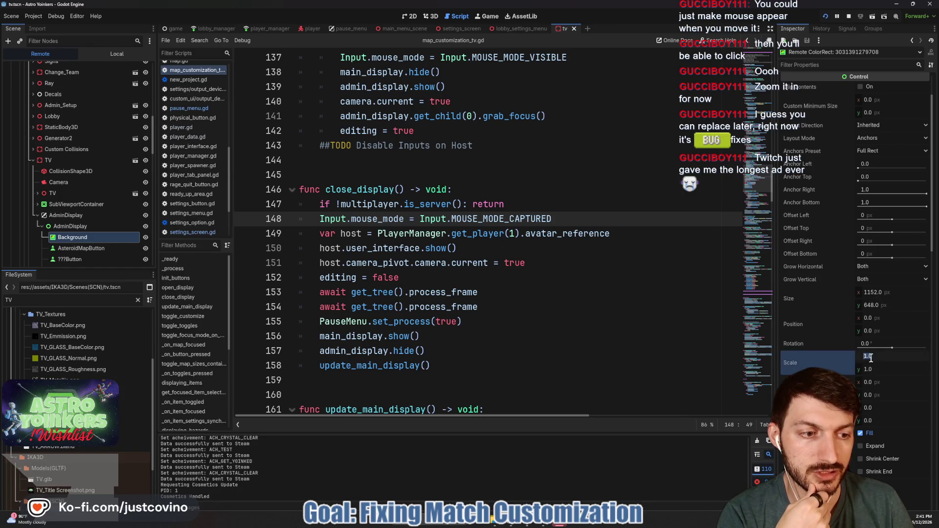
pyautogui.click(876, 370)
pyautogui.write('2')
pyautogui.press('Return')
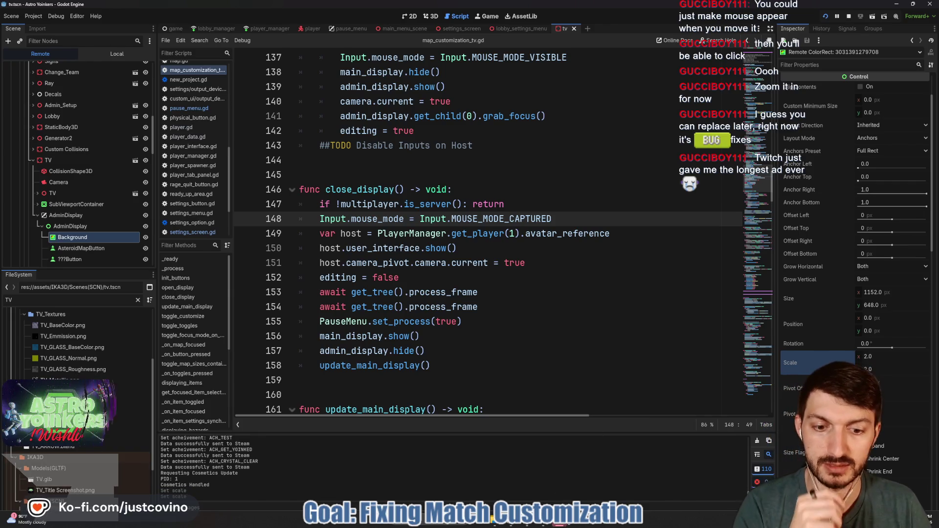
# Step: After checking the game, reset Background's scale to 1.0 on both axes
pyautogui.hotkey('alt', 'Tab')
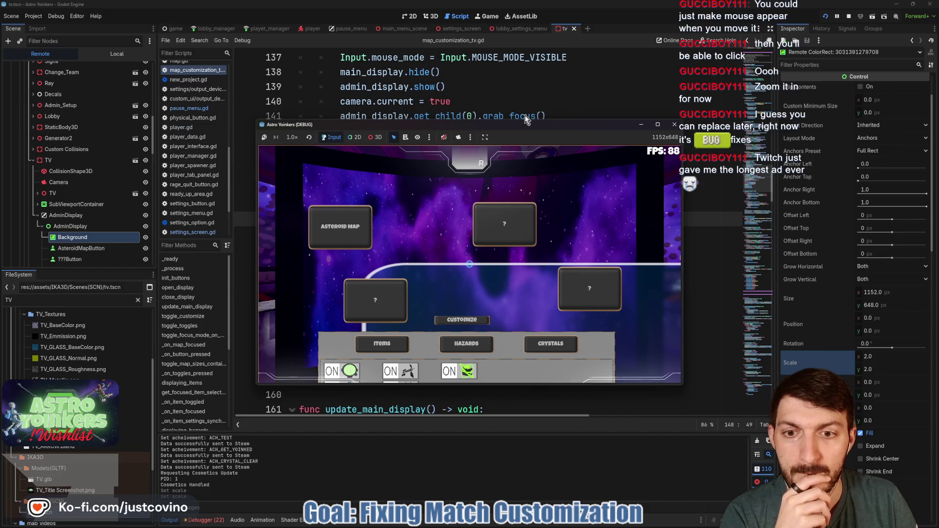
pyautogui.click(872, 358)
pyautogui.write('1')
pyautogui.click(882, 369)
pyautogui.click(882, 369)
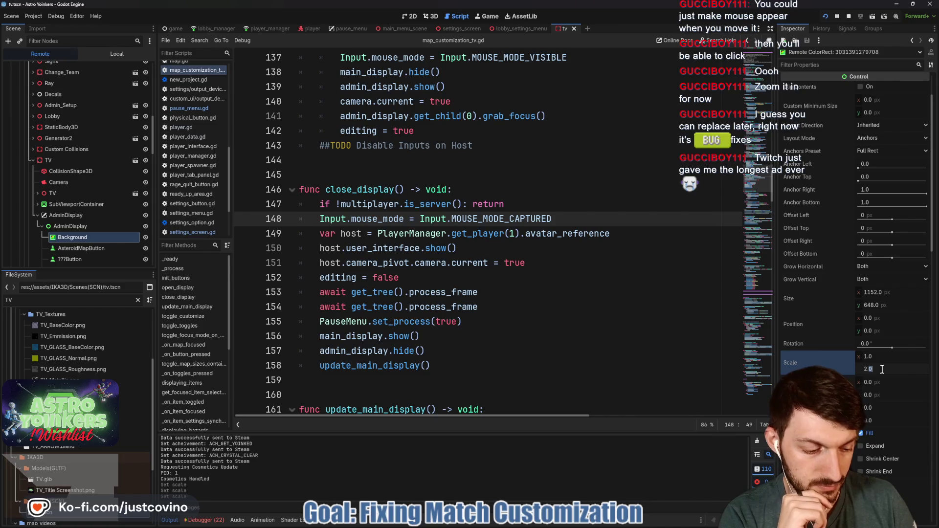
pyautogui.write('1')
pyautogui.press('Return')
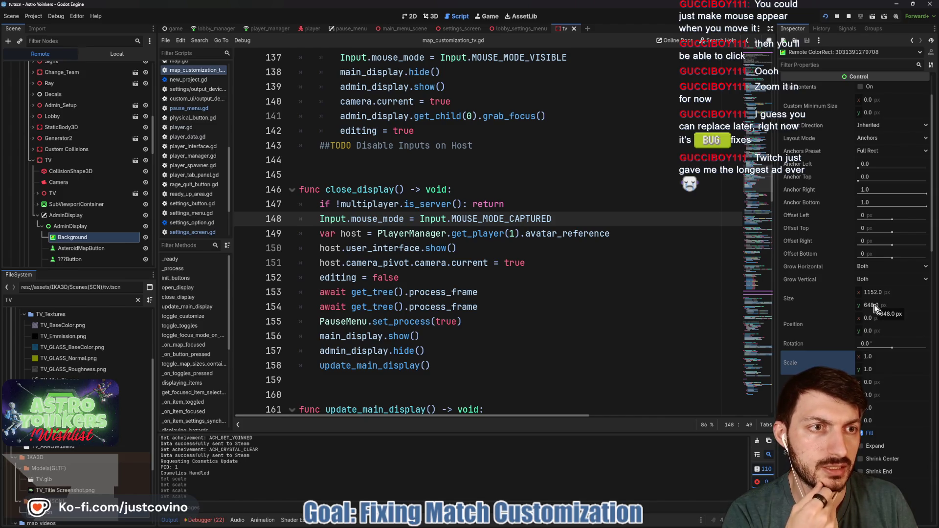
pyautogui.scroll(3, 823, 321)
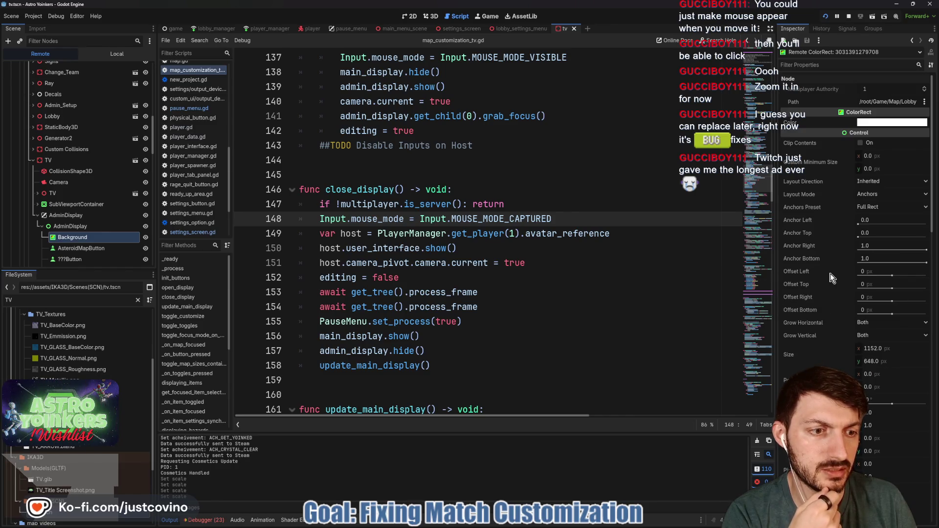
pyautogui.scroll(-5, 839, 313)
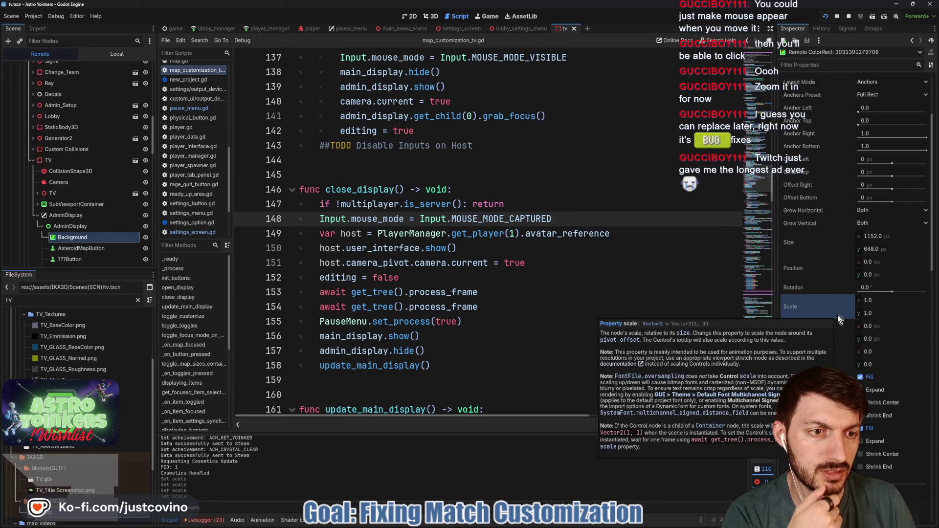
# Step: Set the blur shader's Rect Size y to 400, check the game, then try 350
pyautogui.scroll(-8, 827, 281)
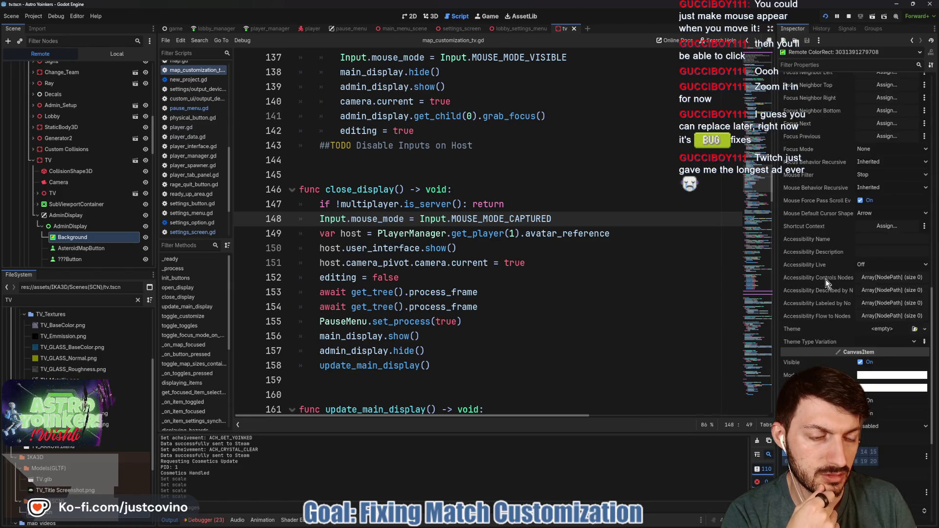
pyautogui.scroll(-10, 826, 280)
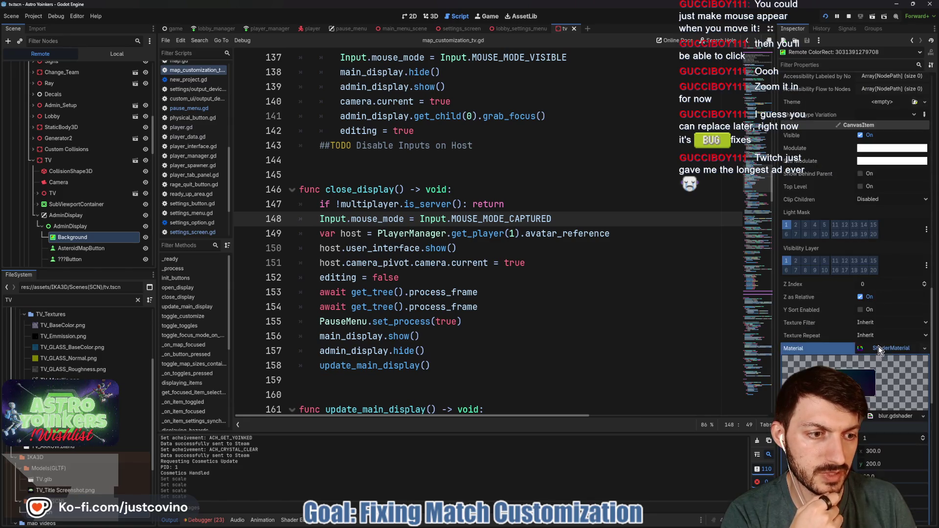
pyautogui.scroll(-5, 836, 310)
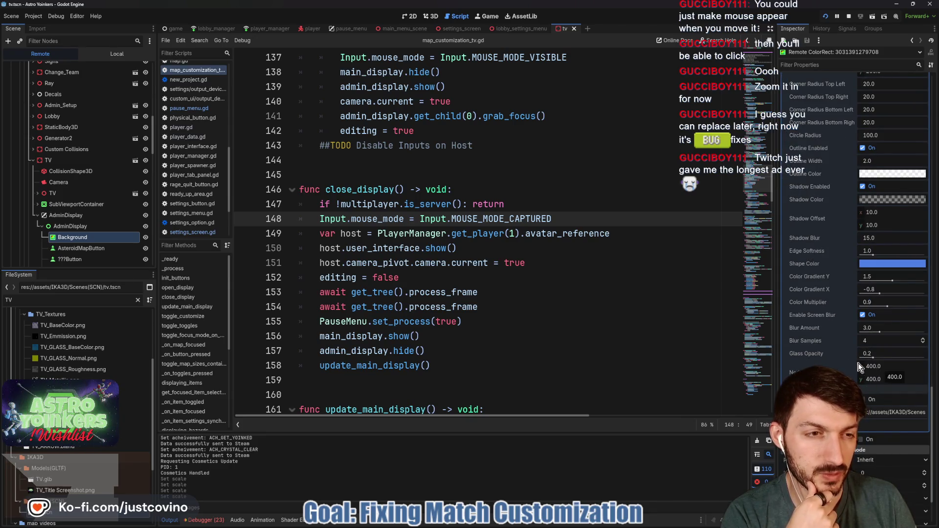
pyautogui.scroll(5, 836, 361)
pyautogui.click(885, 240)
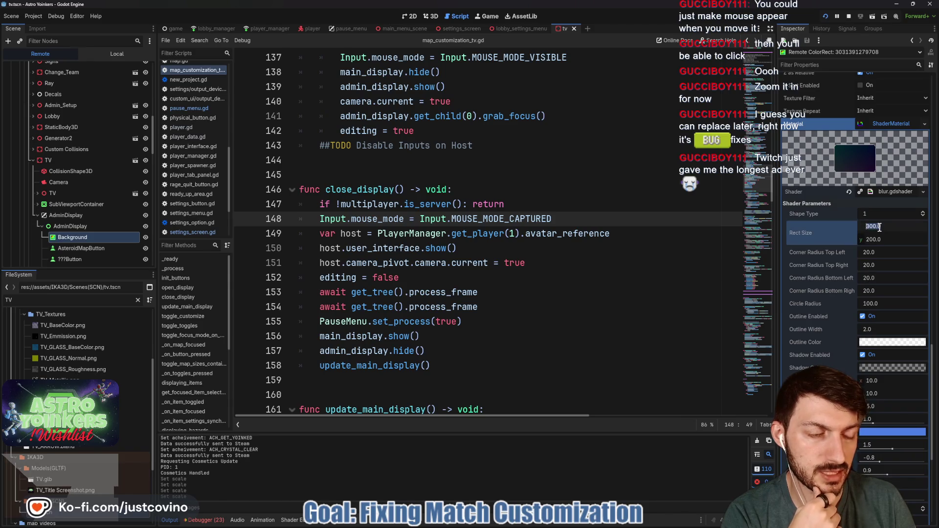
pyautogui.write('400')
pyautogui.press('Return')
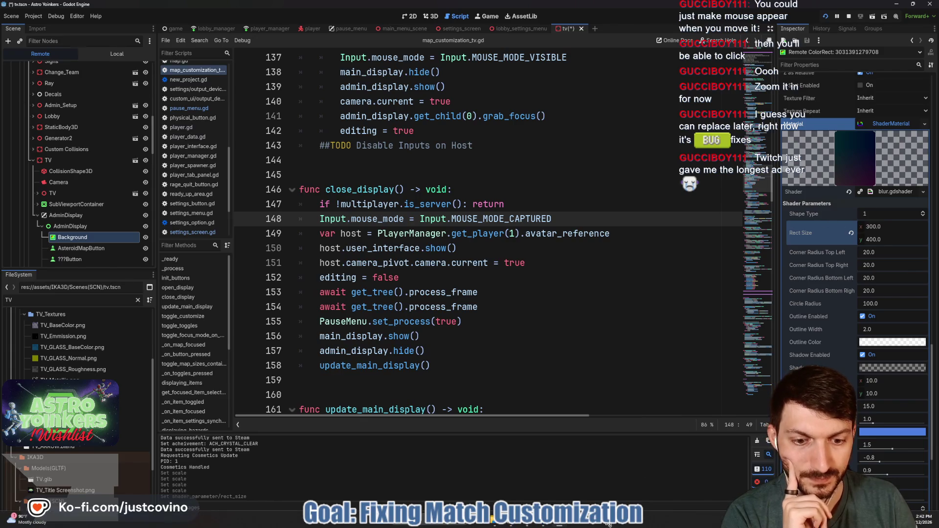
pyautogui.click(490, 15)
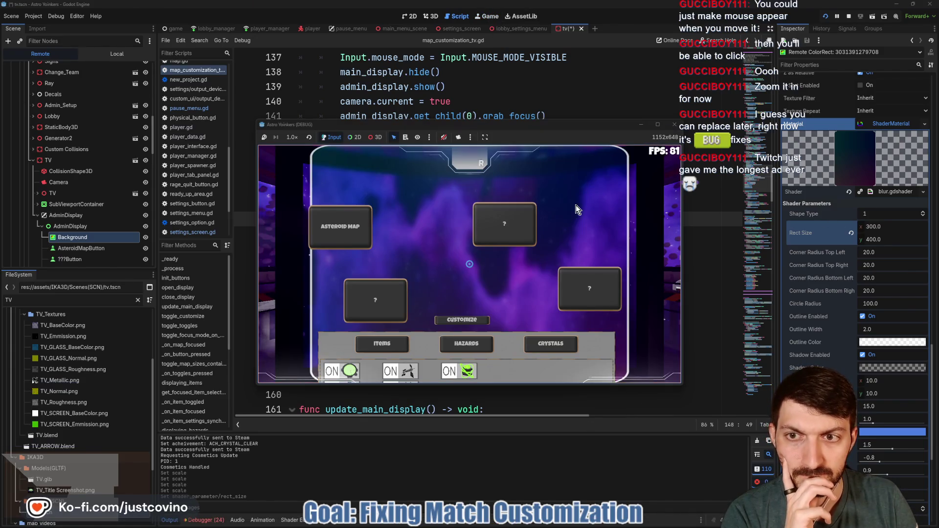
pyautogui.click(889, 244)
pyautogui.write('350')
pyautogui.press('Return')
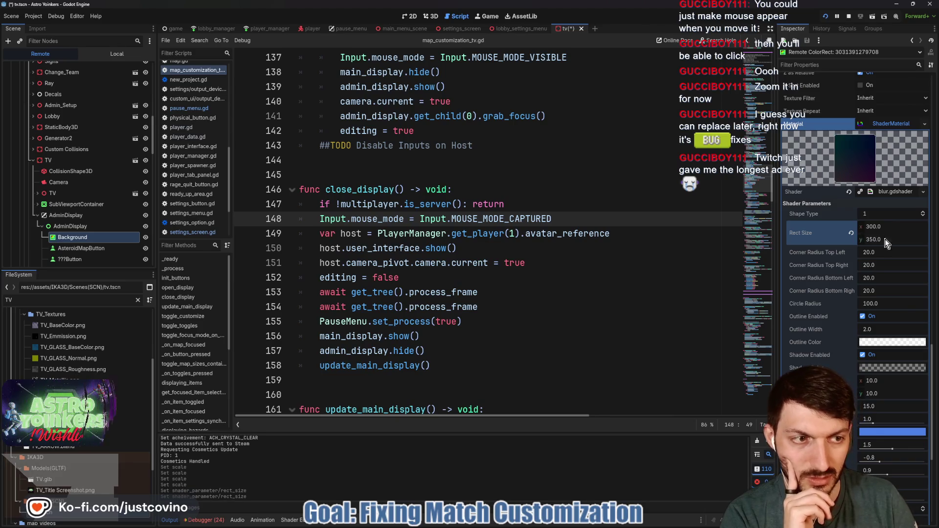
# Step: Refine Rect Size y to 345 then 340, and set Rect Size x to 325
pyautogui.hotkey('alt', 'Tab')
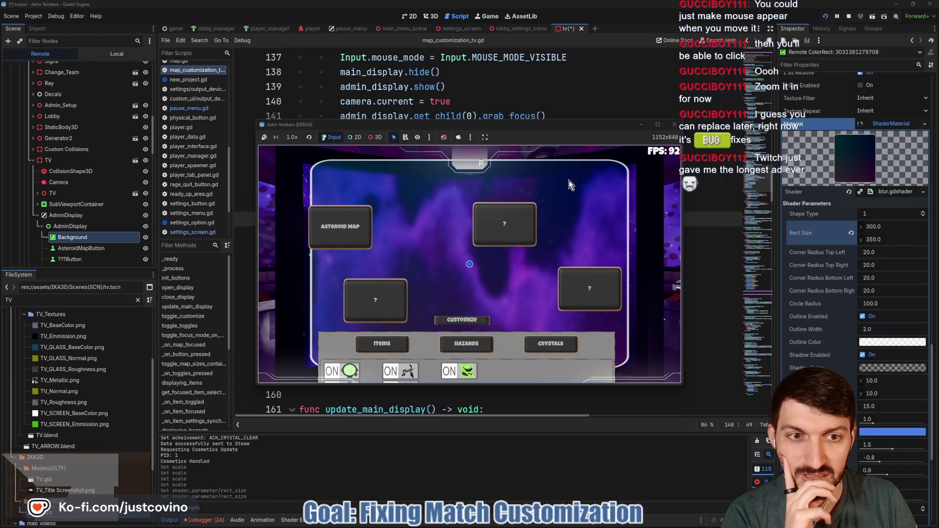
pyautogui.click(885, 240)
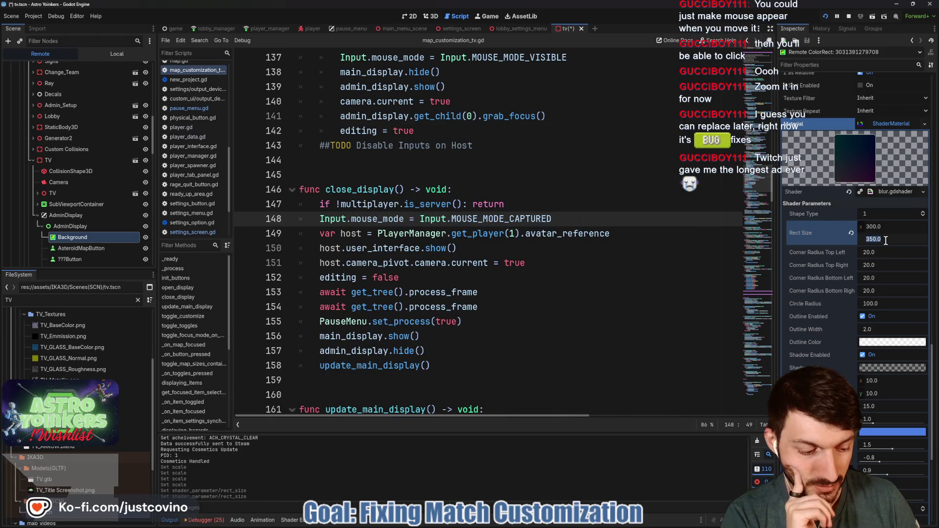
pyautogui.write('345')
pyautogui.press('Return')
pyautogui.hotkey('alt', 'Tab')
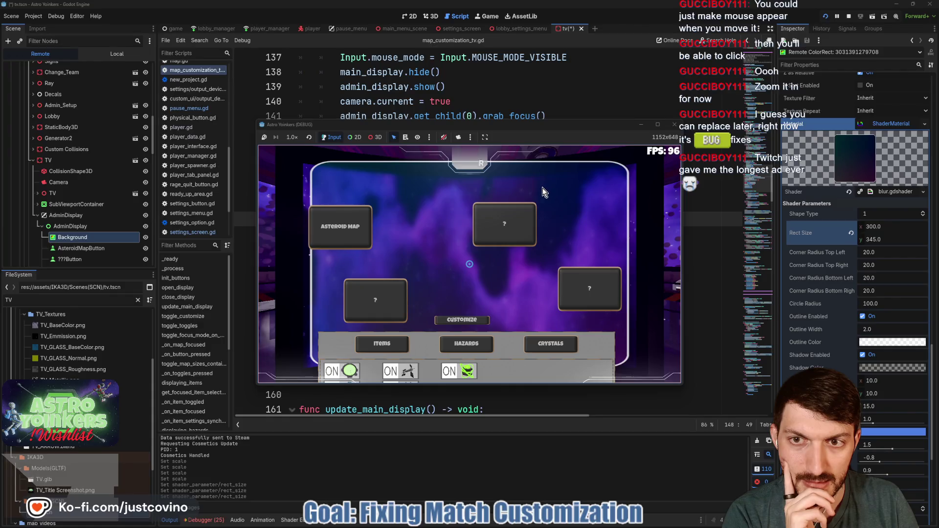
pyautogui.click(883, 240)
pyautogui.write('340')
pyautogui.press('Return')
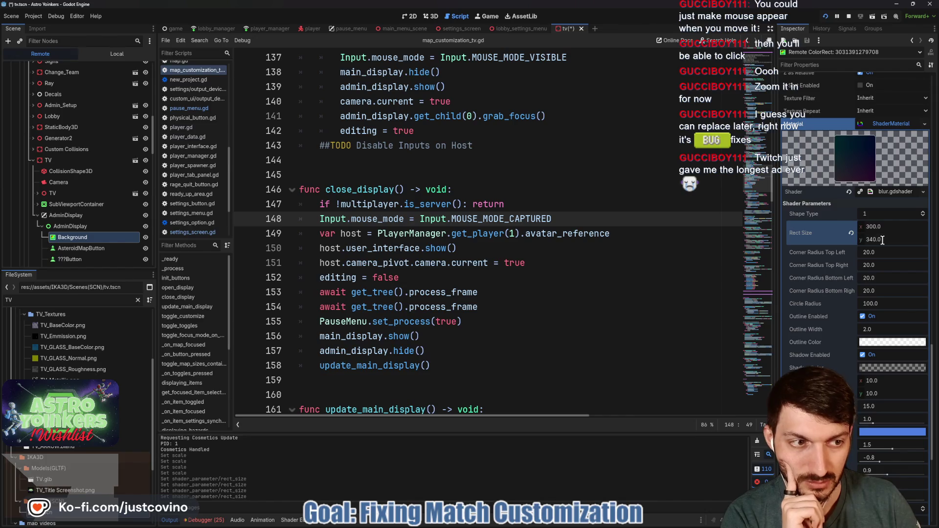
pyautogui.click(487, 18)
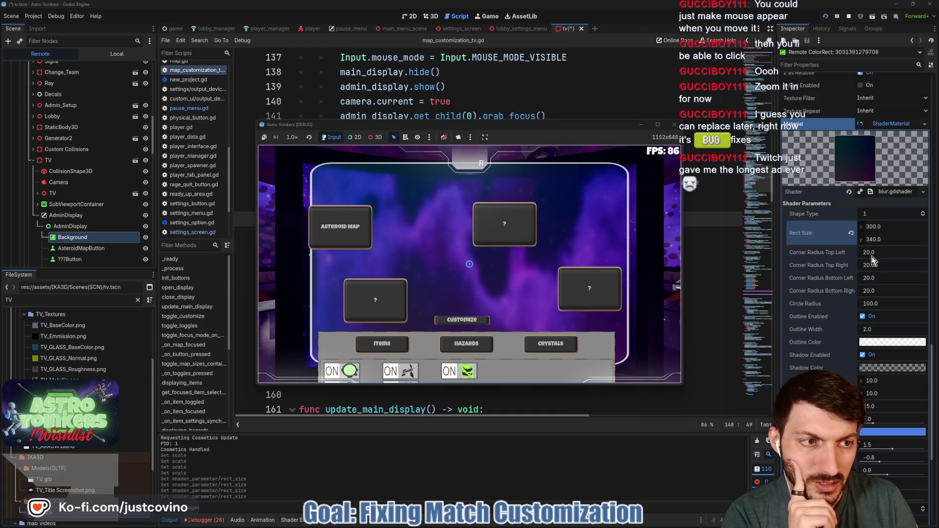
pyautogui.click(880, 227)
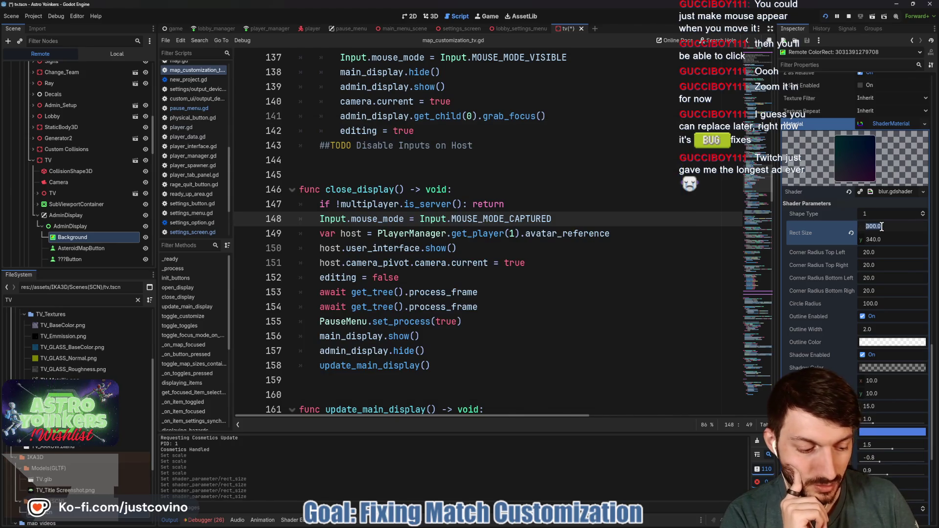
pyautogui.write('325')
pyautogui.press('Return')
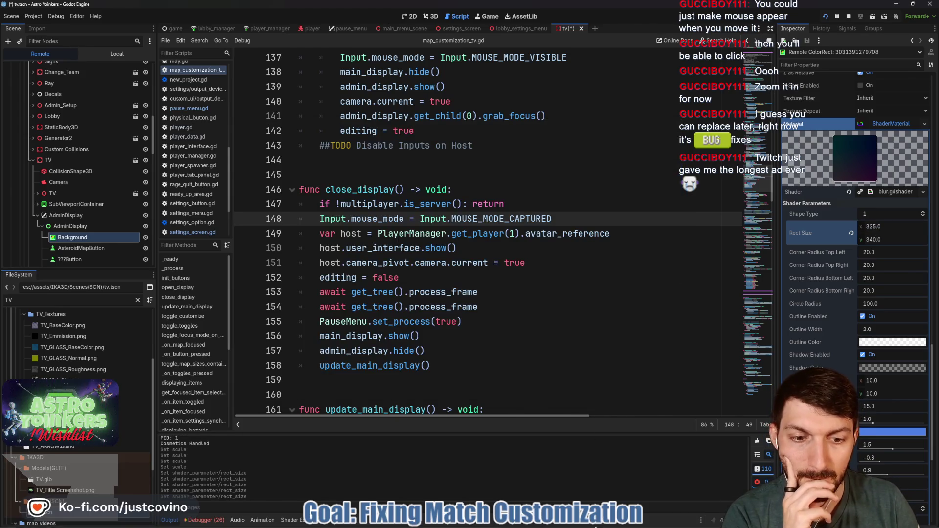
# Step: Try the circle Shape Type for the blur, then switch it back to rectangle
pyautogui.moveTo(560, 523)
pyautogui.click(598, 481)
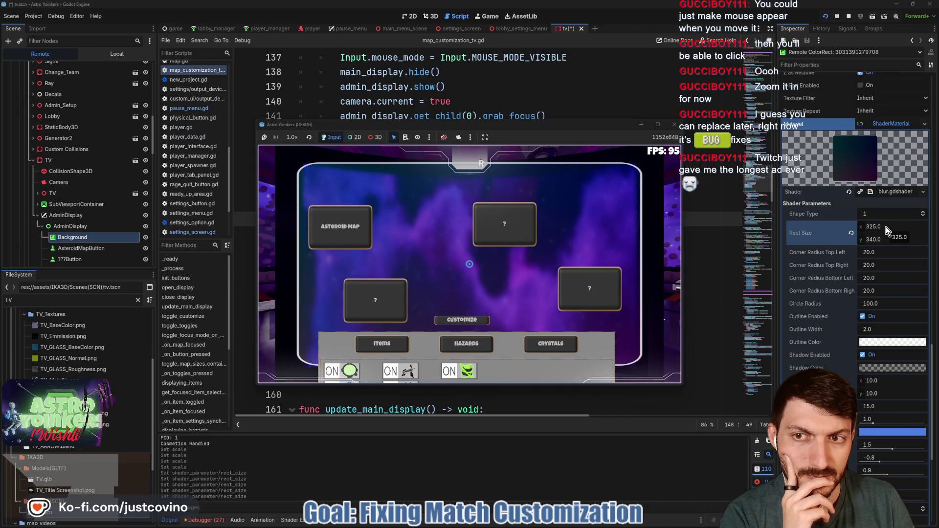
pyautogui.scroll(-3, 831, 309)
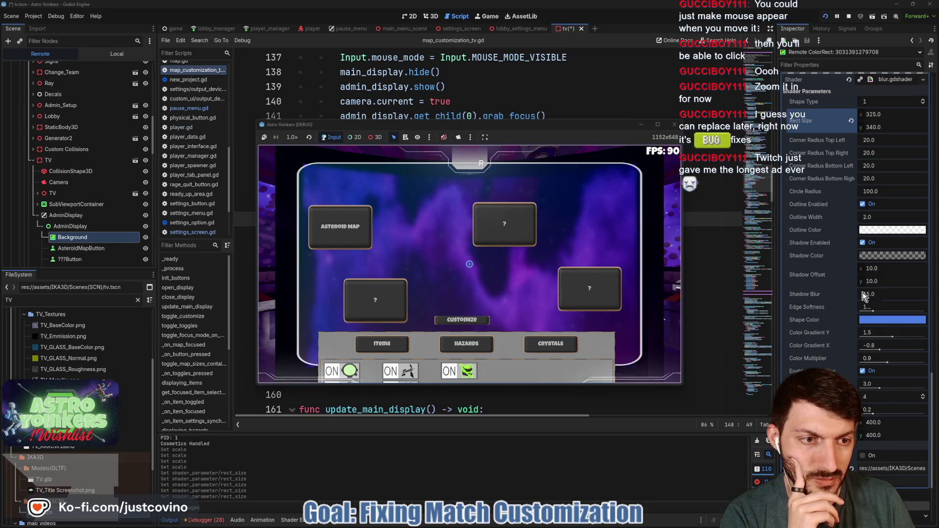
pyautogui.scroll(3, 838, 250)
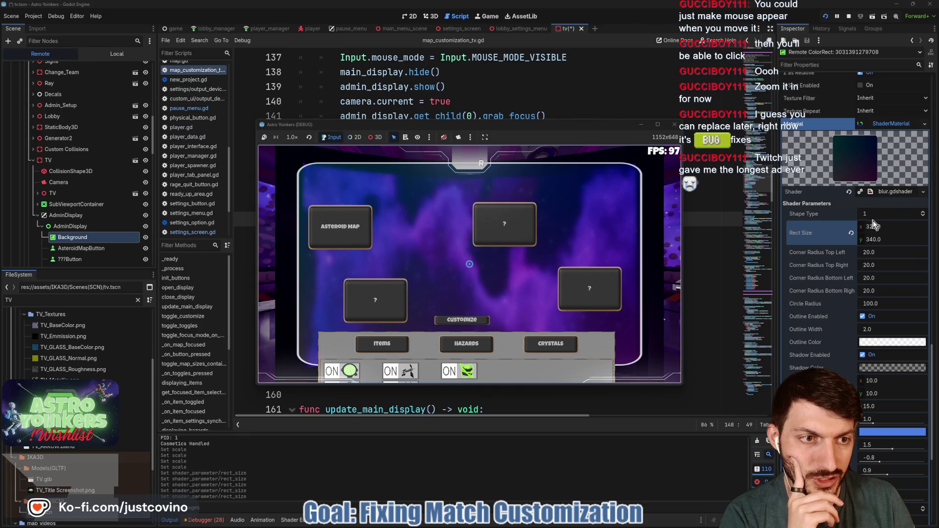
pyautogui.click(926, 215)
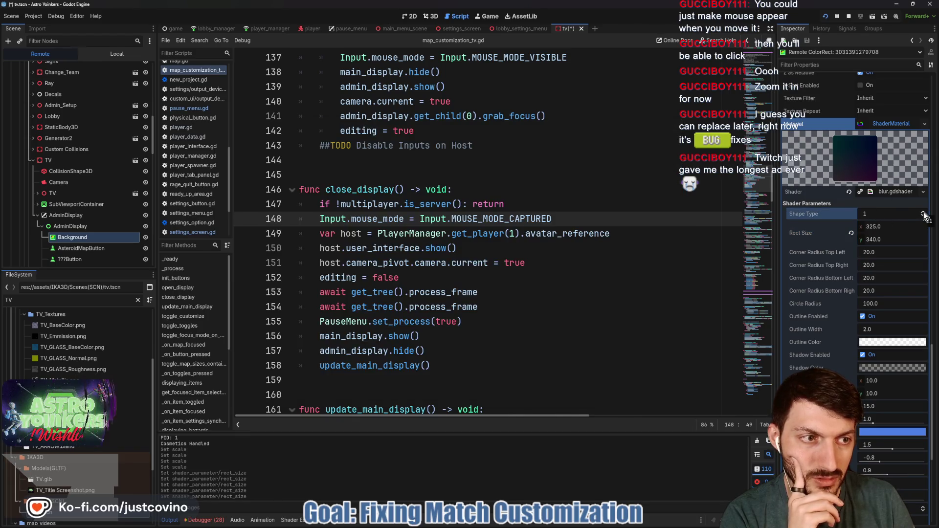
pyautogui.click(923, 216)
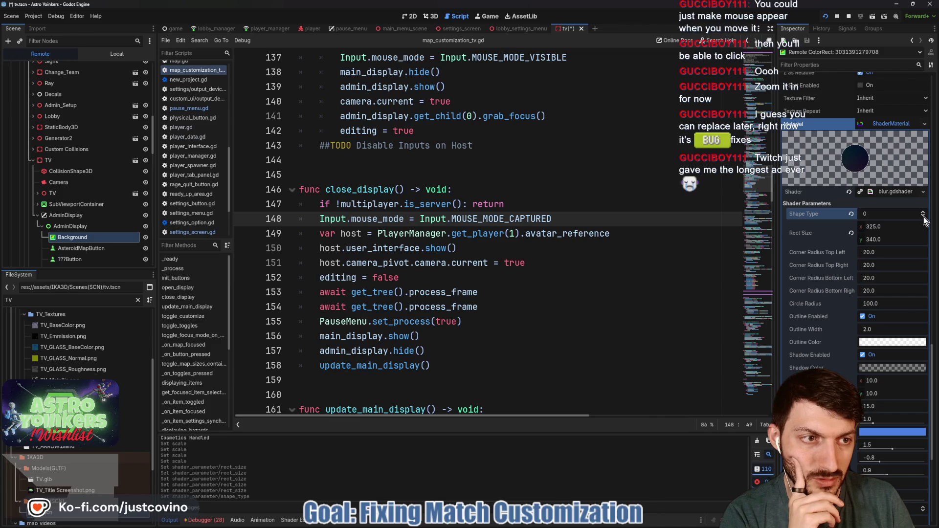
pyautogui.click(923, 214)
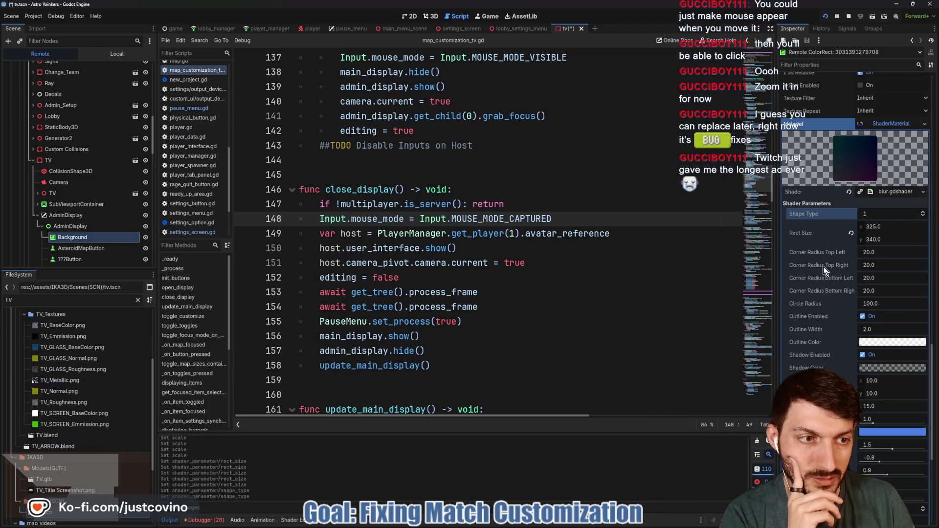
# Step: Set all four Corner Radius values to 0 and check the running game
pyautogui.click(883, 252)
pyautogui.write('0')
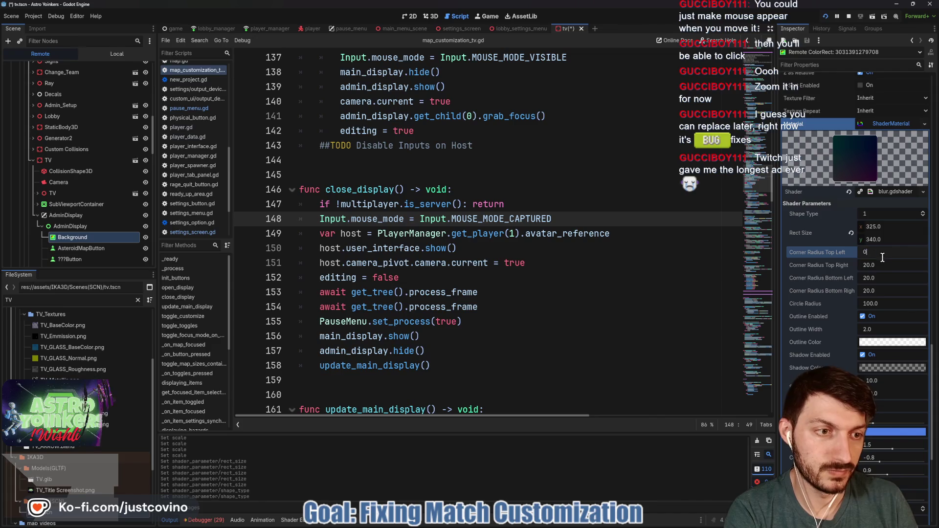
pyautogui.click(884, 265)
pyautogui.write('0')
pyautogui.click(884, 276)
pyautogui.write('0')
pyautogui.click(885, 290)
pyautogui.write('0')
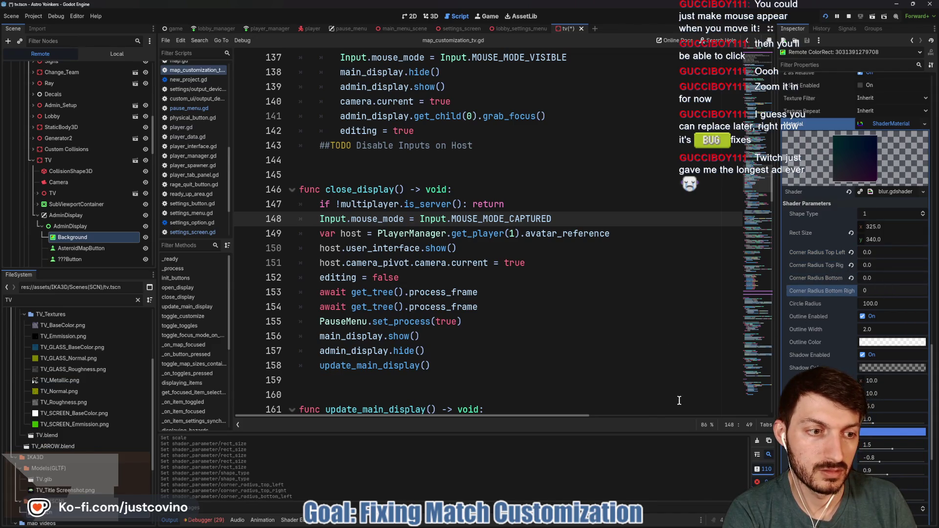
pyautogui.moveTo(560, 521)
pyautogui.click(589, 482)
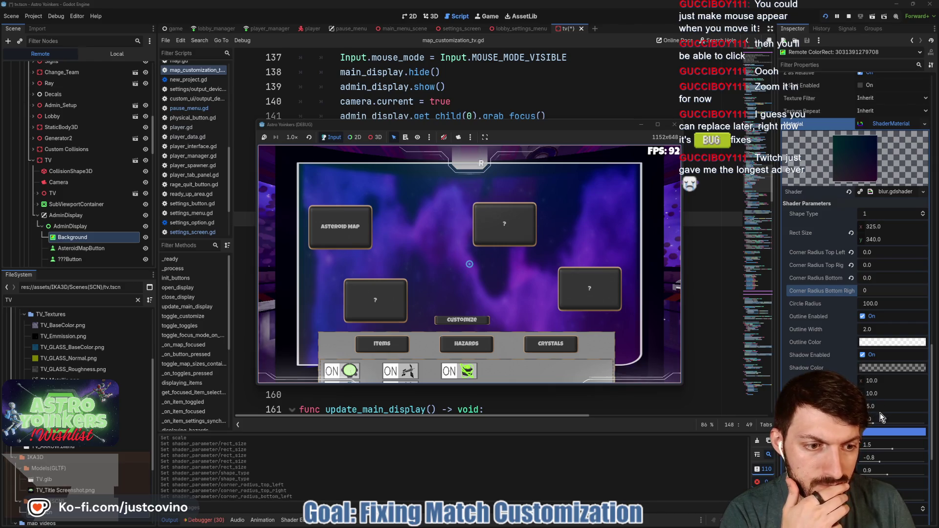
# Step: Set the blur outline width to 1 and the rectangle size to 330 × 335
pyautogui.click(881, 330)
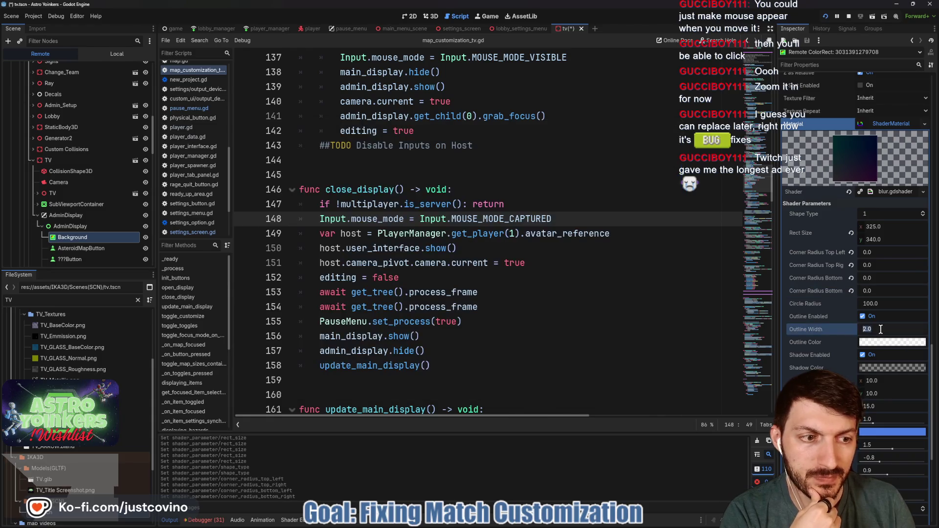
pyautogui.write('1')
pyautogui.press('Return')
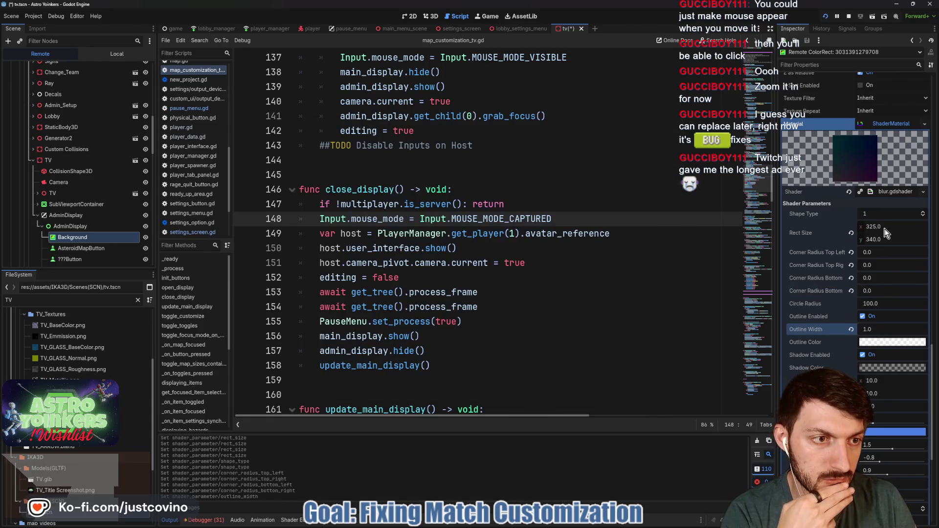
pyautogui.click(882, 228)
pyautogui.write('330')
pyautogui.press('Return')
pyautogui.click(889, 239)
pyautogui.write('335')
pyautogui.press('Return')
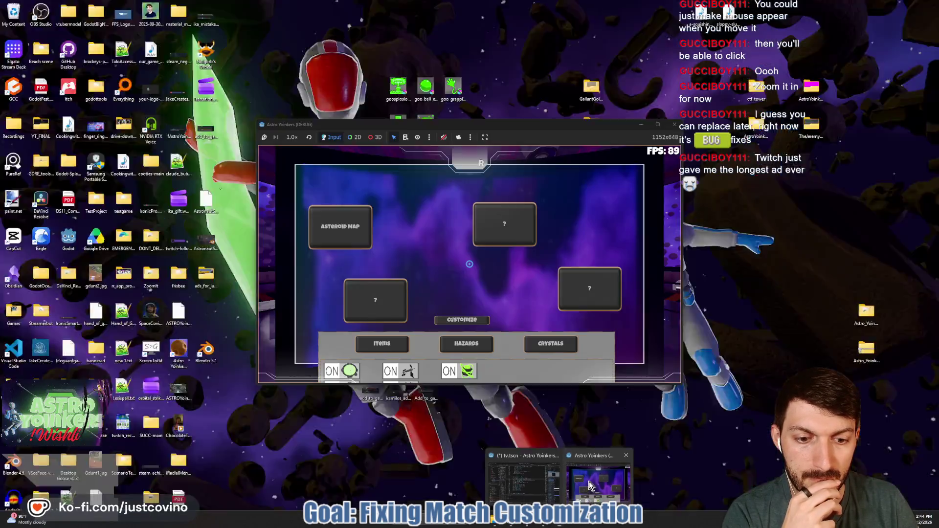
# Step: Try a vertical position of -2 for the Background and check it in-game
pyautogui.click(560, 484)
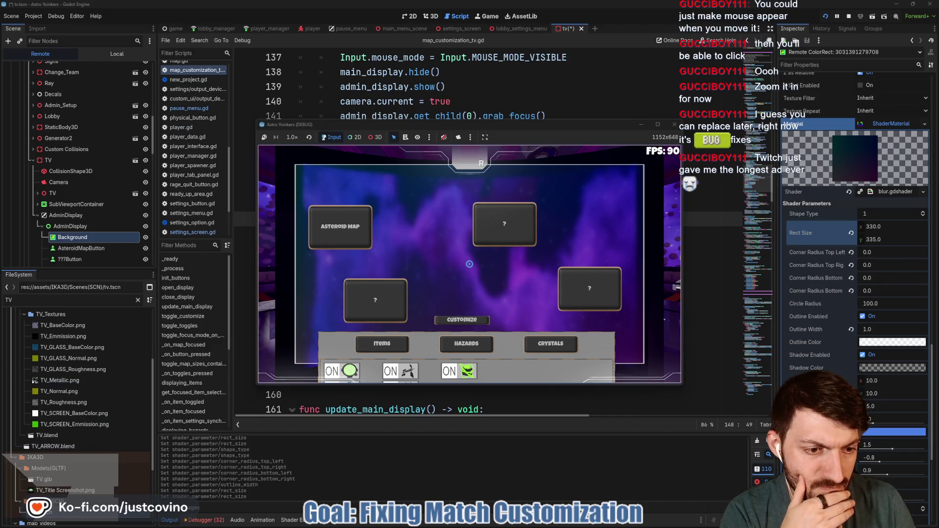
pyautogui.scroll(-3, 817, 321)
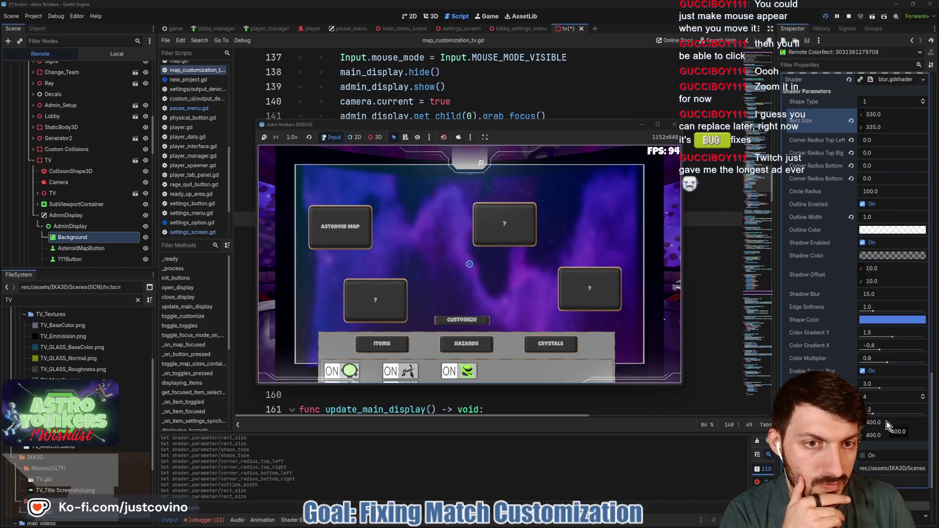
pyautogui.scroll(10, 831, 372)
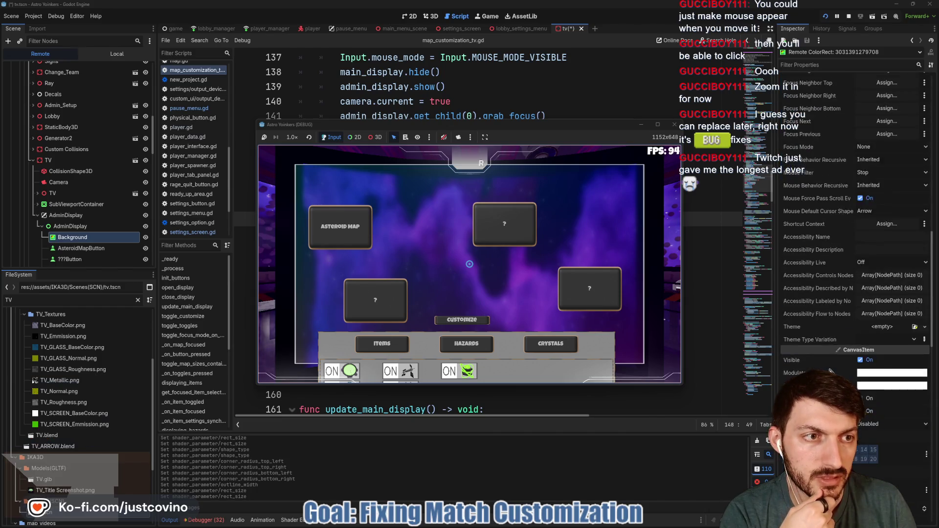
pyautogui.scroll(8, 831, 372)
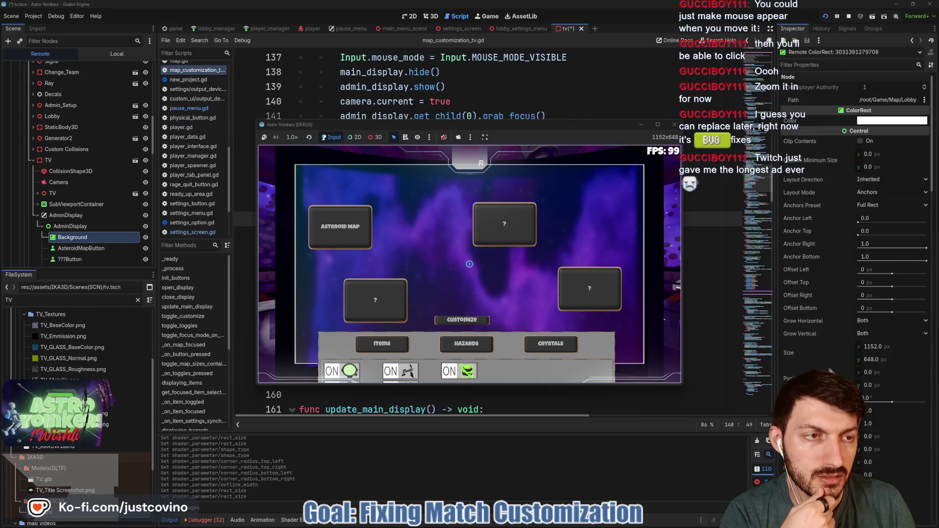
pyautogui.click(874, 386)
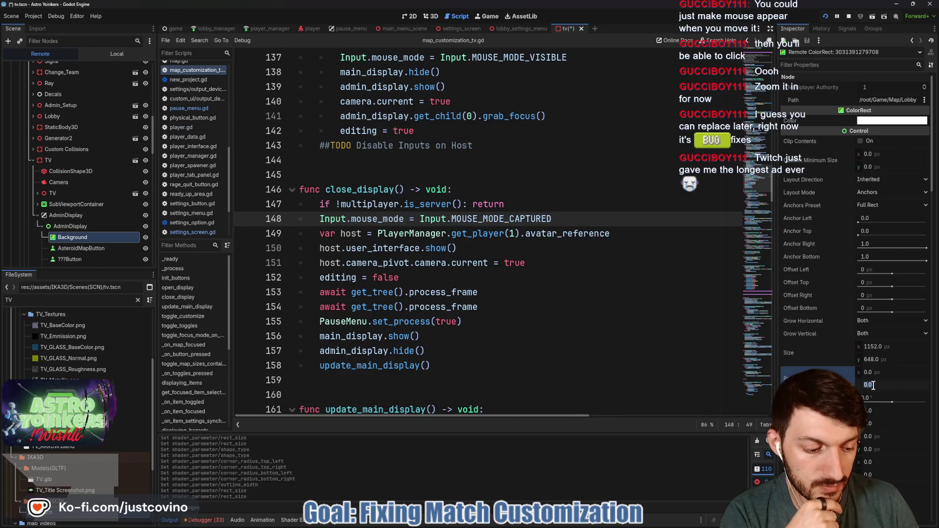
pyautogui.write('-2')
pyautogui.press('Return')
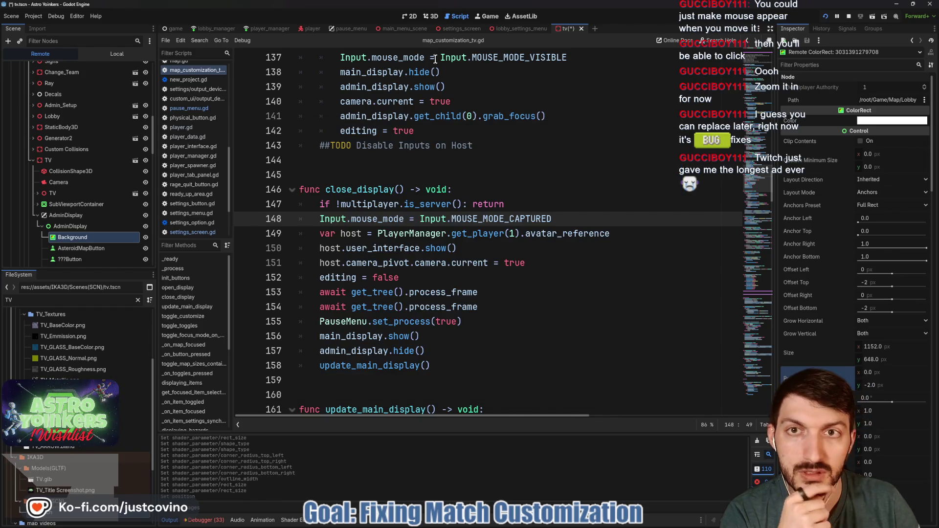
pyautogui.click(489, 17)
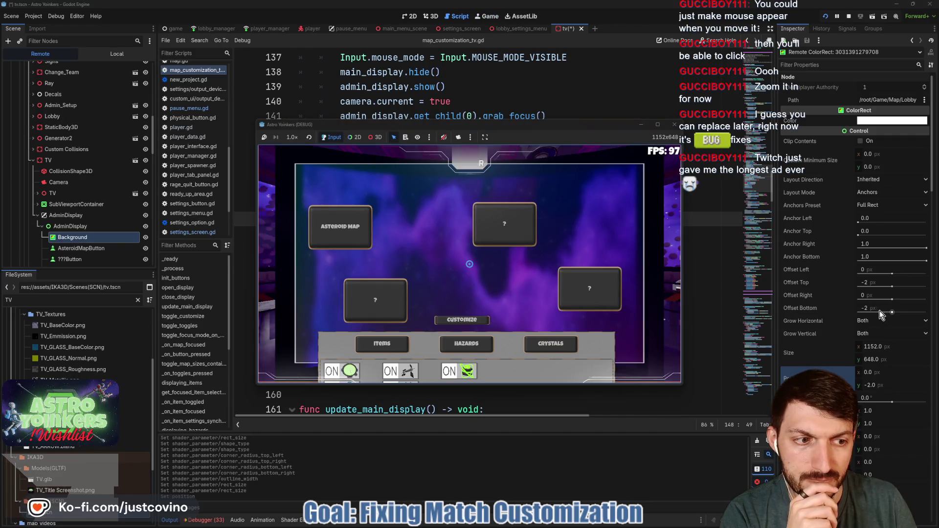
# Step: Raise the Background to Position y -10, verify the panel, then stop the game
pyautogui.click(879, 385)
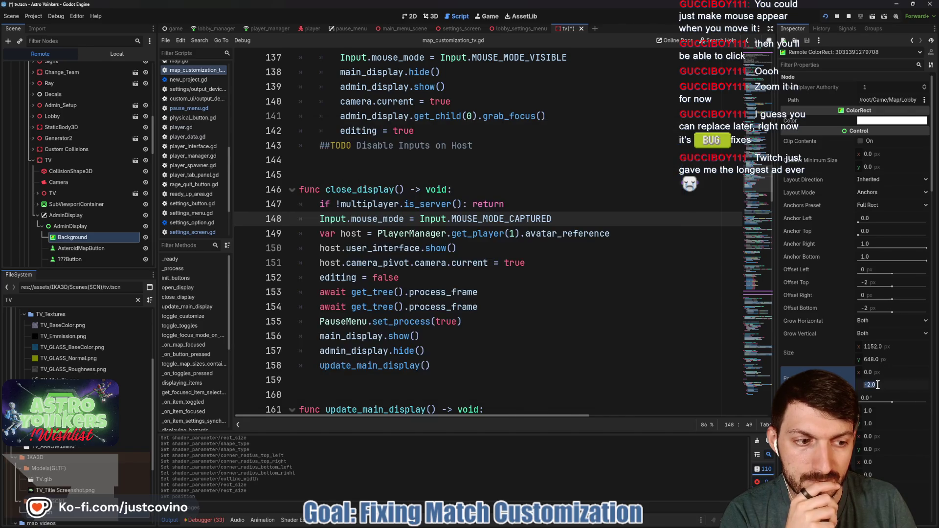
pyautogui.write('-10')
pyautogui.press('Return')
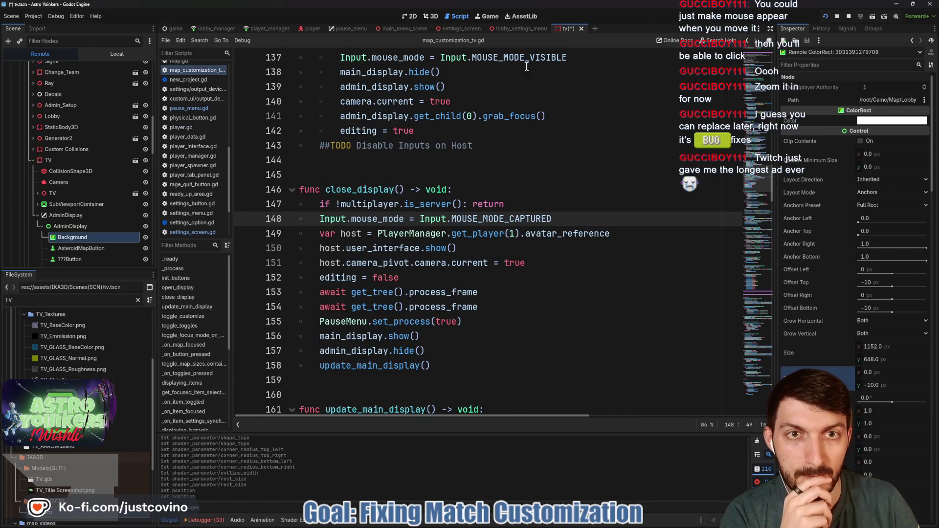
pyautogui.click(486, 17)
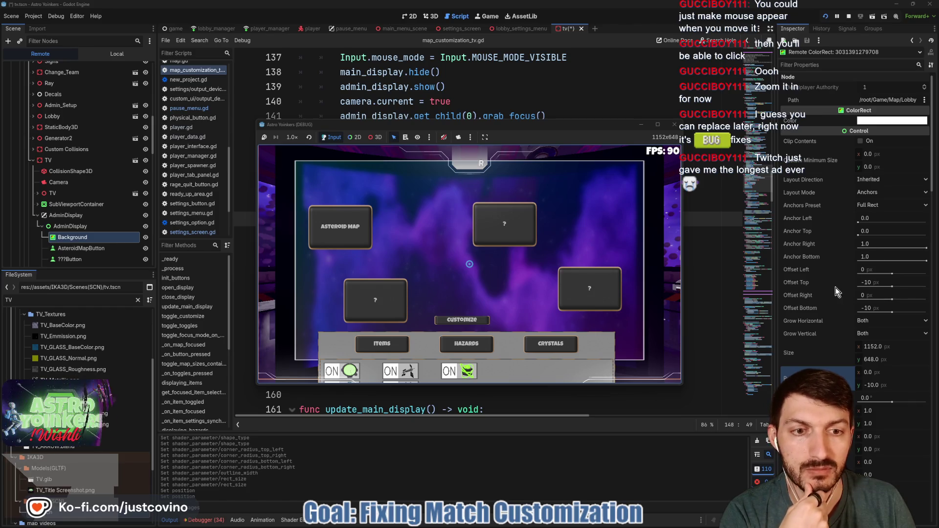
pyautogui.scroll(-10, 836, 288)
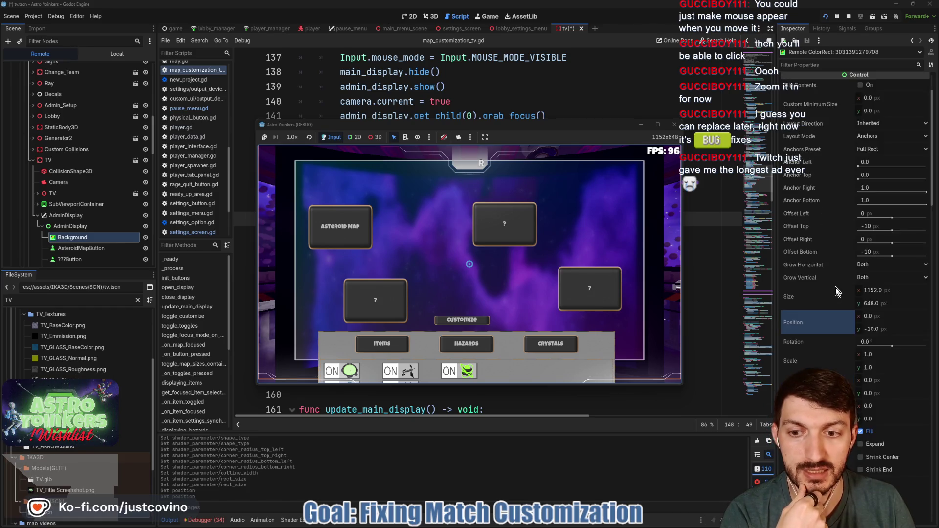
pyautogui.scroll(-10, 834, 287)
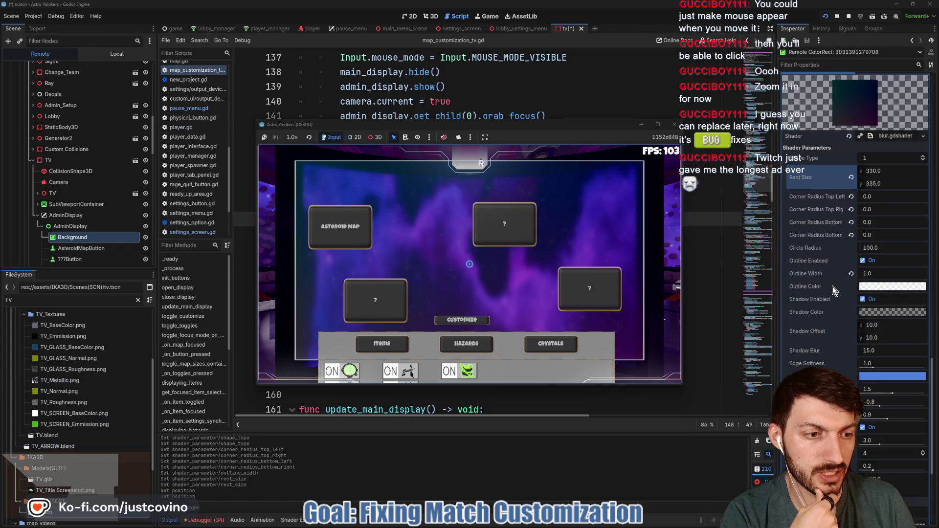
pyautogui.click(850, 17)
# Step: In the 2D view, select the admin Background node and open its blur.gdshader parameters
pyautogui.click(411, 16)
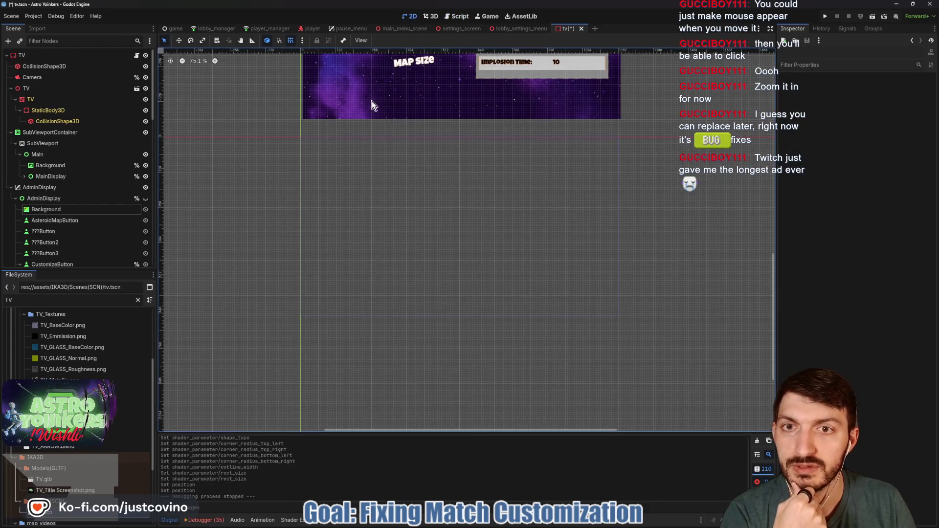
pyautogui.click(69, 209)
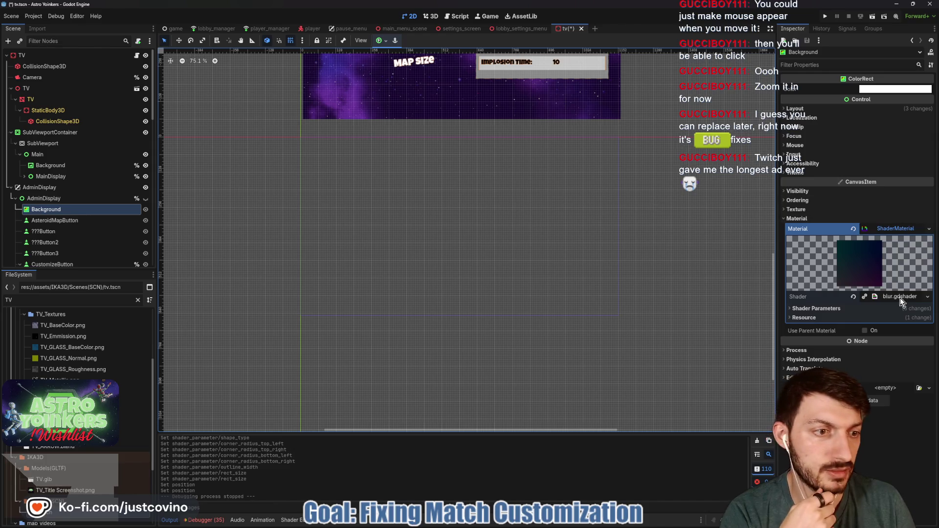
pyautogui.click(901, 297)
pyautogui.click(862, 320)
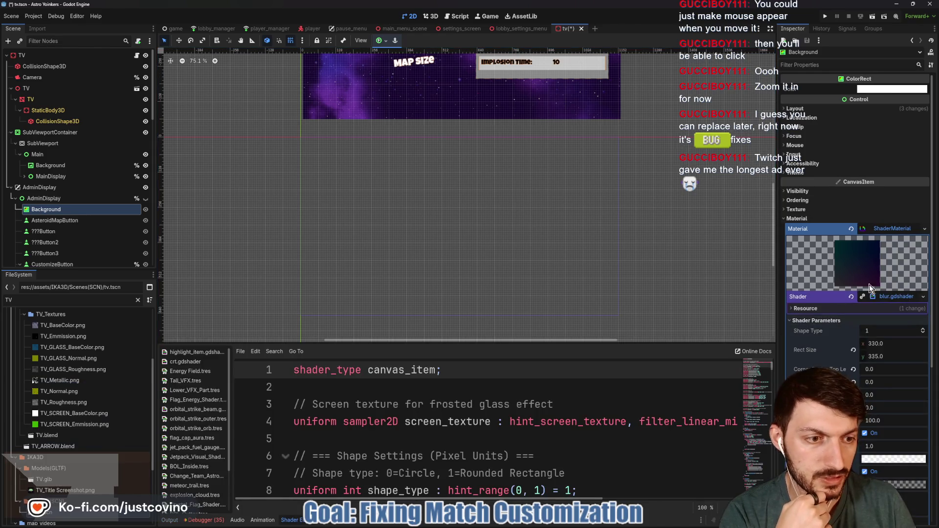
pyautogui.scroll(-3, 868, 283)
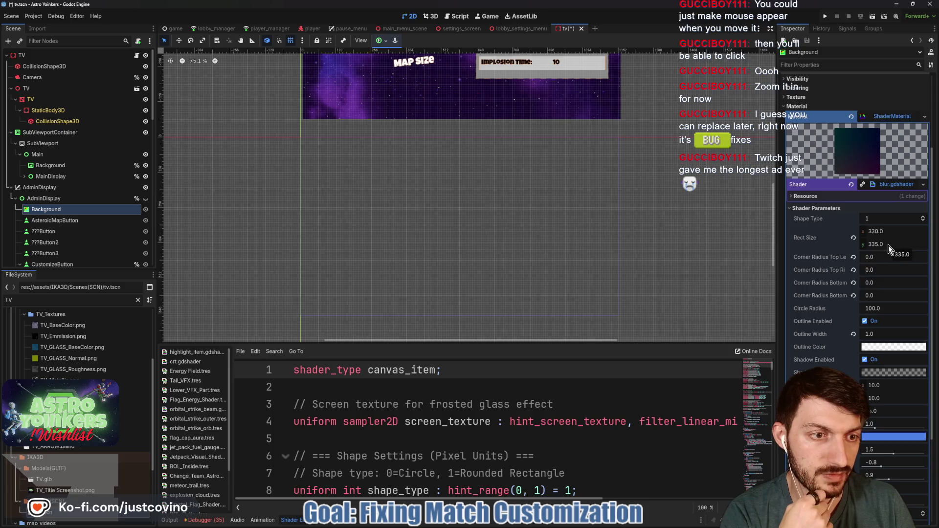
pyautogui.scroll(3, 880, 245)
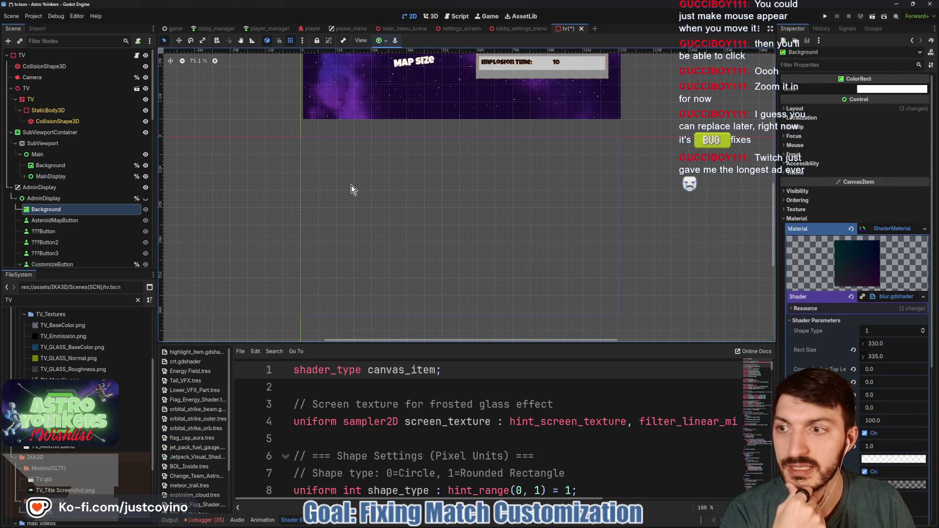
# Step: Make AdminDisplay visible, set Background's Position y to 10, and save the scene
pyautogui.click(147, 197)
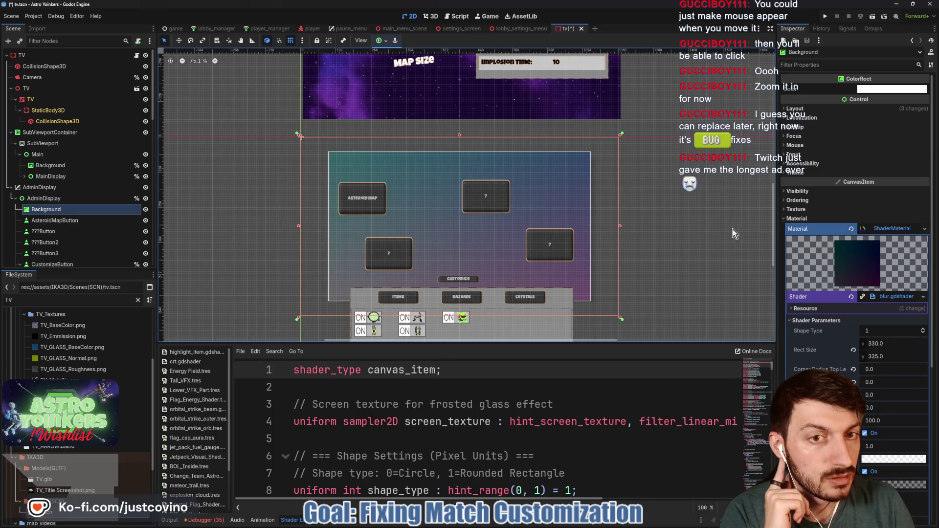
pyautogui.scroll(-3, 866, 308)
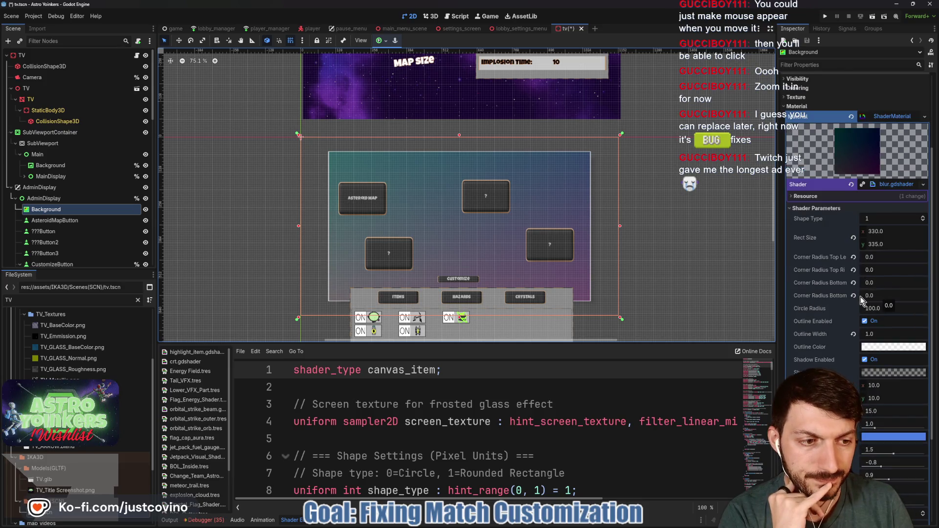
pyautogui.scroll(3, 849, 293)
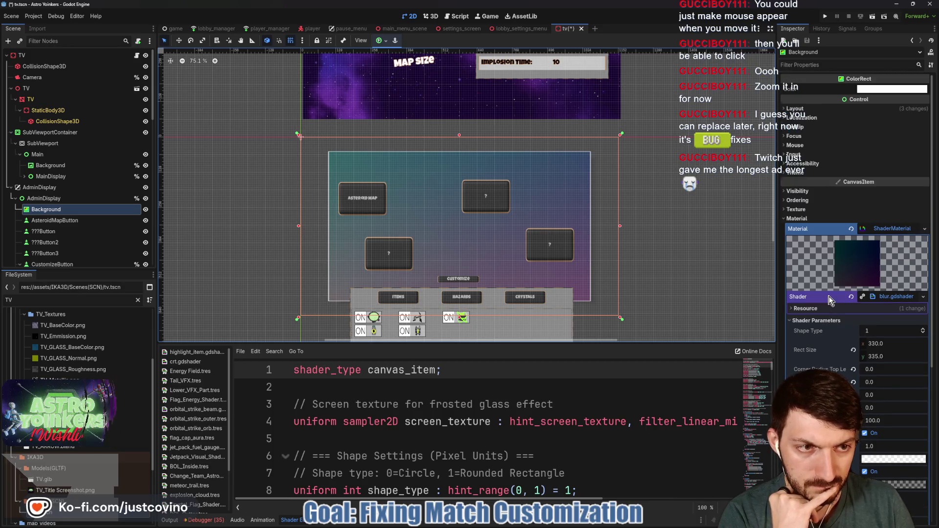
pyautogui.click(842, 108)
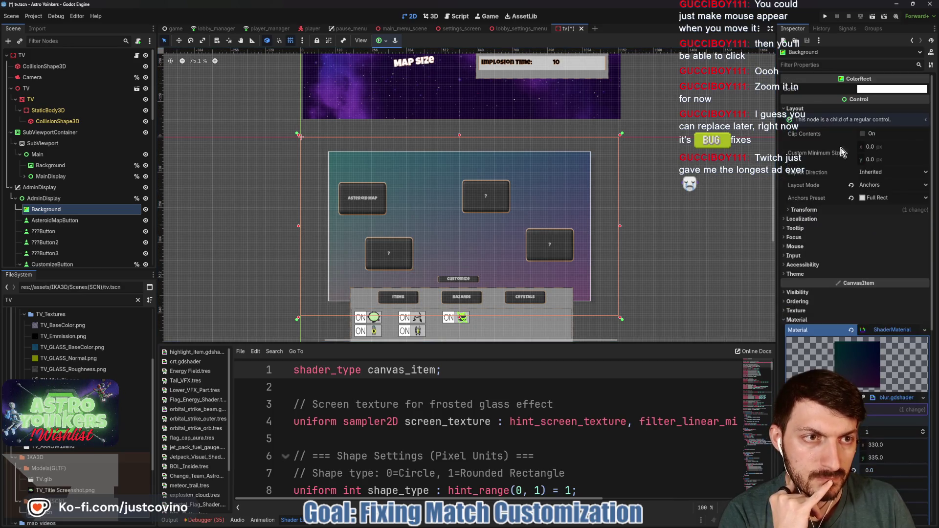
pyautogui.click(812, 209)
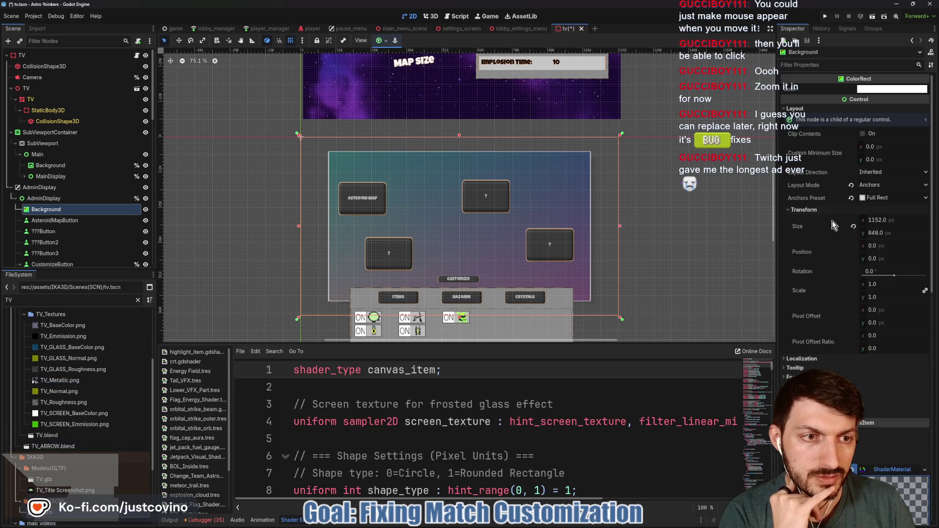
pyautogui.moveTo(876, 259); pyautogui.dragTo(881, 259)
pyautogui.click(880, 258)
pyautogui.write('1')
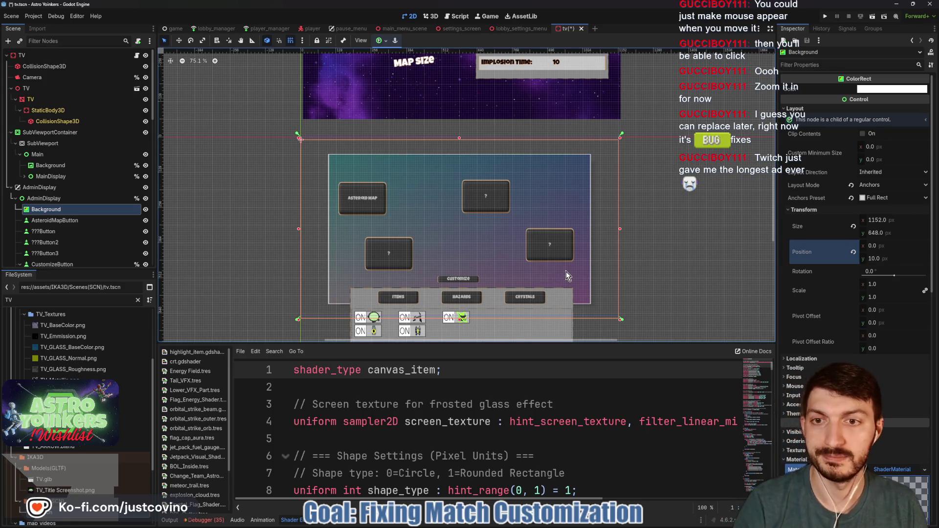
pyautogui.hotkey('ctrl', 's')
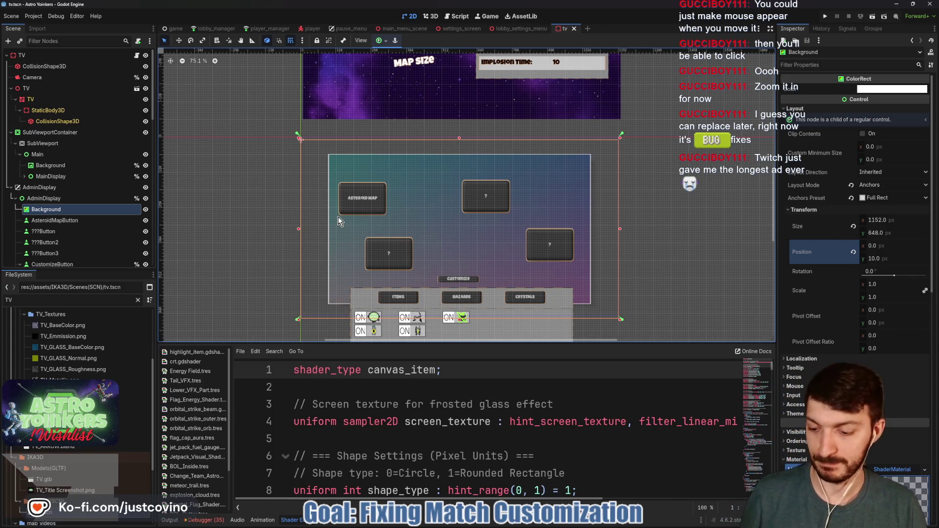
# Step: Make the blur shadow colour a slightly opaque black and raise the outline width
pyautogui.scroll(-10, 830, 274)
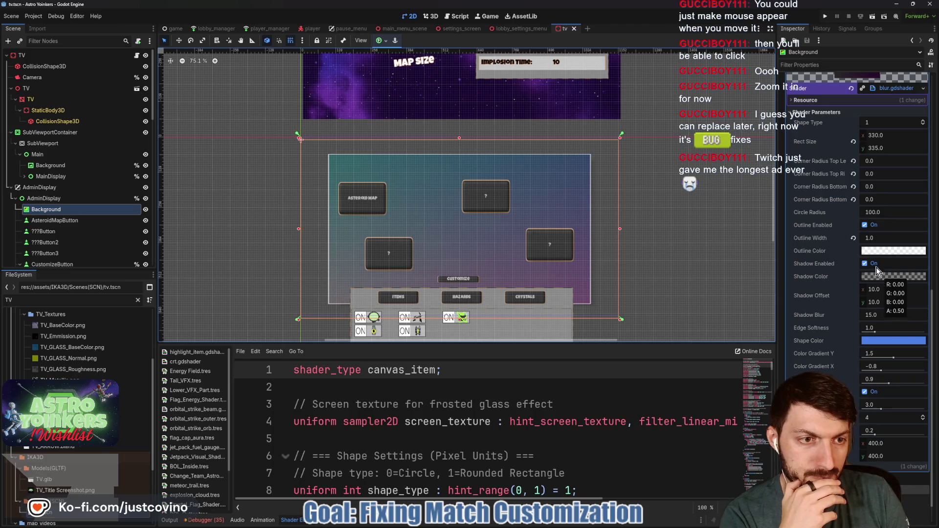
pyautogui.click(879, 277)
pyautogui.moveTo(866, 282); pyautogui.dragTo(828, 354)
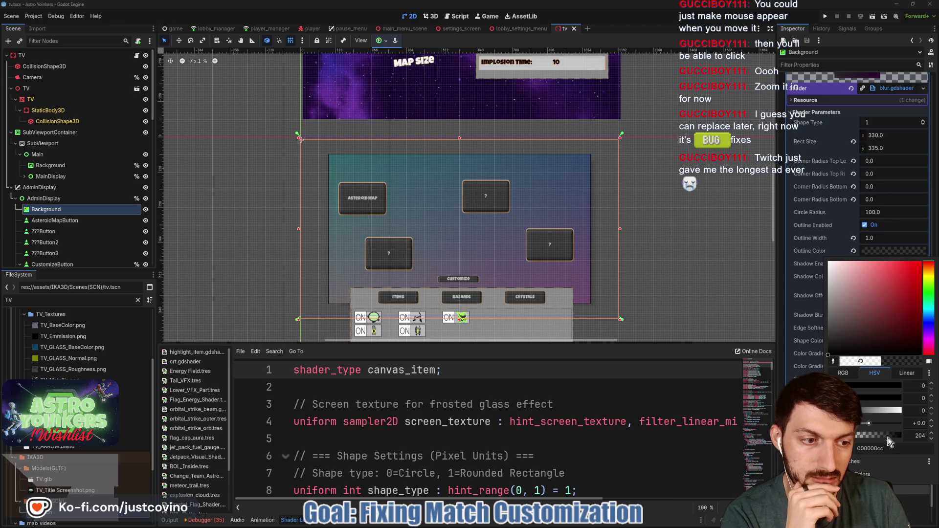
pyautogui.moveTo(888, 435); pyautogui.dragTo(894, 439)
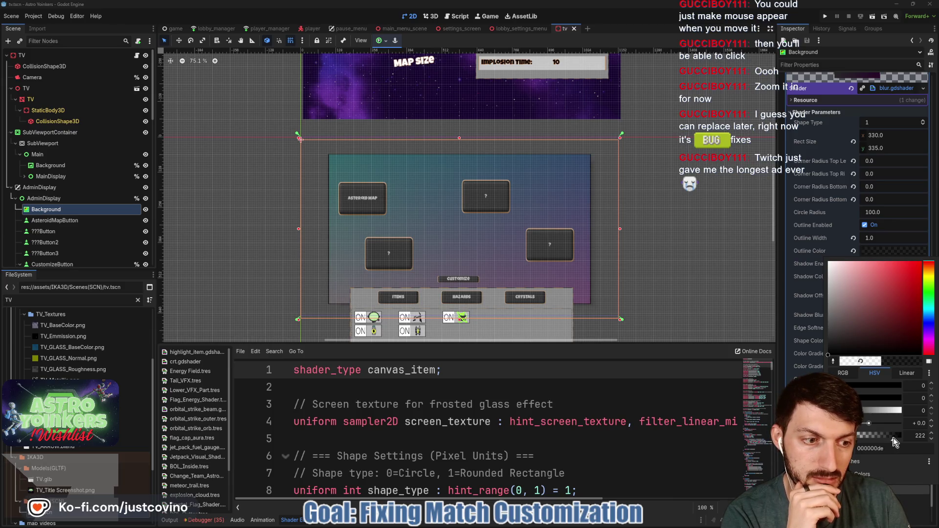
pyautogui.click(880, 253)
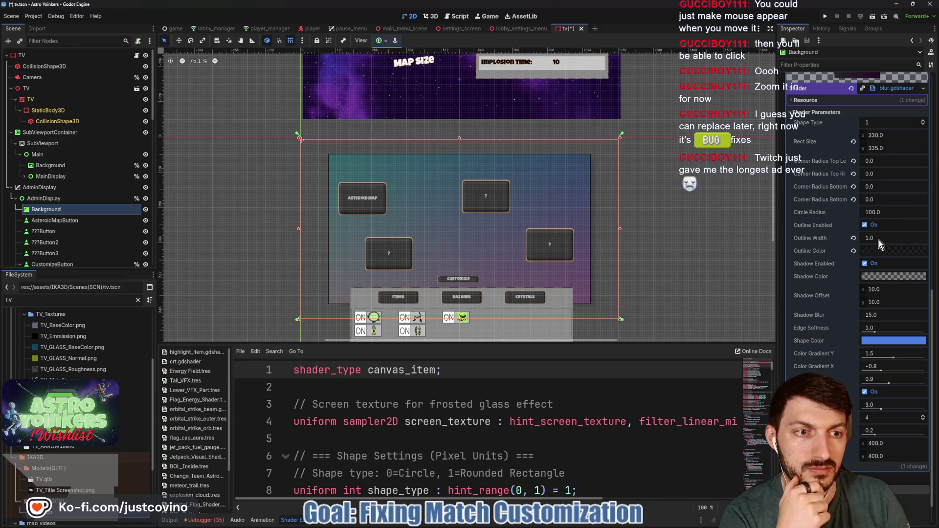
pyautogui.moveTo(877, 238); pyautogui.dragTo(878, 238)
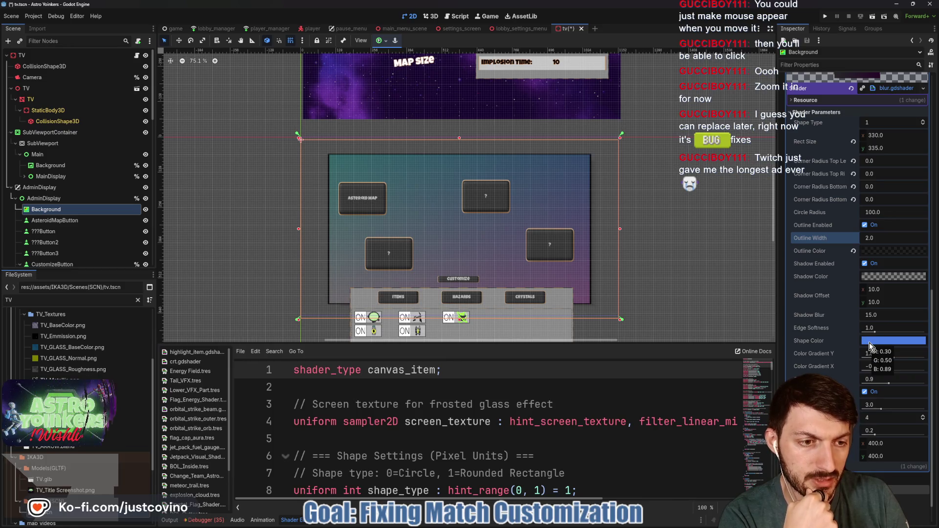
# Step: Turn off screen blur and adjust the panel's vertical colour gradient
pyautogui.scroll(-1, 827, 339)
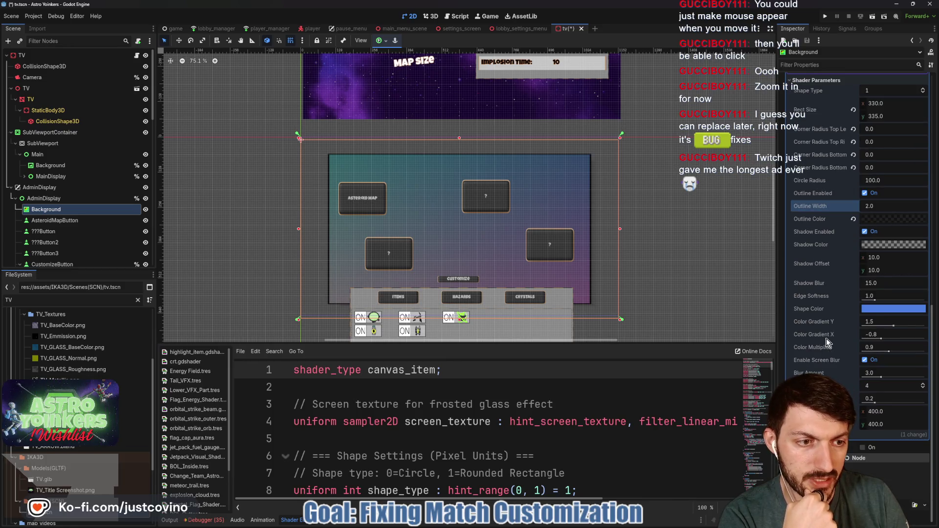
pyautogui.click(865, 359)
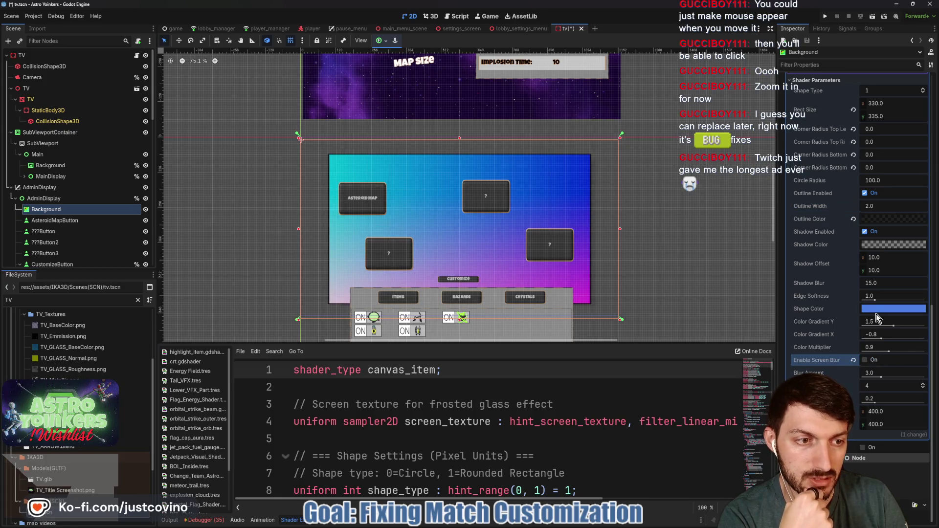
pyautogui.moveTo(874, 311)
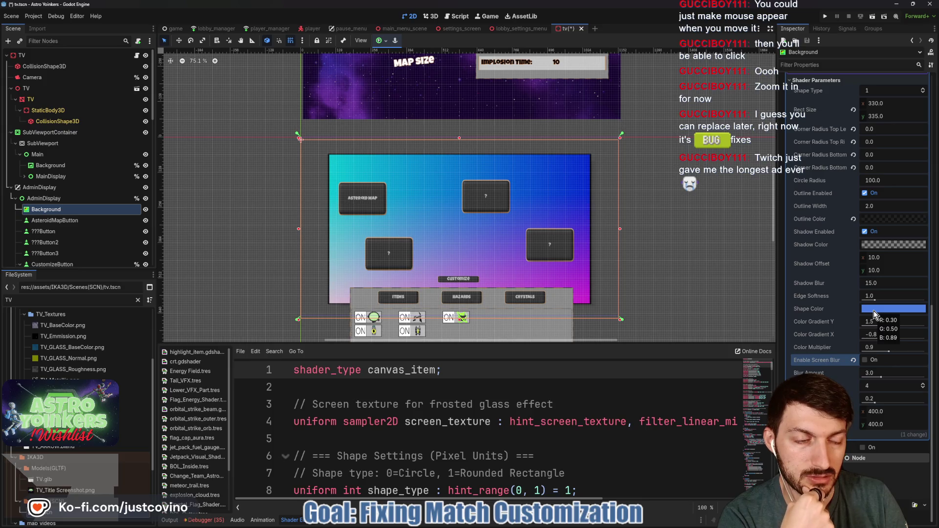
pyautogui.click(874, 311)
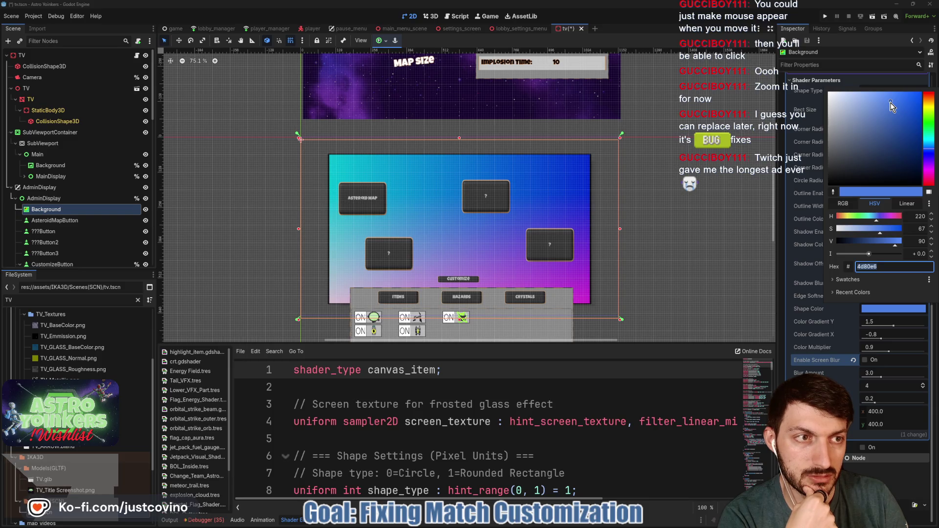
pyautogui.click(885, 316)
pyautogui.moveTo(893, 325)
pyautogui.mouseDown()
pyautogui.moveTo(831, 342)
pyautogui.moveTo(894, 342)
pyautogui.mouseUp()
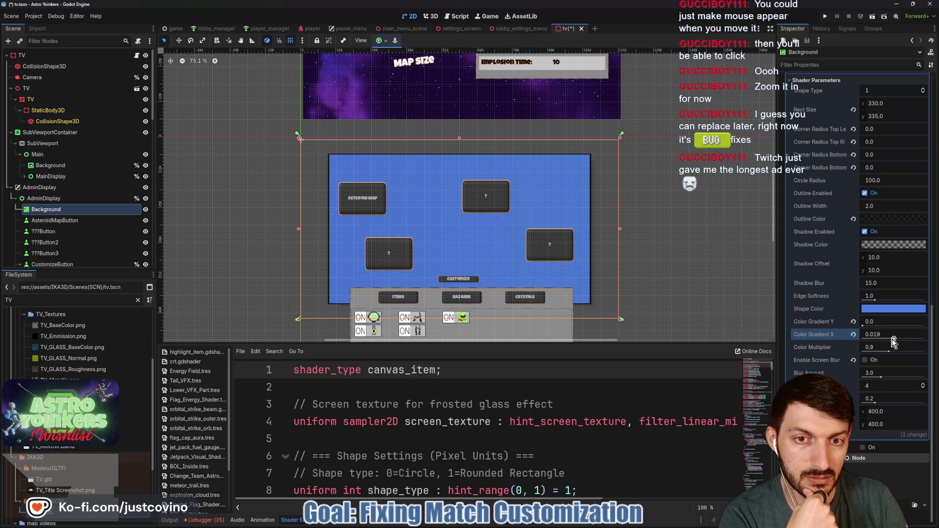
pyautogui.click(867, 327)
pyautogui.moveTo(867, 325); pyautogui.dragTo(884, 326)
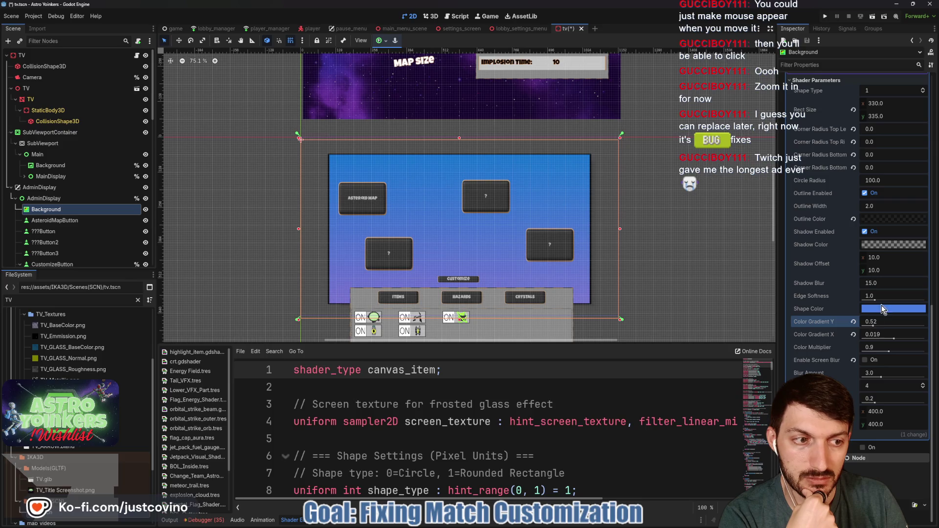
# Step: Raise the saturation of the panel's blue shape colour to 1c55c7
pyautogui.click(883, 310)
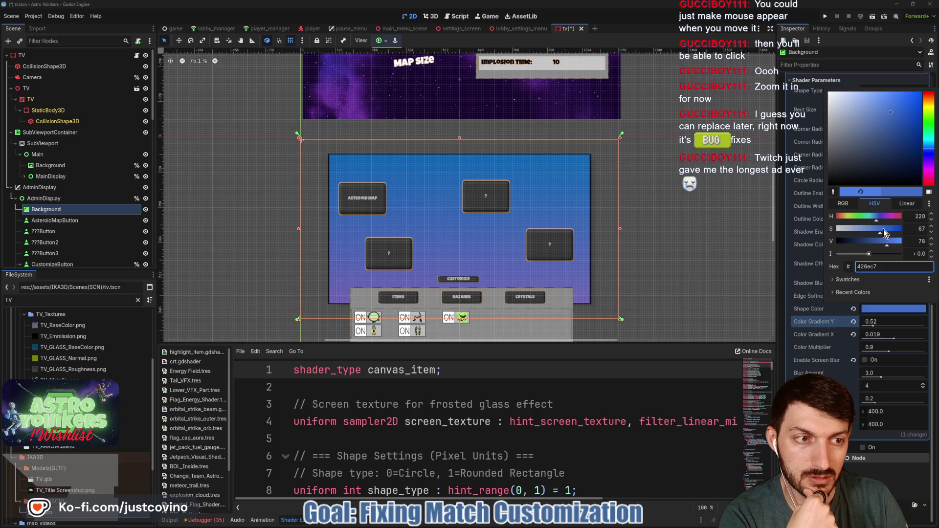
pyautogui.moveTo(885, 231); pyautogui.dragTo(894, 232)
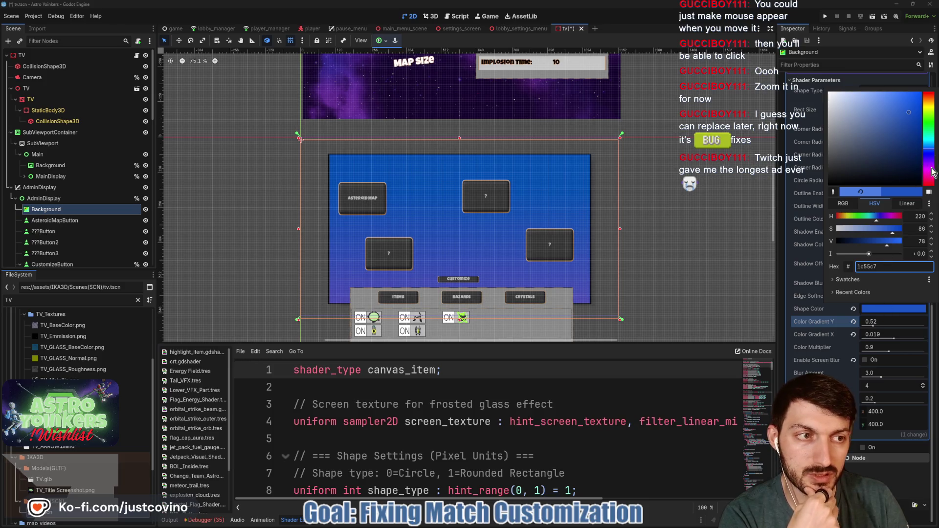
pyautogui.press('Escape')
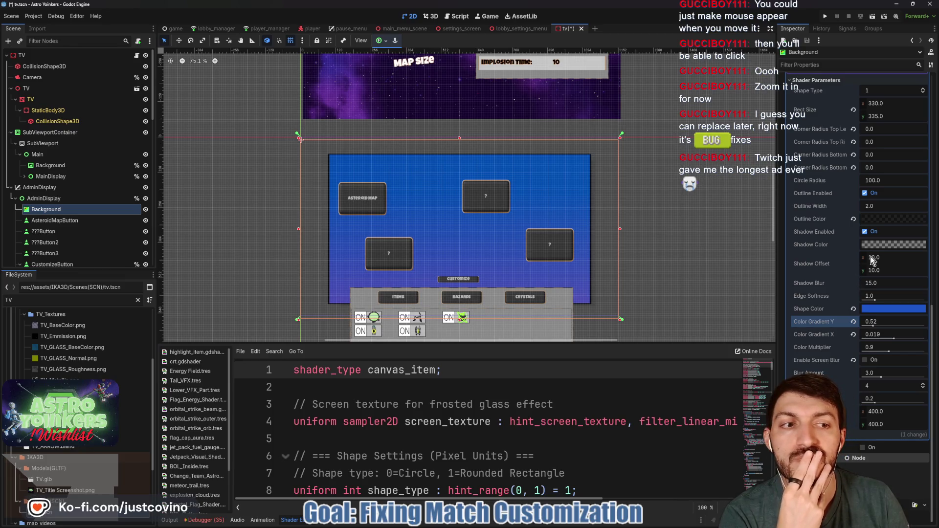
pyautogui.scroll(5, 836, 276)
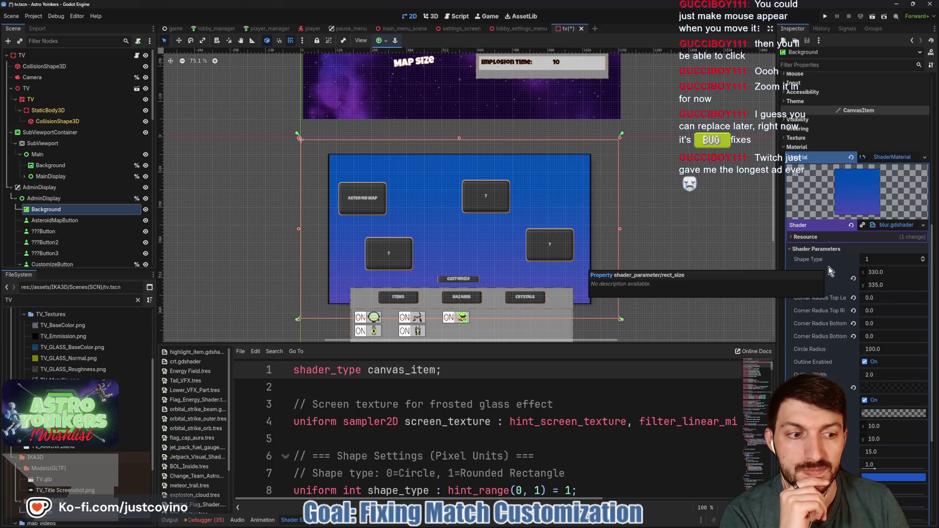
# Step: Re-enable screen blur and darken the shape colour to almost black
pyautogui.scroll(-4, 867, 416)
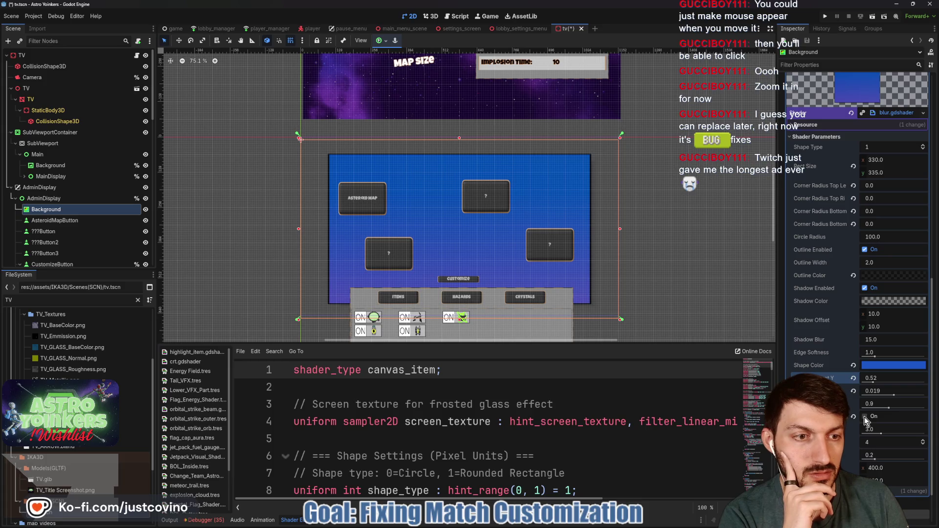
pyautogui.click(864, 417)
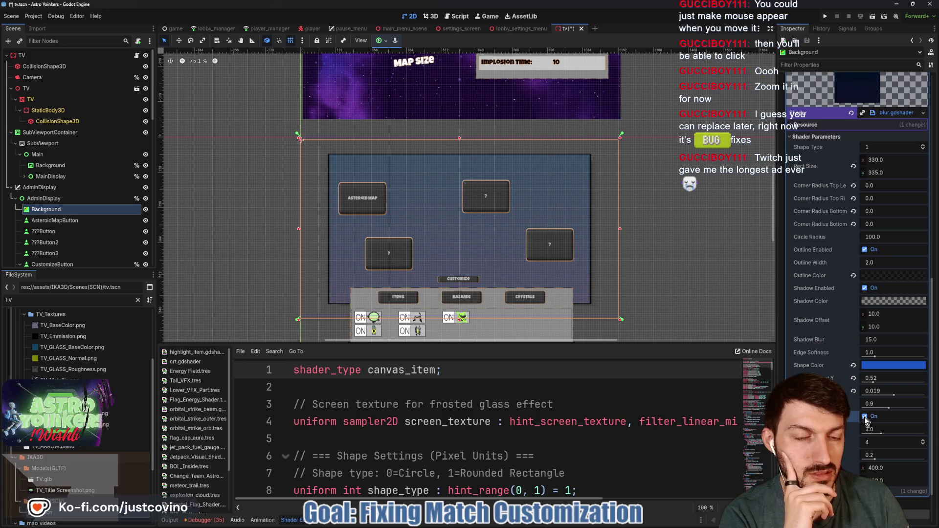
pyautogui.click(869, 365)
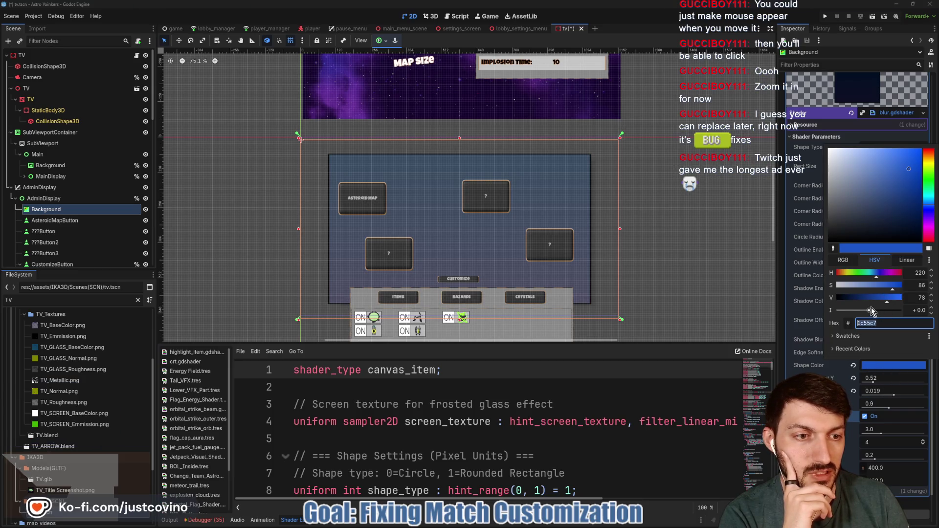
pyautogui.moveTo(835, 163); pyautogui.dragTo(806, 131)
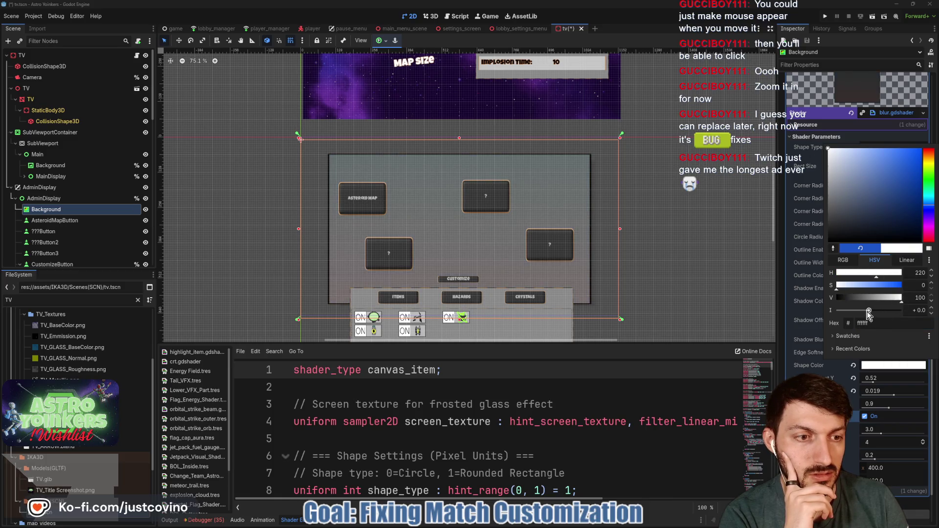
pyautogui.moveTo(869, 311); pyautogui.dragTo(820, 316)
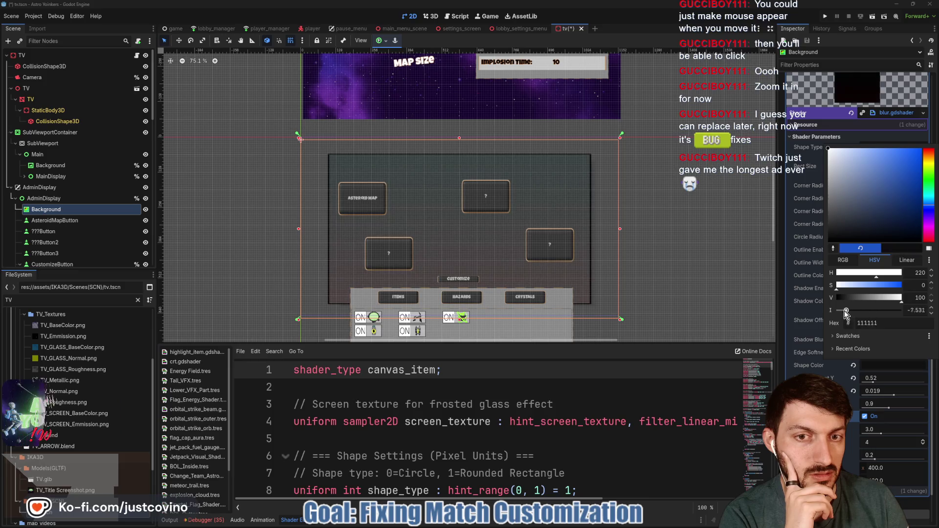
pyautogui.click(820, 316)
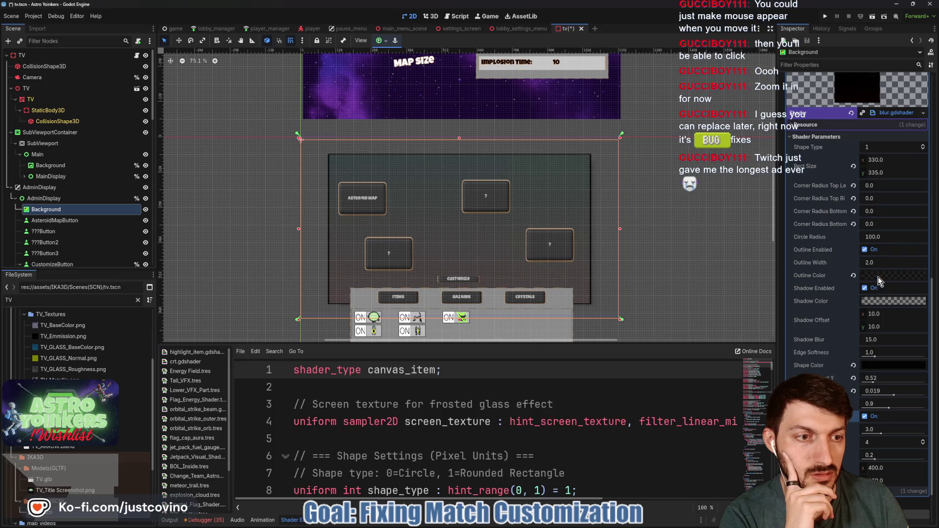
# Step: Make the panel's outline colour transparent
pyautogui.click(853, 276)
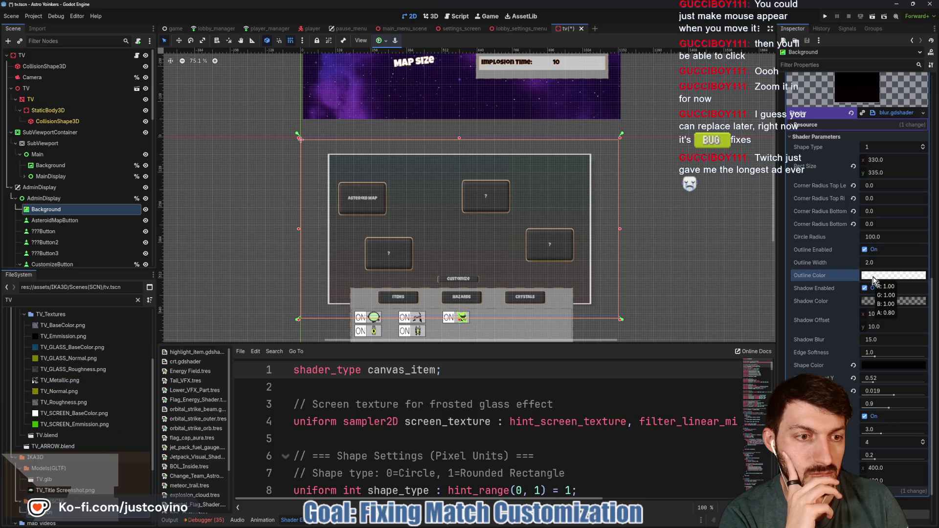
pyautogui.click(873, 282)
pyautogui.click(844, 331)
pyautogui.click(872, 278)
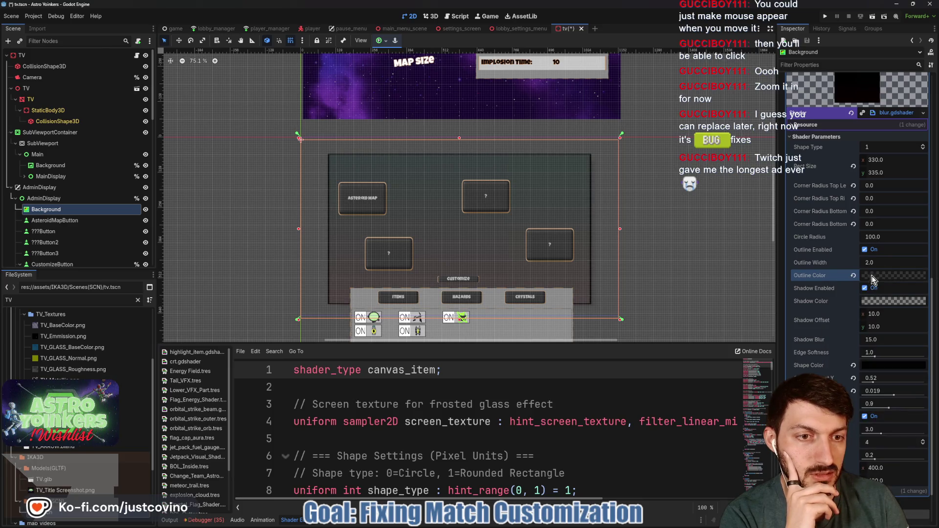
pyautogui.click(891, 302)
pyautogui.click(890, 302)
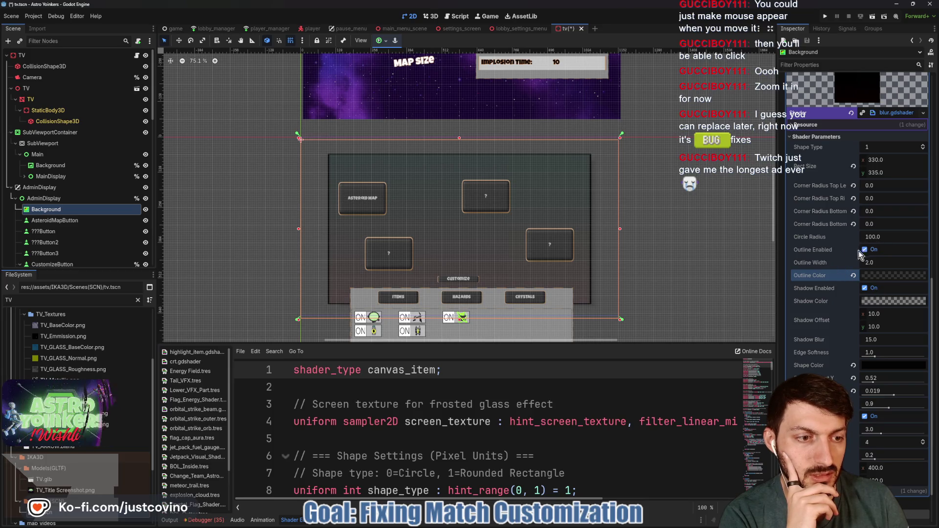
# Step: Set Blur Amount to 0 and push the last shader slider to 1.0
pyautogui.click(879, 431)
pyautogui.write('0')
pyautogui.press('Return')
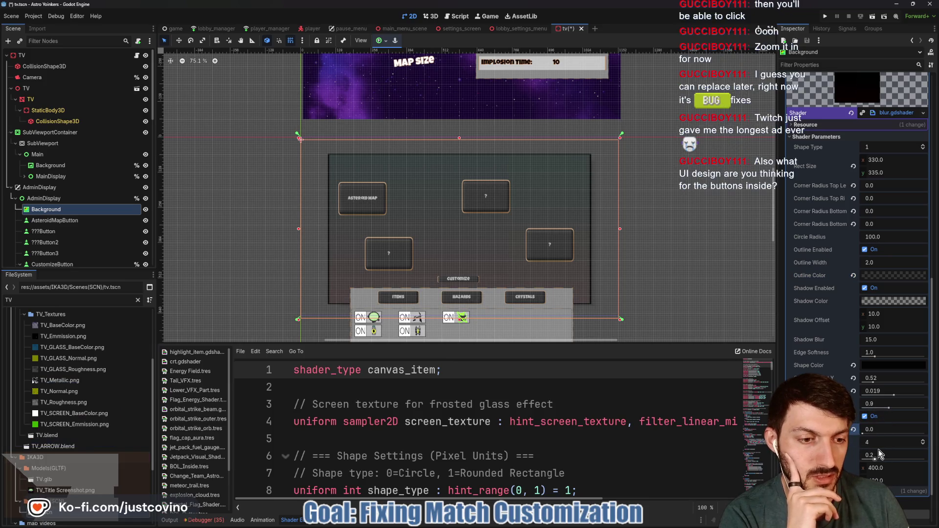
pyautogui.moveTo(879, 456)
pyautogui.mouseDown()
pyautogui.moveTo(938, 464)
pyautogui.moveTo(862, 459)
pyautogui.mouseUp()
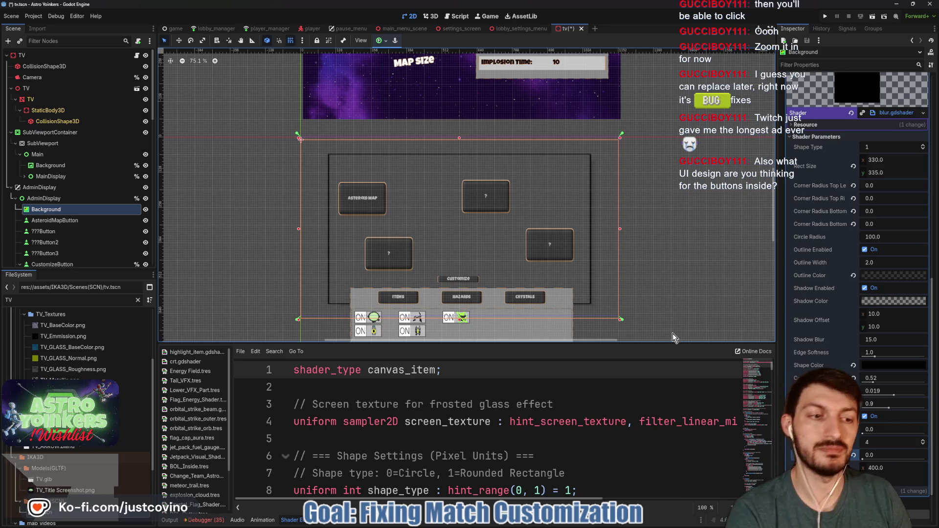
# Step: Save the tv scene with the AdminDisplay panel hidden
pyautogui.hotkey('ctrl', 's')
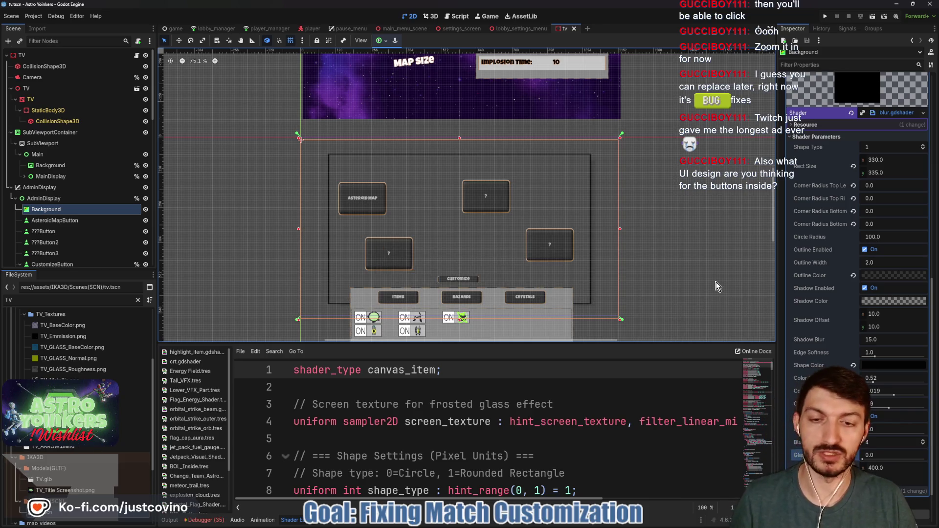
pyautogui.click(146, 199)
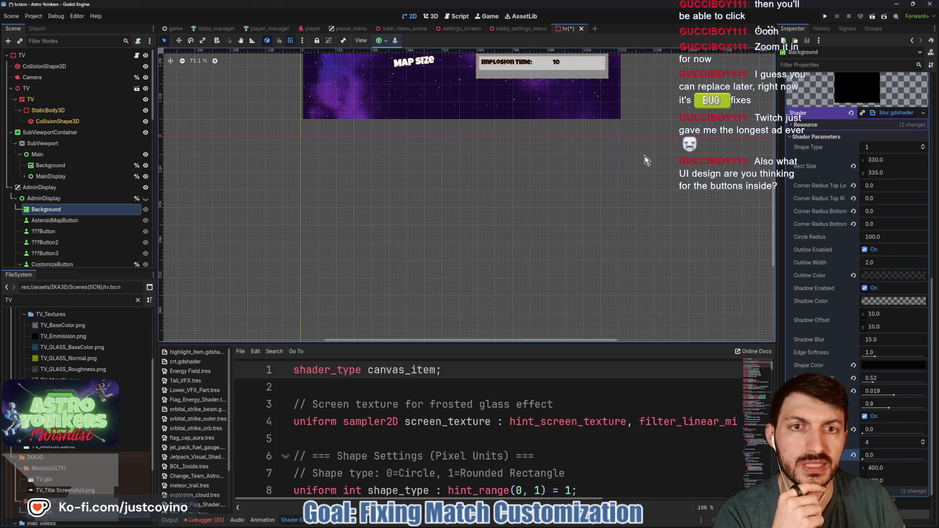
pyautogui.hotkey('ctrl', 's')
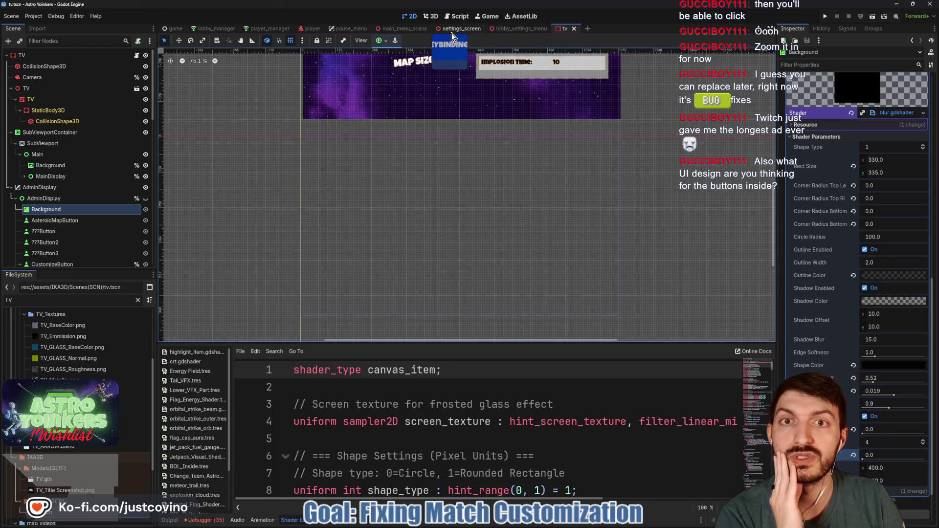
# Step: Open the settings_screen scene in the 2D view and run the project
pyautogui.click(447, 31)
pyautogui.click(406, 18)
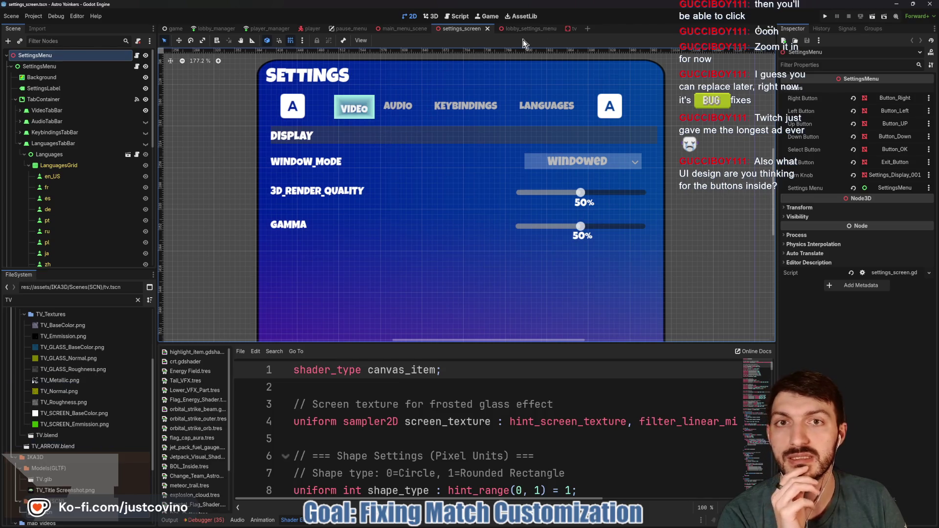
pyautogui.click(826, 17)
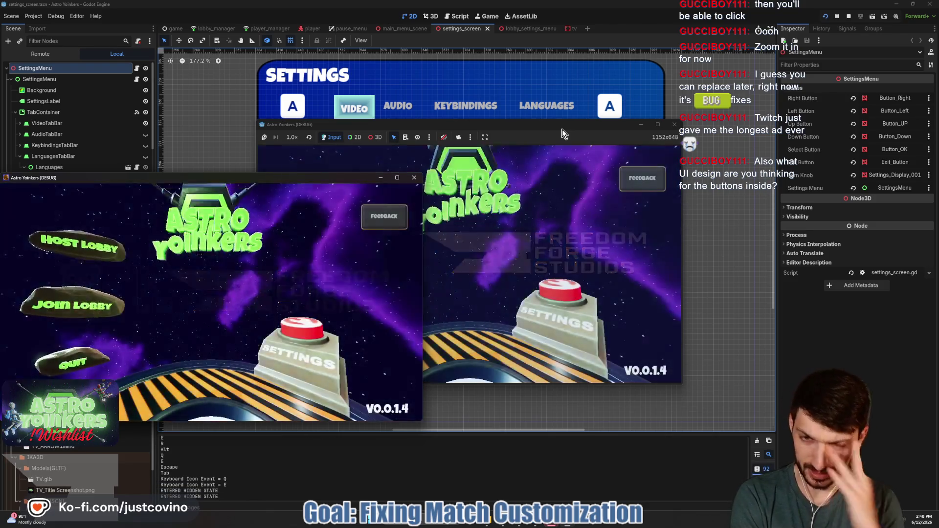
# Step: Close the extra game instance and host a lobby in the remaining one
pyautogui.click(414, 178)
pyautogui.moveTo(514, 123); pyautogui.dragTo(401, 91)
pyautogui.click(235, 196)
pyautogui.click(356, 253)
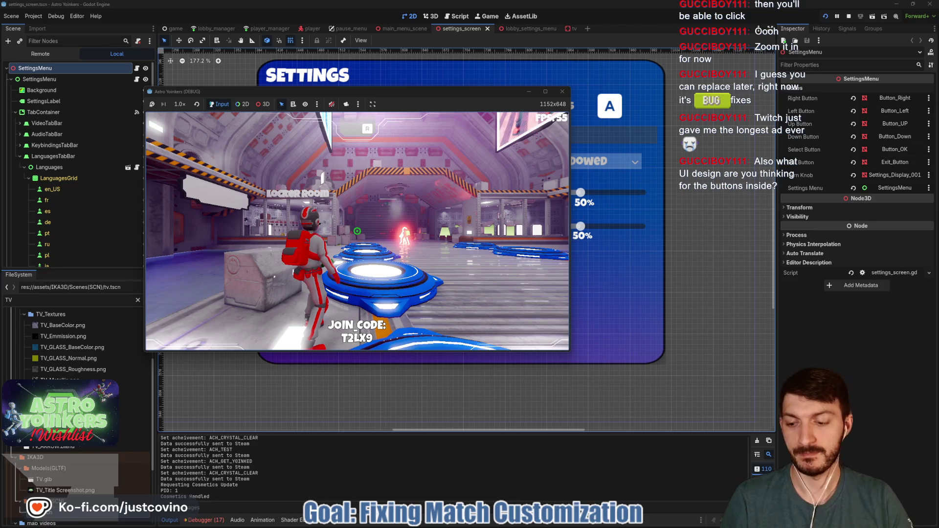
# Step: Walk the character to the TV, open map customization, then stop the game
pyautogui.press('w')
pyautogui.press('w')
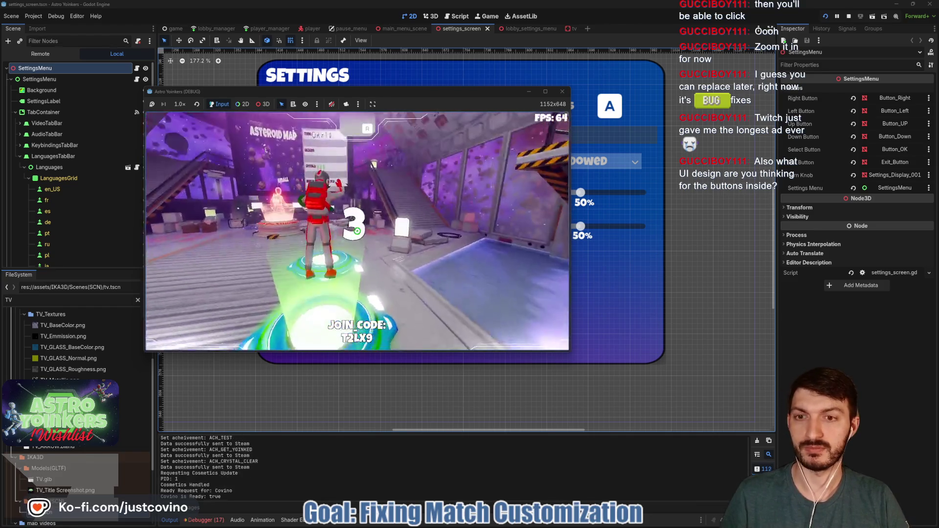
pyautogui.press('w')
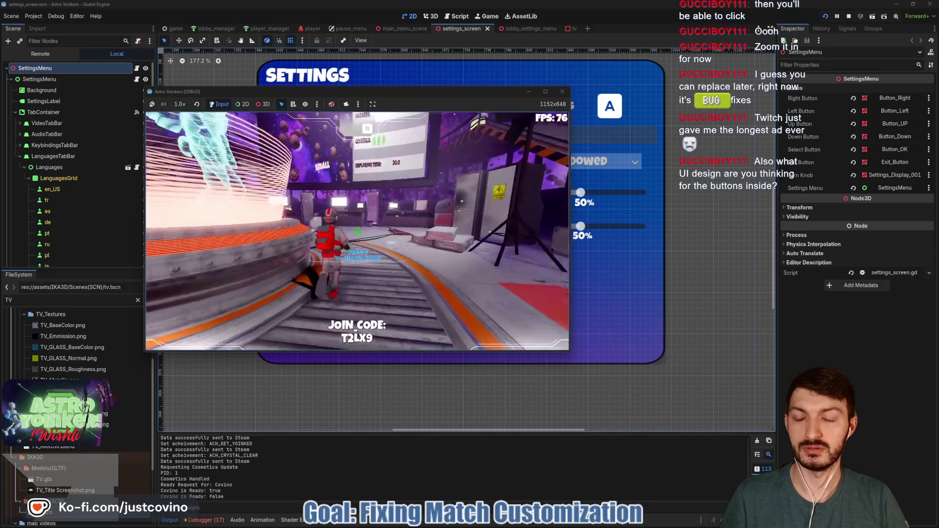
pyautogui.press('w')
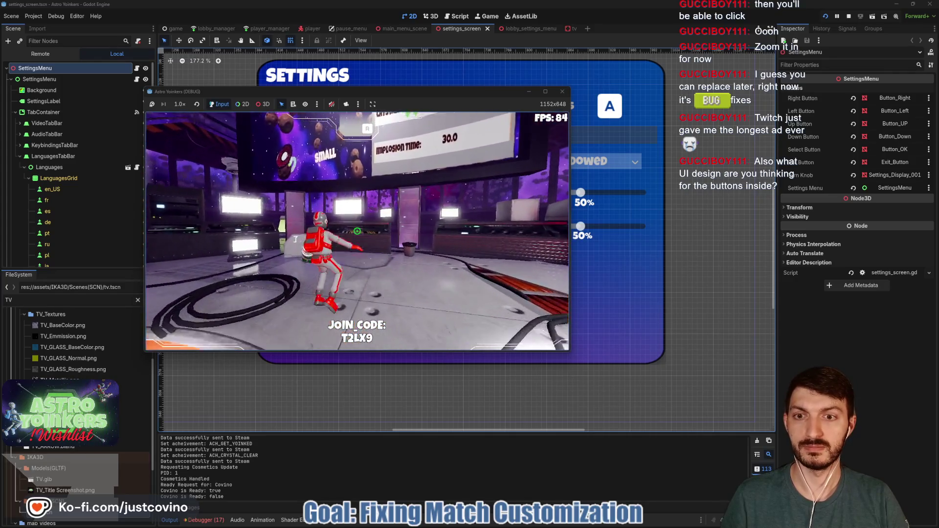
pyautogui.press('e')
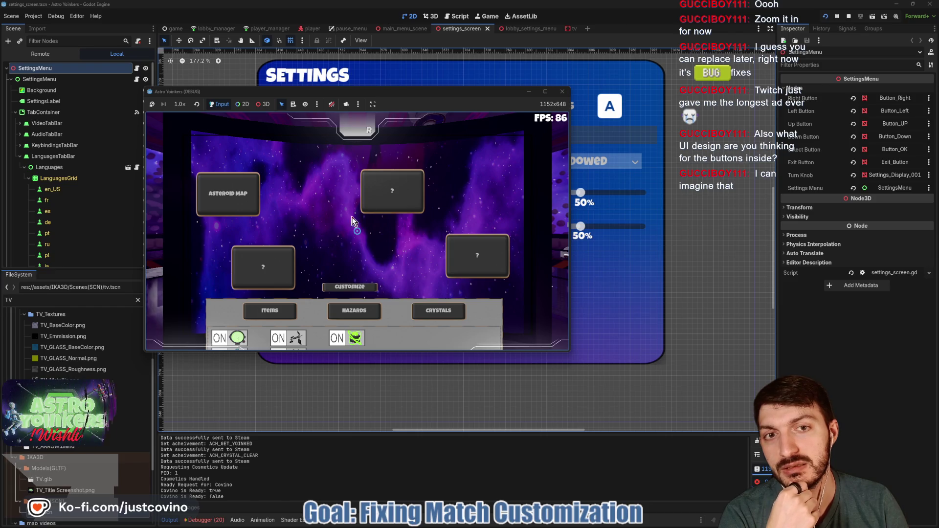
pyautogui.click(849, 17)
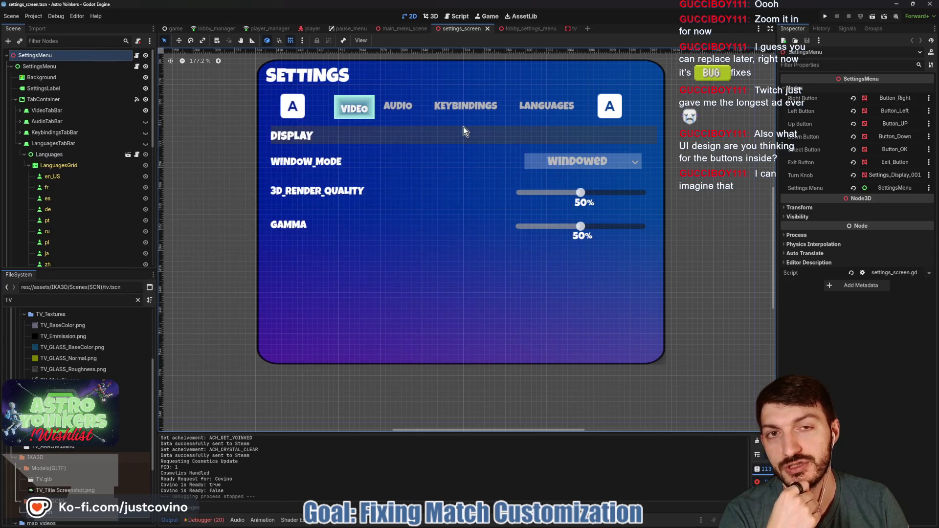
# Step: In the tv scene, select AdminDisplay's Background node and attempt to delete it
pyautogui.click(567, 29)
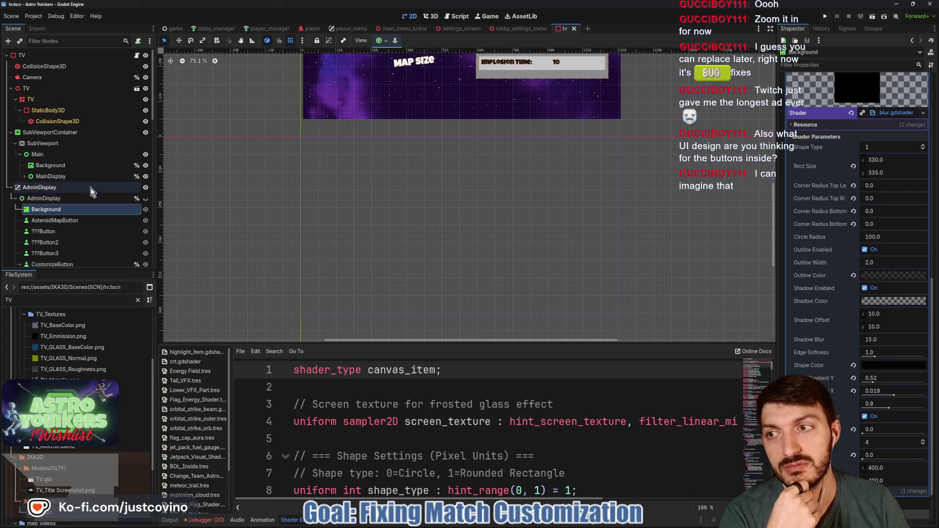
pyautogui.click(48, 211)
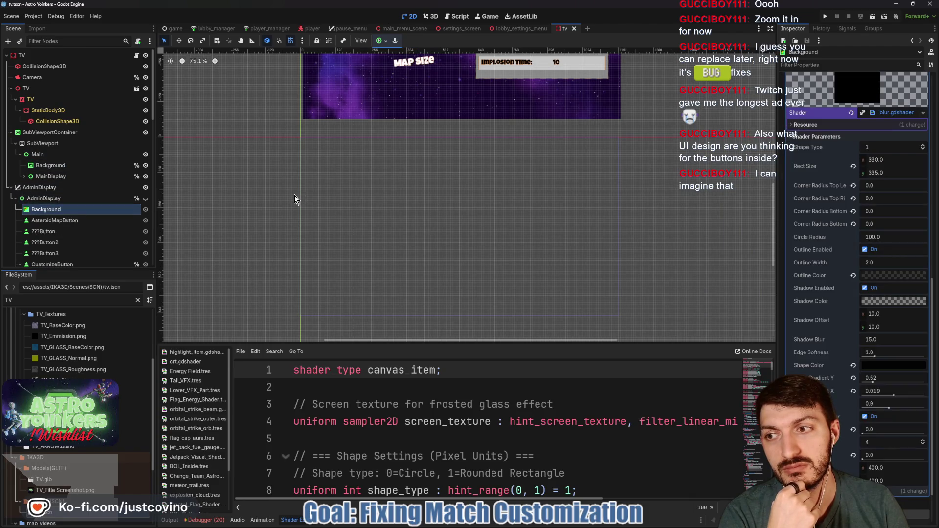
pyautogui.press('Delete')
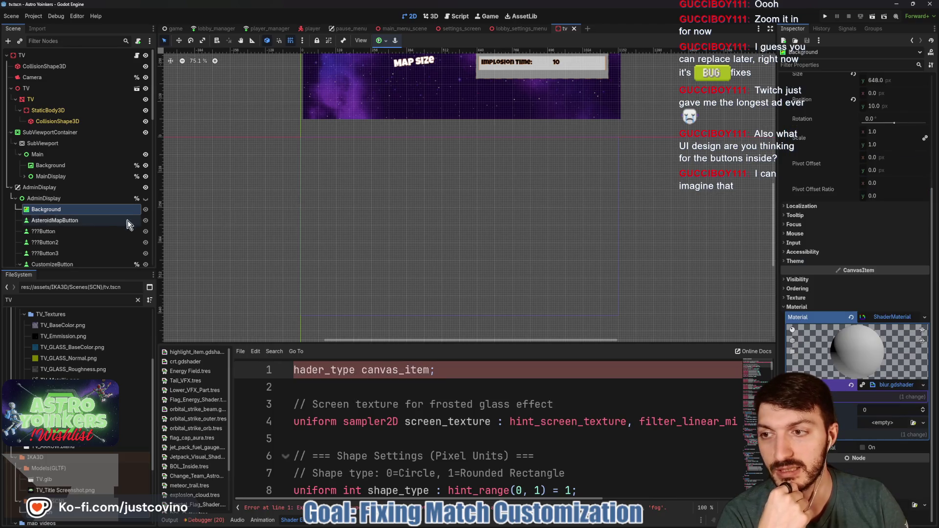
pyautogui.click(65, 201)
pyautogui.press('Delete')
pyautogui.click(65, 210)
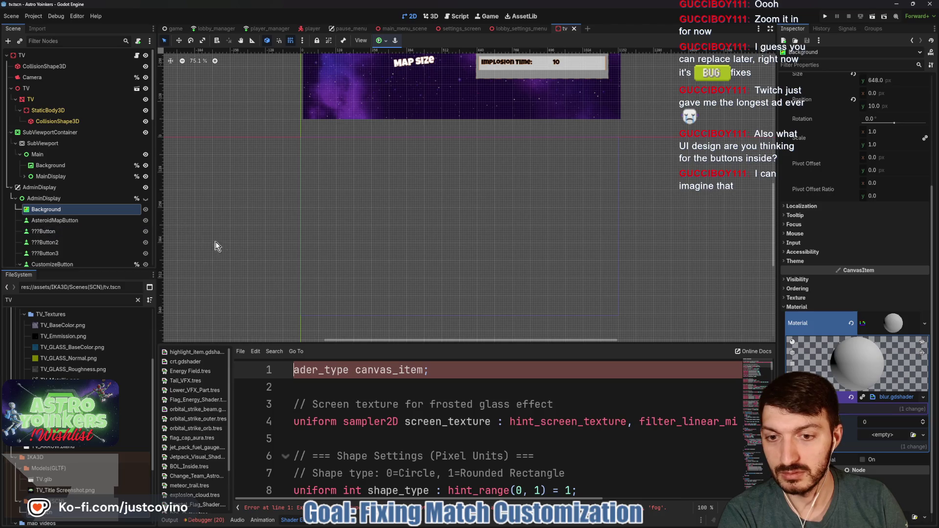
pyautogui.write('sh')
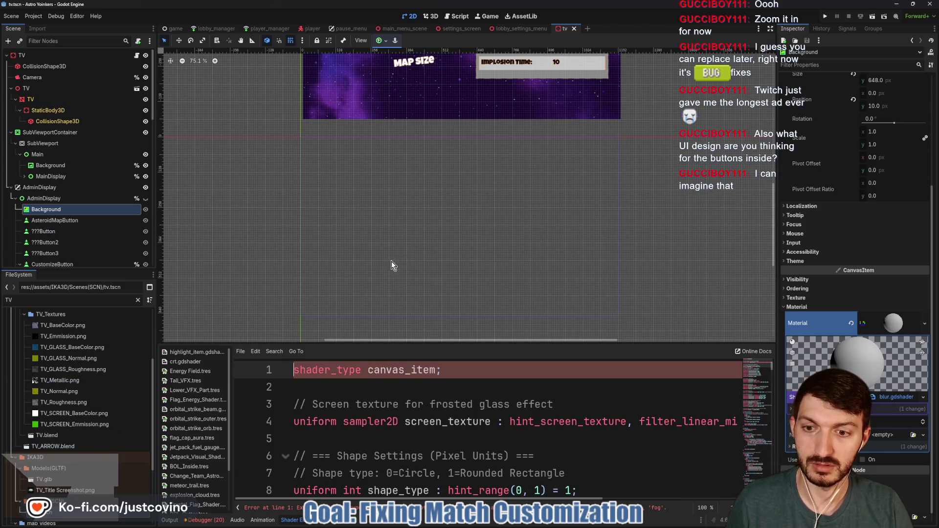
# Step: Show the Output log and request deletion of the Background node, bringing up confirmation
pyautogui.click(55, 209)
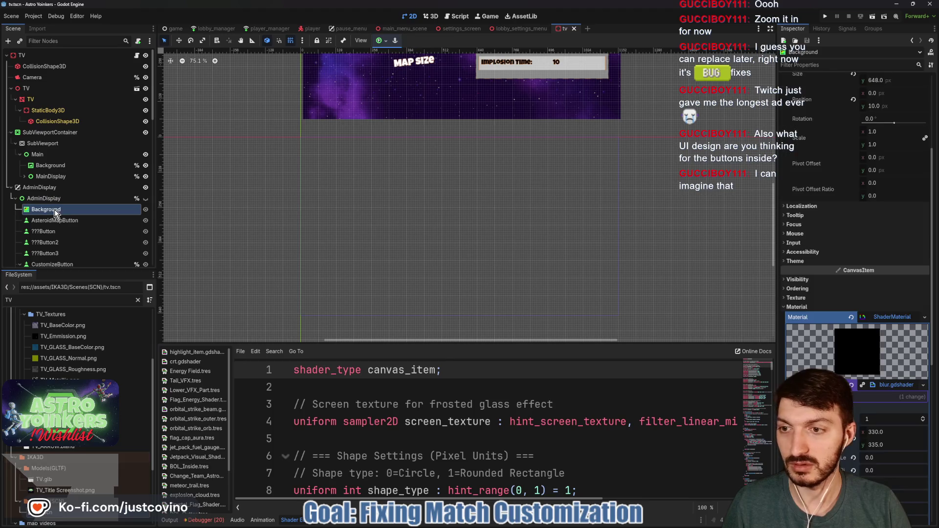
pyautogui.press('Delete')
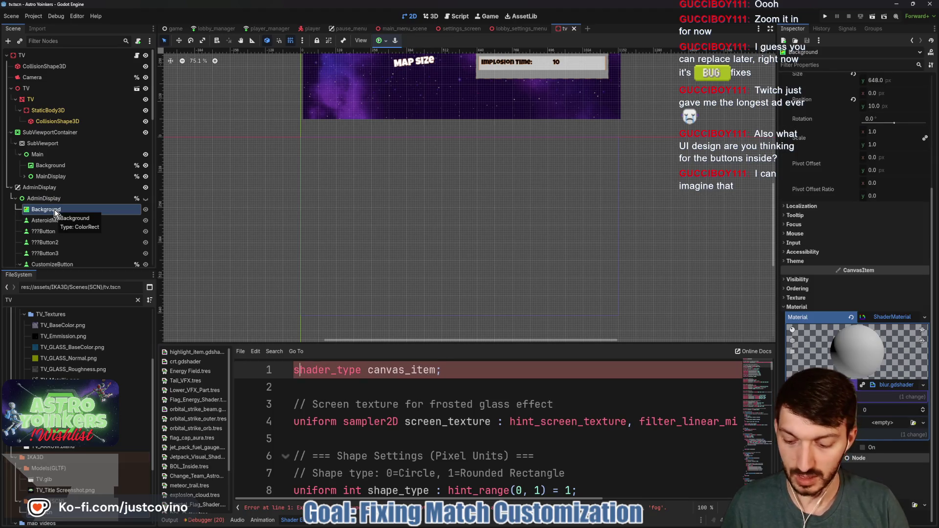
pyautogui.write('s')
pyautogui.click(886, 325)
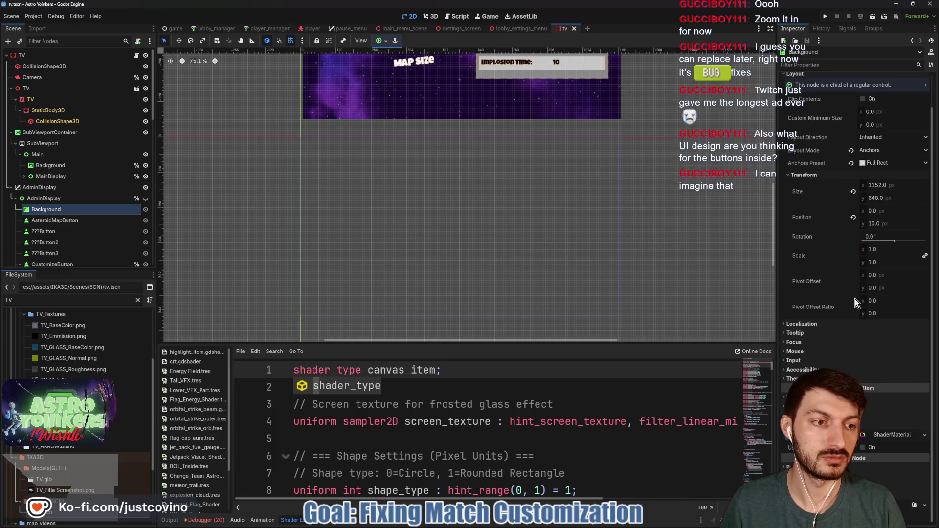
pyautogui.click(174, 519)
pyautogui.click(64, 209)
pyautogui.press('Delete')
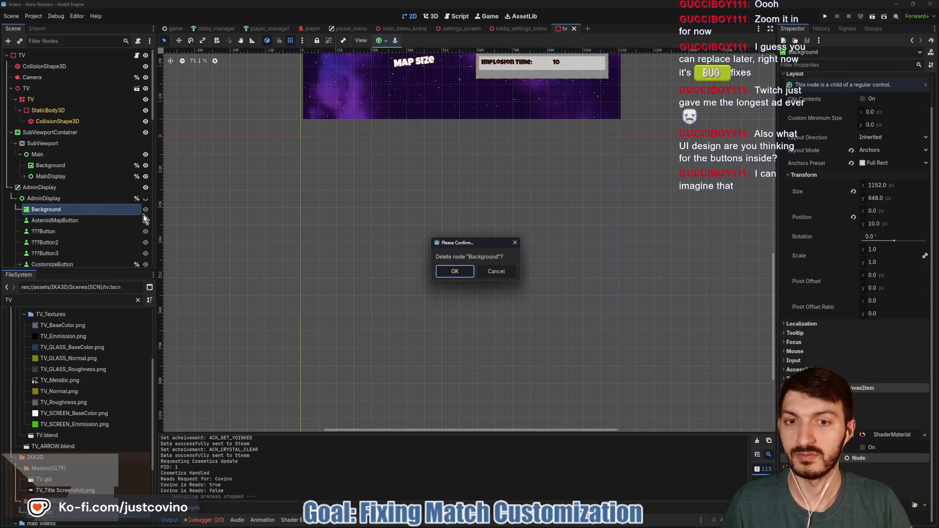
pyautogui.click(455, 271)
# Step: Save the tv scene and make AdminDisplay visible again
pyautogui.hotkey('ctrl', 's')
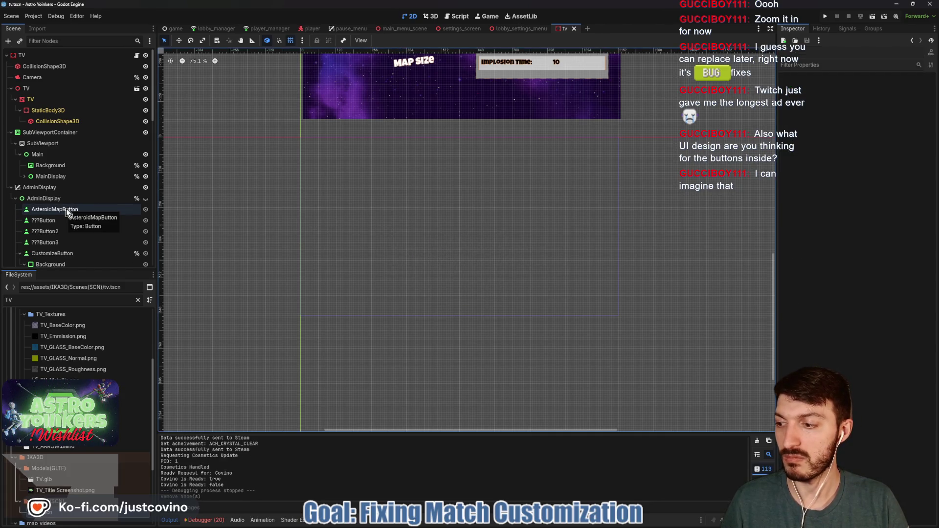
pyautogui.click(145, 198)
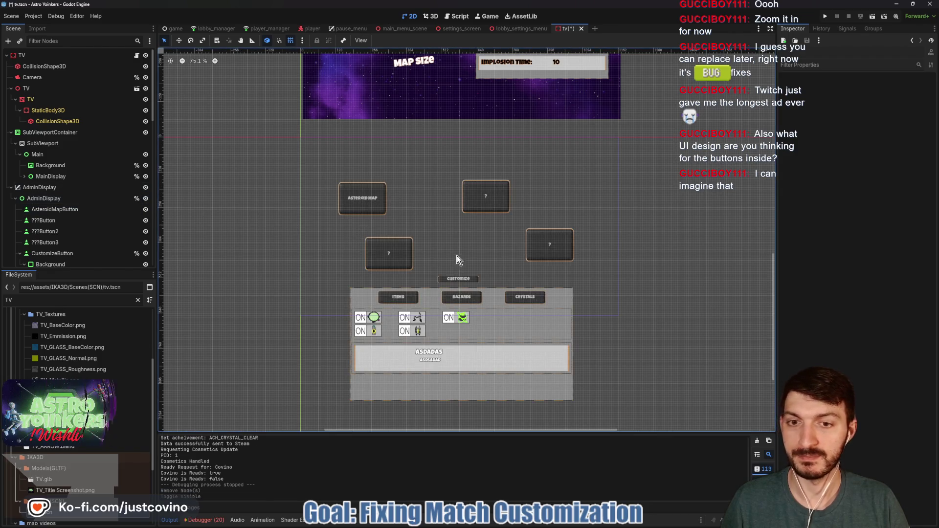
pyautogui.click(39, 198)
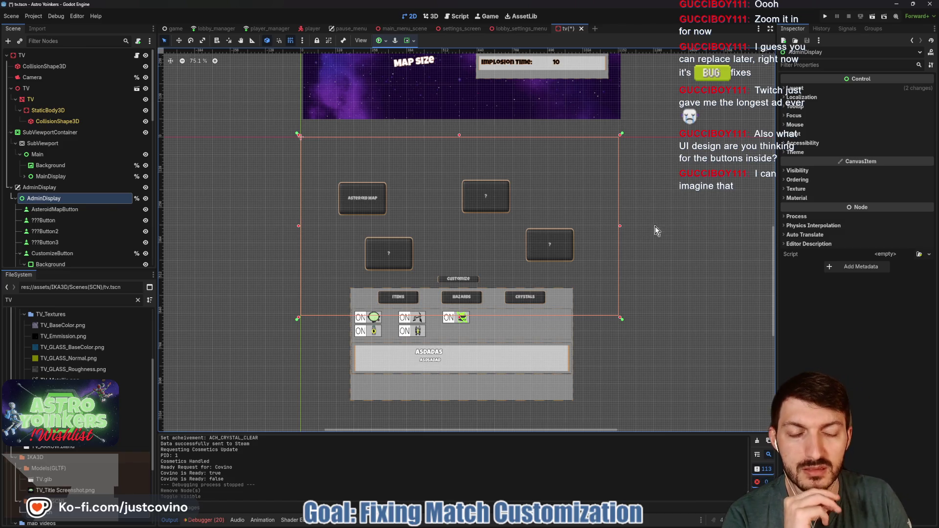
# Step: Move the customize panel's Background down 56 px to (-312, 168), save, and run the game
pyautogui.scroll(-1, 651, 251)
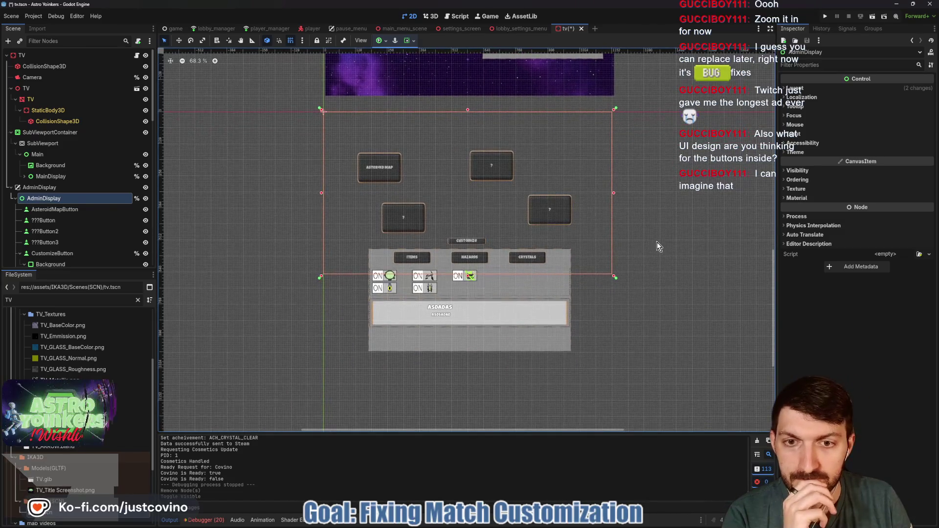
pyautogui.scroll(-3, 67, 248)
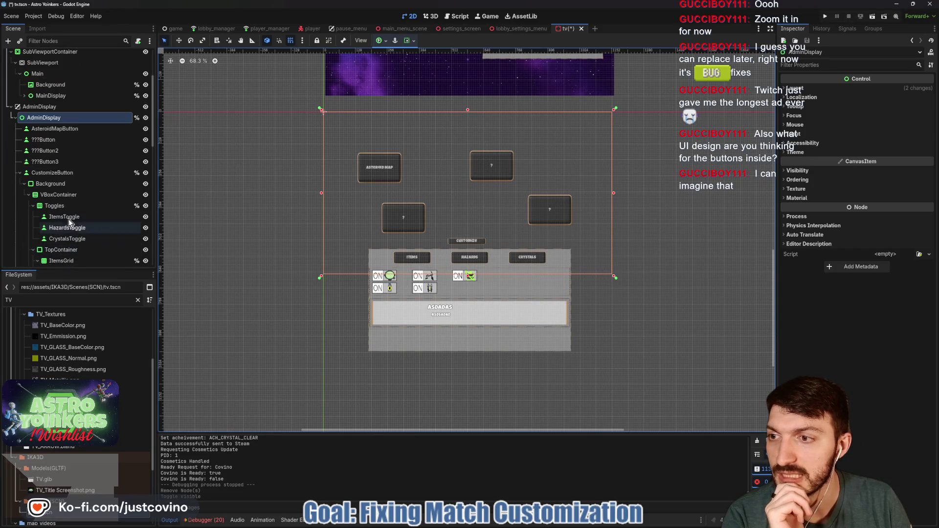
pyautogui.click(71, 185)
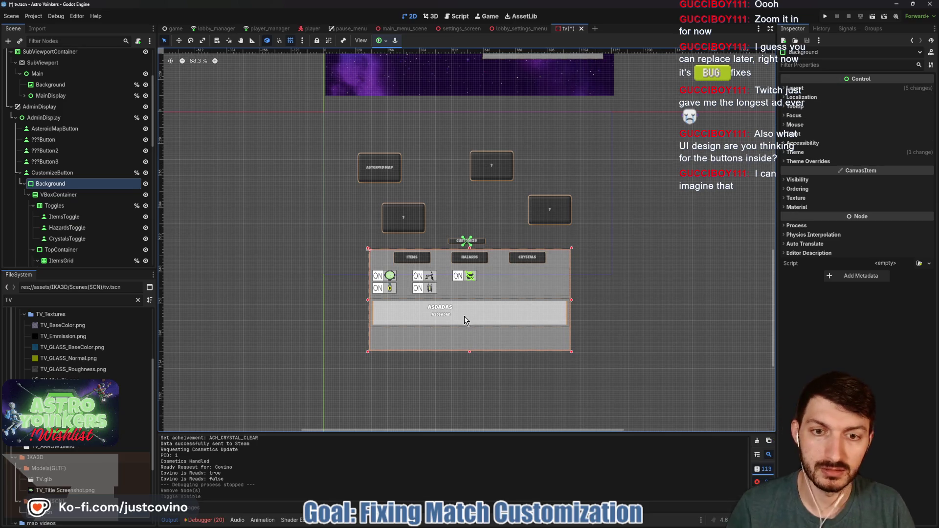
pyautogui.moveTo(468, 294); pyautogui.dragTo(468, 323)
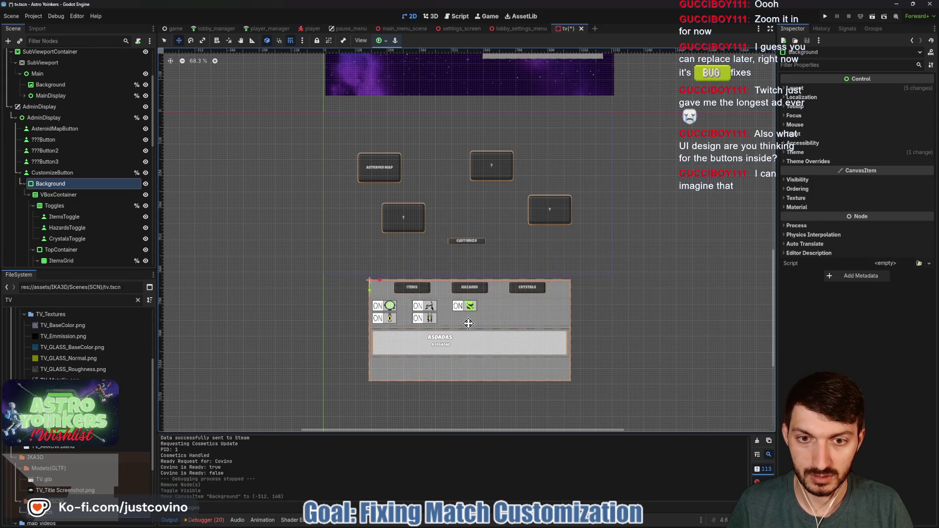
pyautogui.hotkey('ctrl', 's')
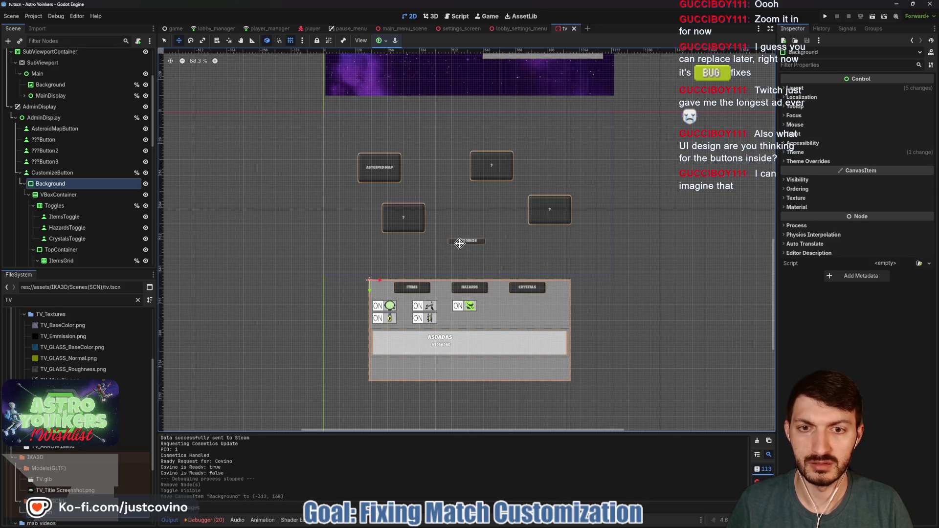
pyautogui.click(829, 17)
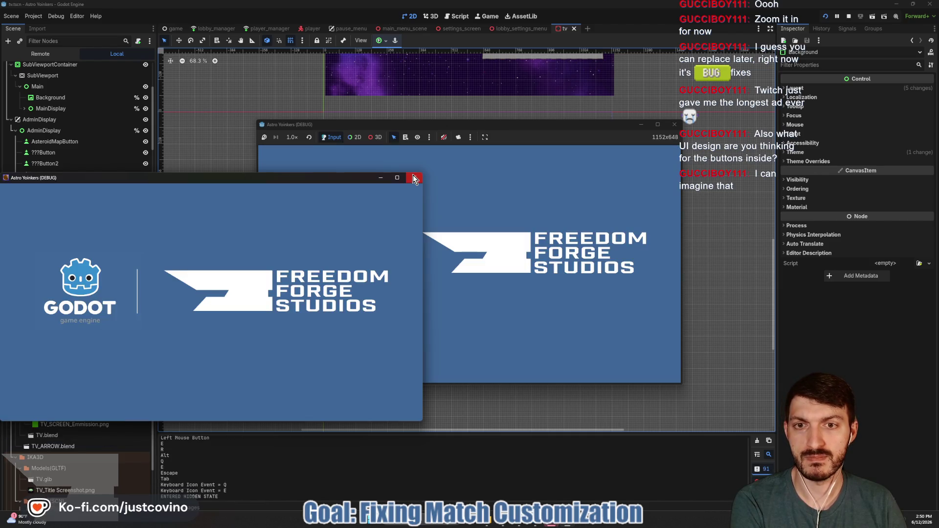
# Step: Host a lobby, walk to the TV and press Customize, hitting the line 188 null error
pyautogui.click(420, 179)
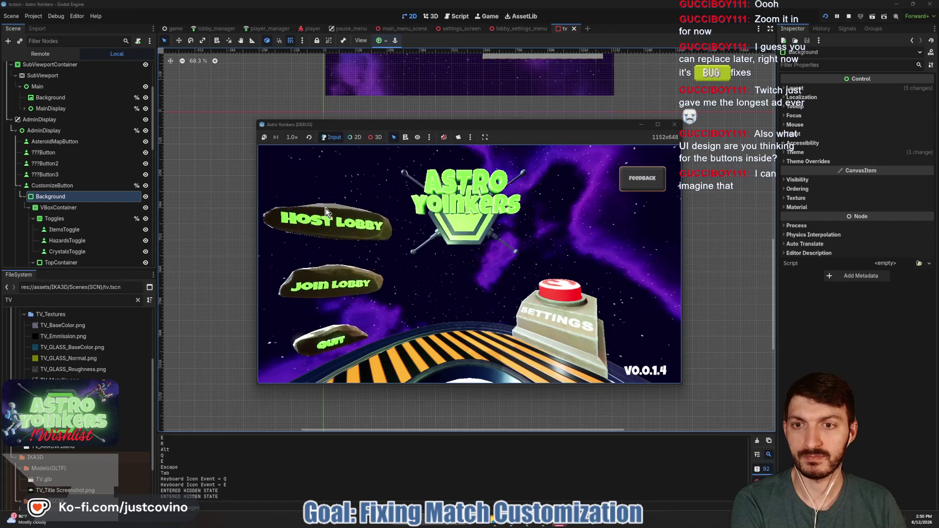
pyautogui.click(464, 219)
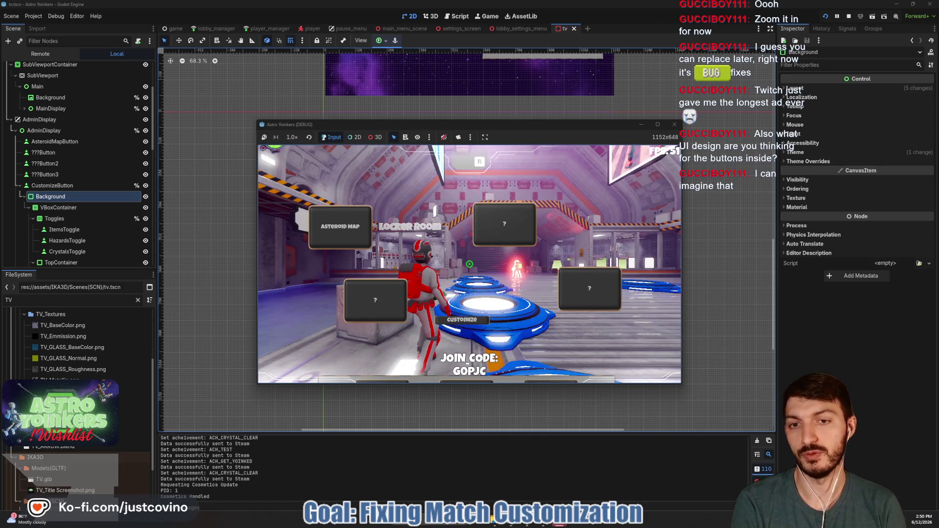
pyautogui.press('w')
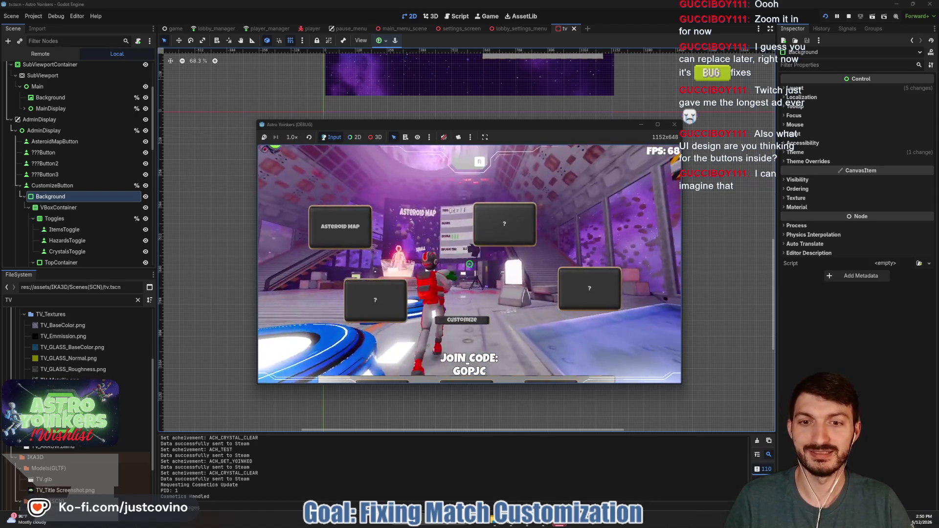
pyautogui.press('w')
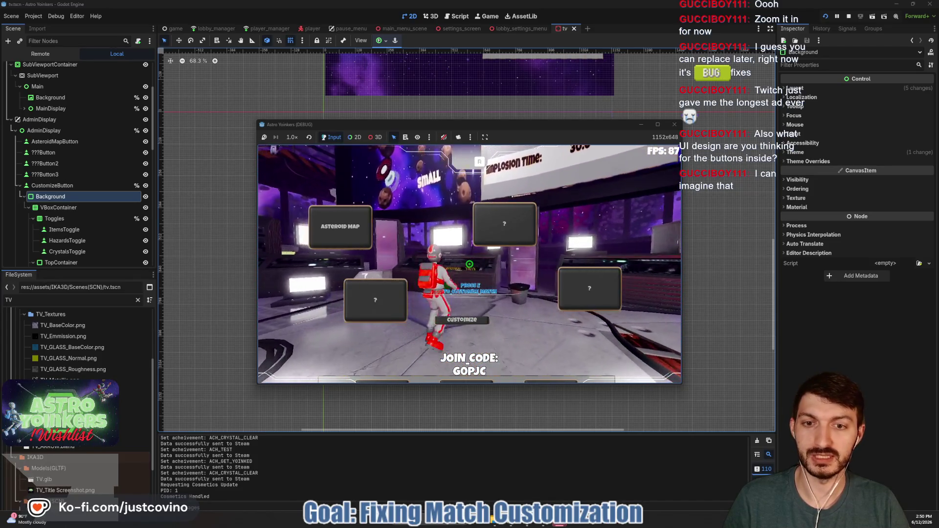
pyautogui.press('e')
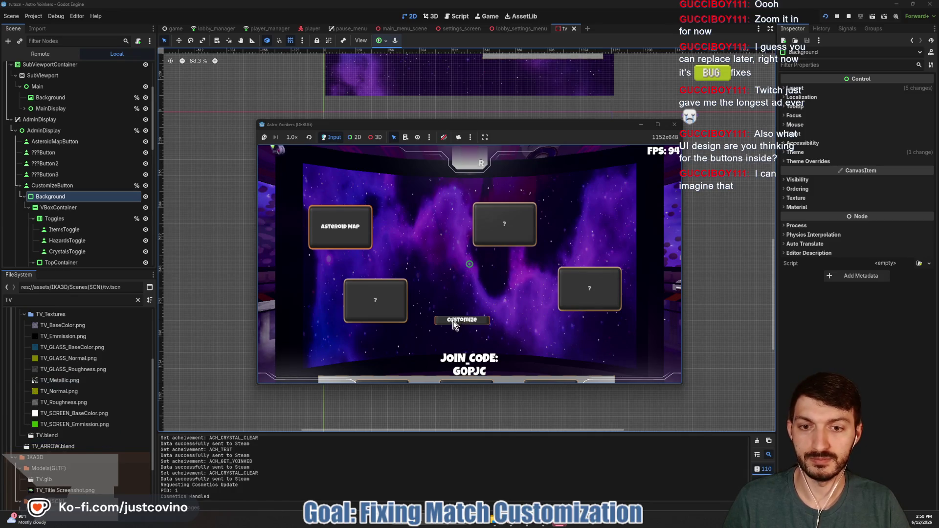
pyautogui.click(453, 315)
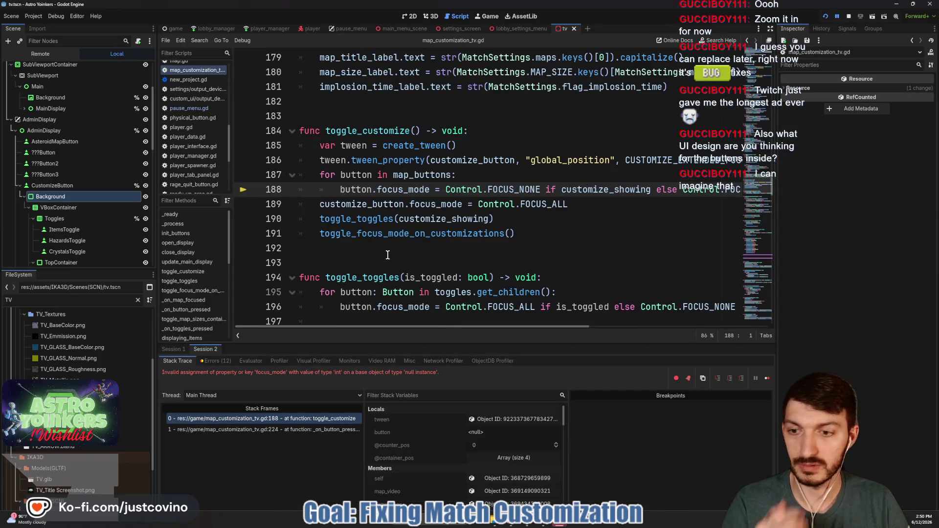
# Step: Stop the debug session and enlarge the script editor to review the map_buttons code
pyautogui.moveTo(446, 211)
pyautogui.moveTo(366, 191)
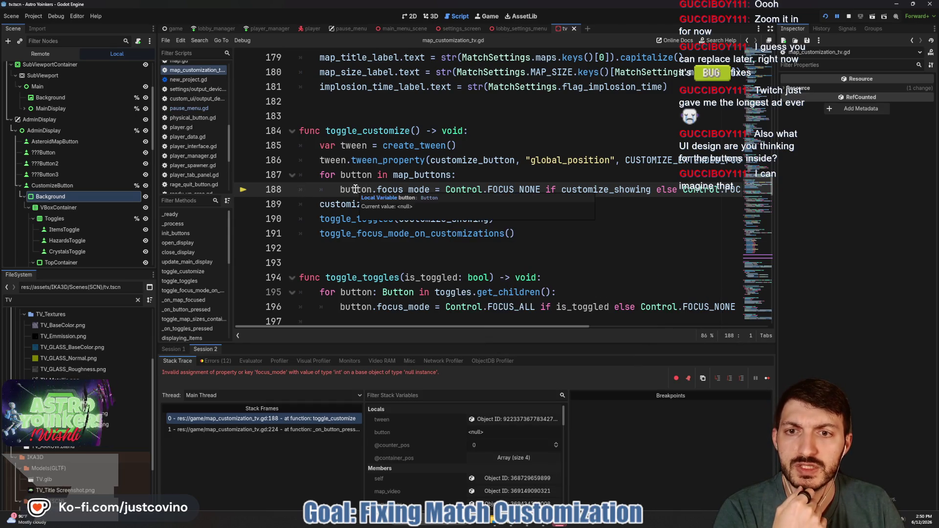
pyautogui.moveTo(481, 161)
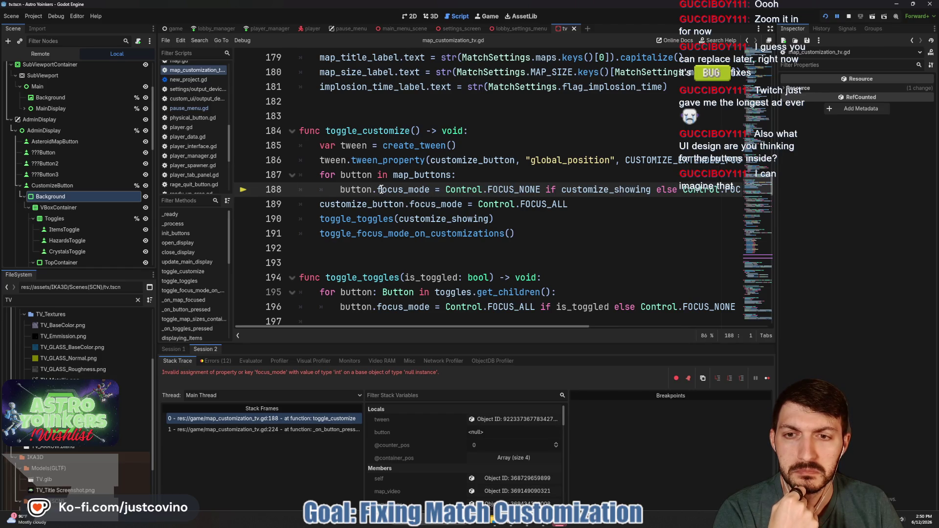
pyautogui.doubleClick(421, 174)
pyautogui.click(849, 16)
pyautogui.scroll(2, 554, 214)
pyautogui.scroll(20, 553, 214)
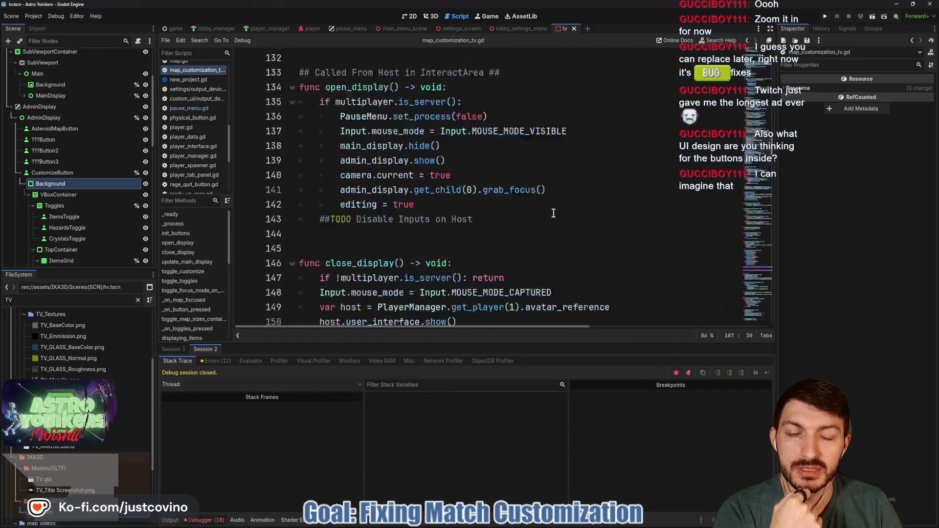
pyautogui.moveTo(427, 344); pyautogui.dragTo(430, 494)
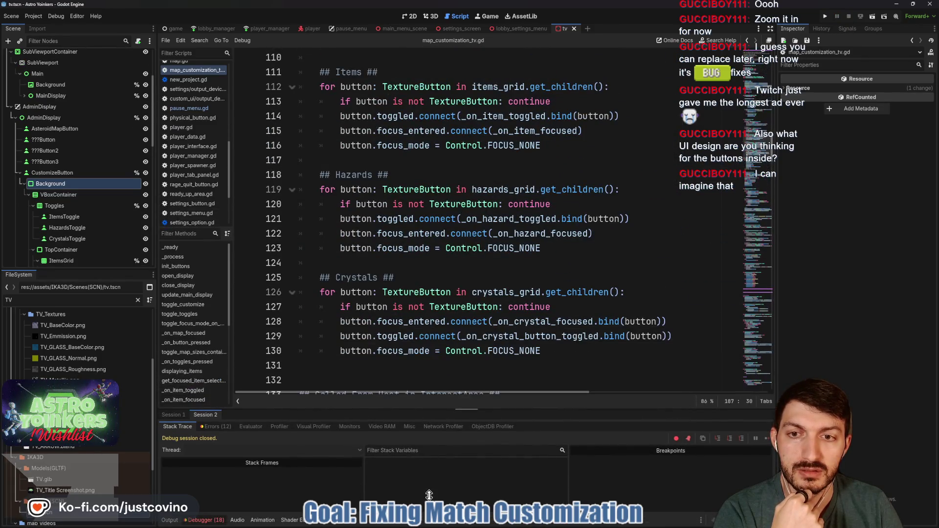
pyautogui.scroll(7, 478, 280)
pyautogui.scroll(10, 478, 279)
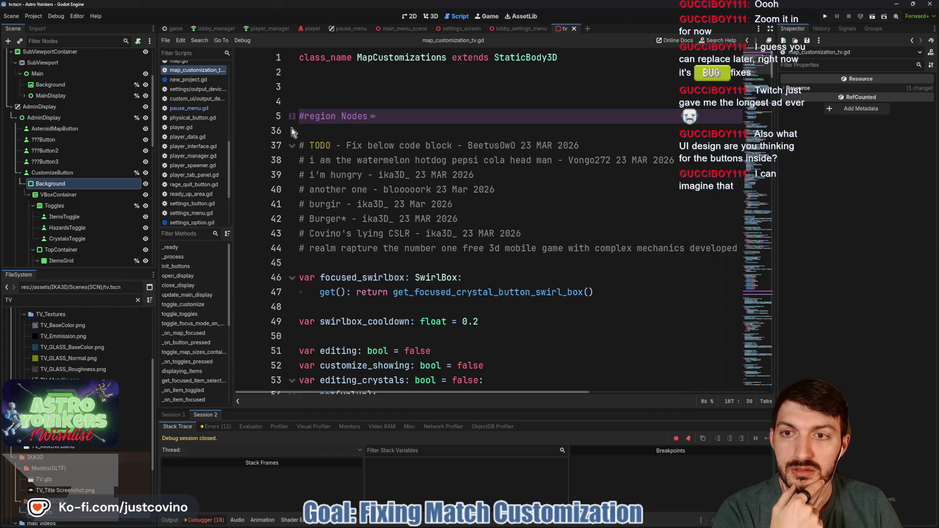
# Step: Expand the Nodes region and delete the blank line under the class declaration
pyautogui.click(292, 116)
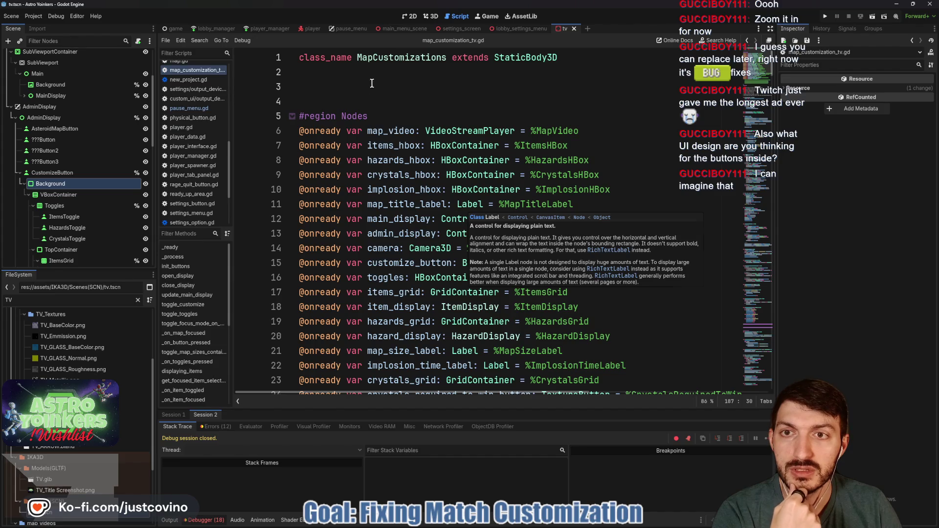
pyautogui.click(363, 97)
pyautogui.press('BackSpace')
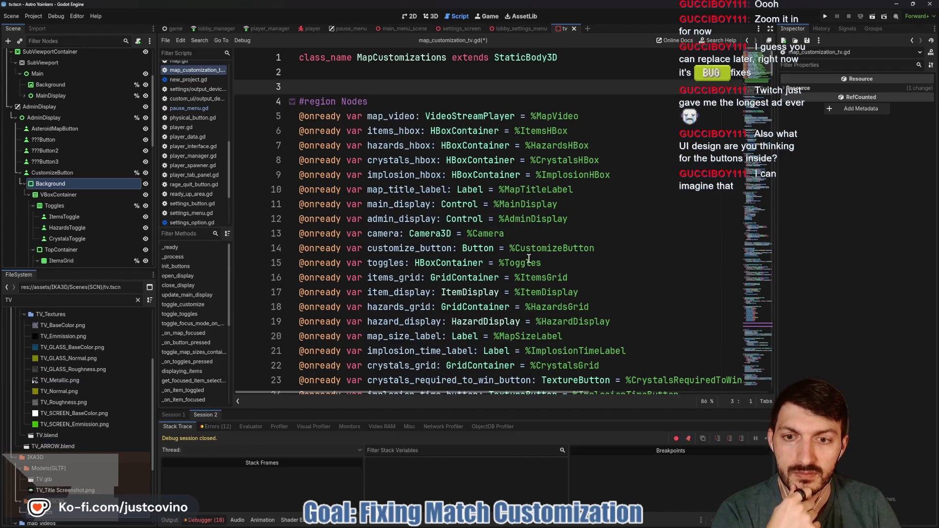
pyautogui.scroll(-2, 529, 258)
pyautogui.scroll(-3, 529, 258)
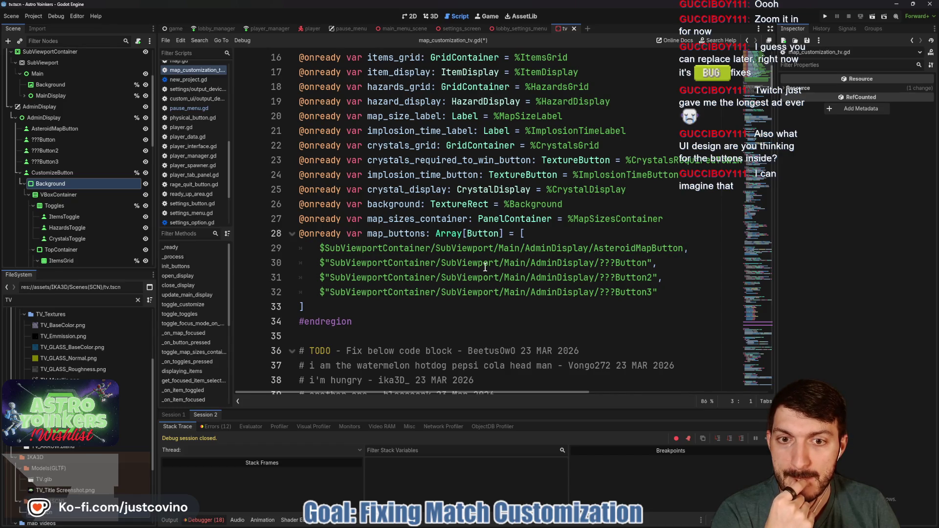
# Step: Replace the SubViewportContainer/SubViewport/Main prefix with AdminDisplay on lines 29–32 and save
pyautogui.moveTo(460, 248)
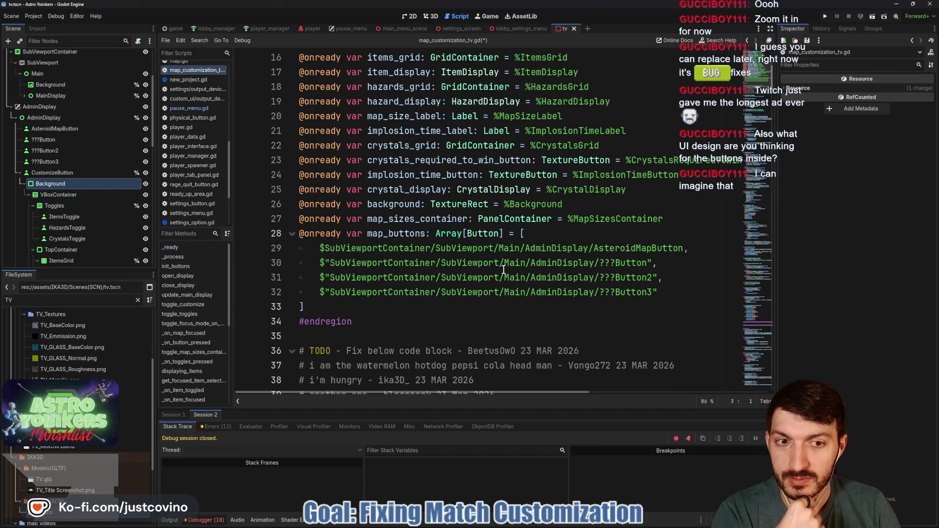
pyautogui.moveTo(419, 246)
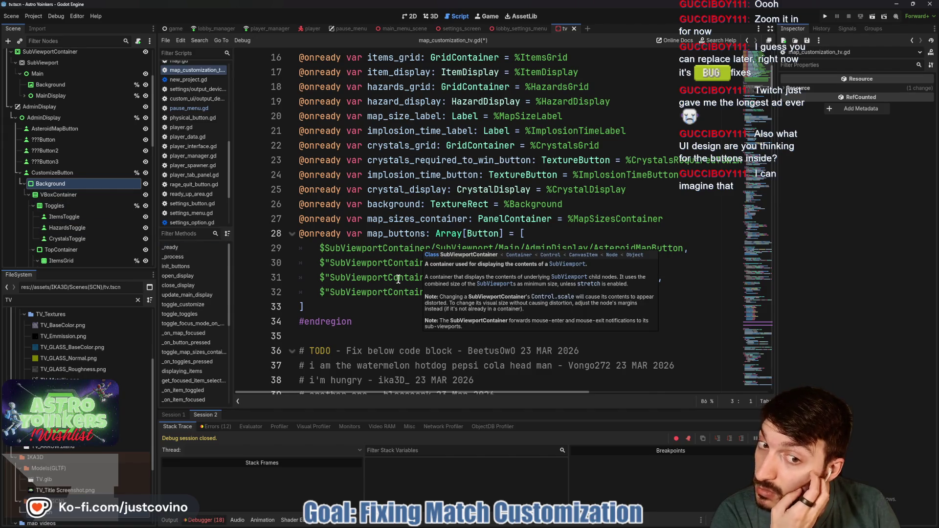
pyautogui.moveTo(520, 248); pyautogui.dragTo(325, 249)
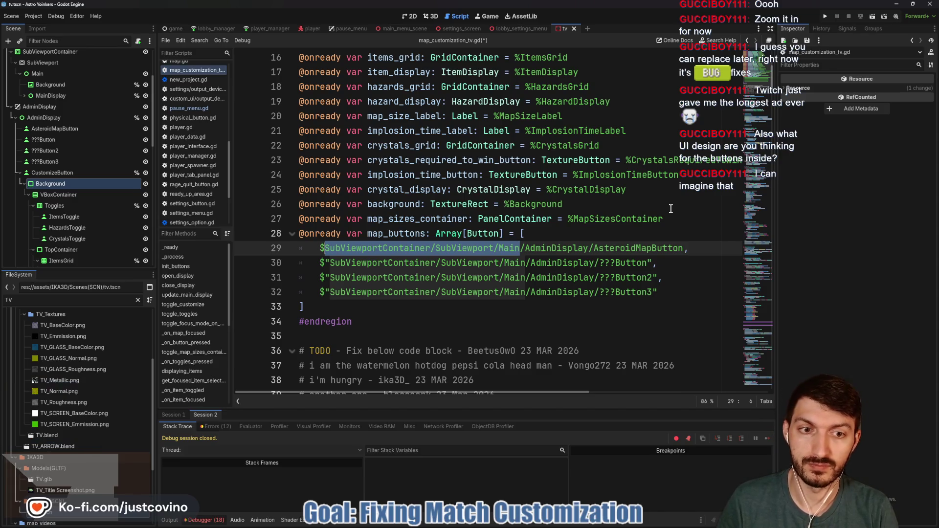
pyautogui.hotkey('ctrl', 'd')
pyautogui.hotkey('ctrl', 'd')
pyautogui.hotkey('ctrl', 'd')
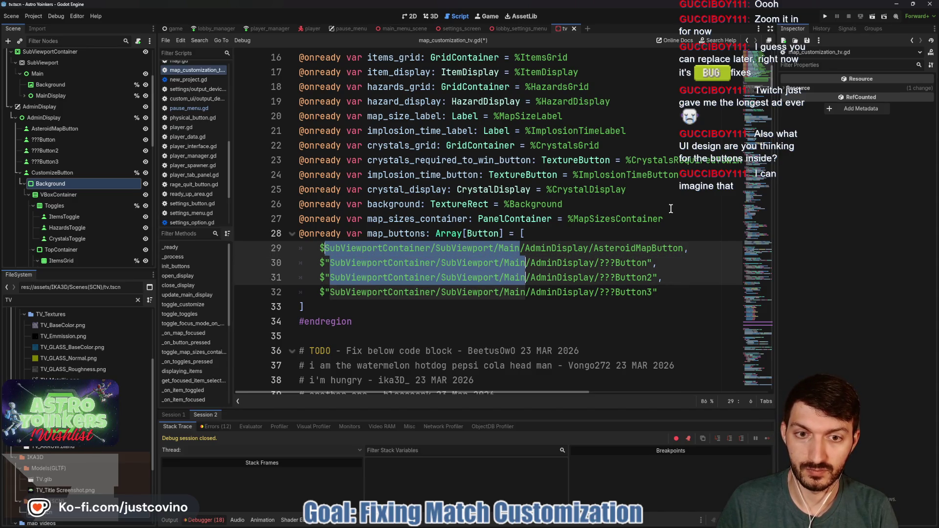
pyautogui.write('AdminDisplay')
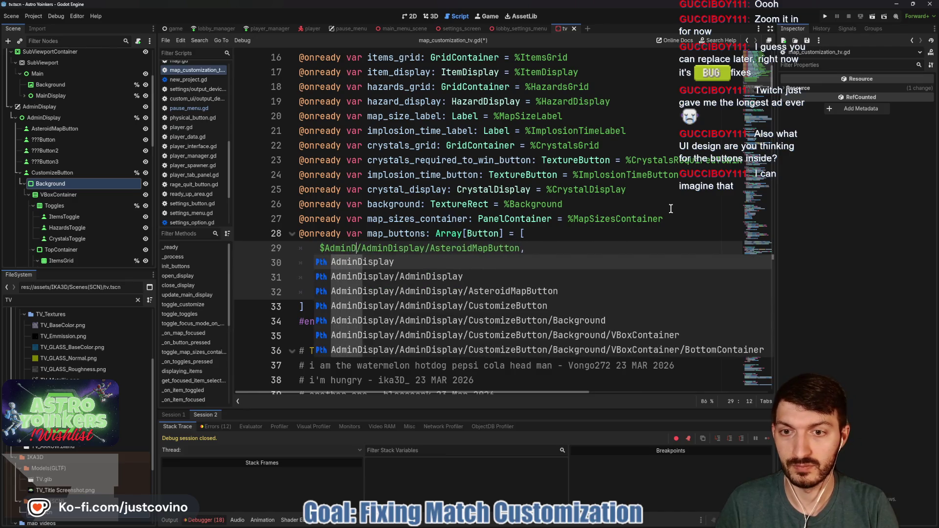
pyautogui.click(589, 248)
pyautogui.hotkey('ctrl', 's')
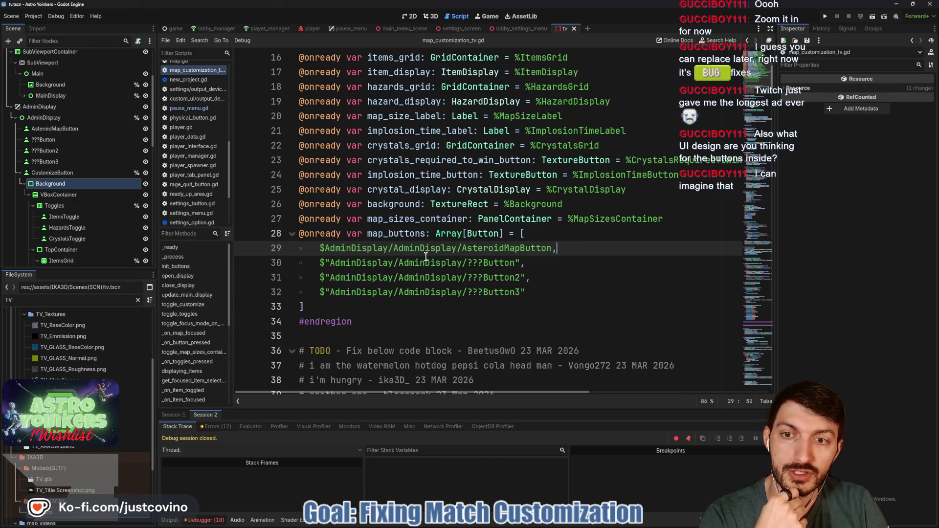
# Step: Check the four updated AdminDisplay map button paths through line 32
pyautogui.scroll(4, 448, 256)
pyautogui.scroll(-3, 585, 237)
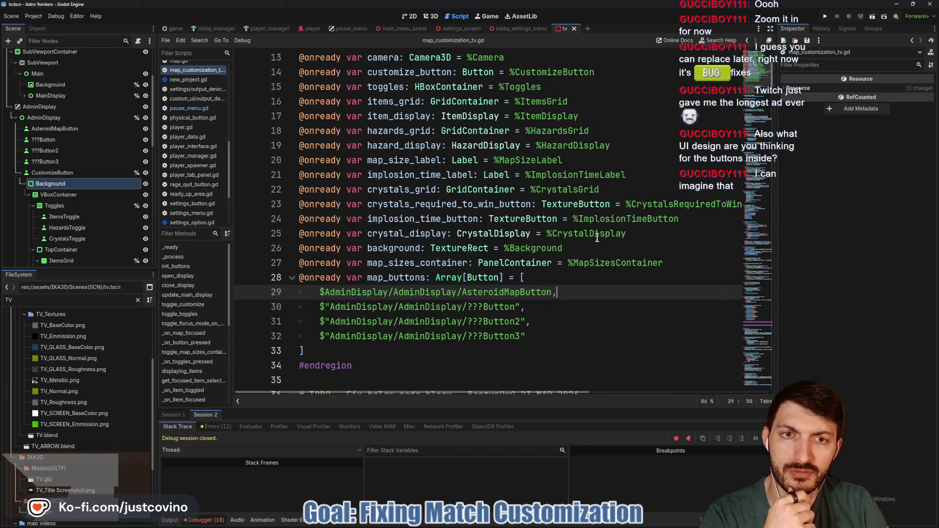
pyautogui.scroll(4, 597, 237)
pyautogui.scroll(-4, 597, 238)
pyautogui.scroll(-3, 600, 242)
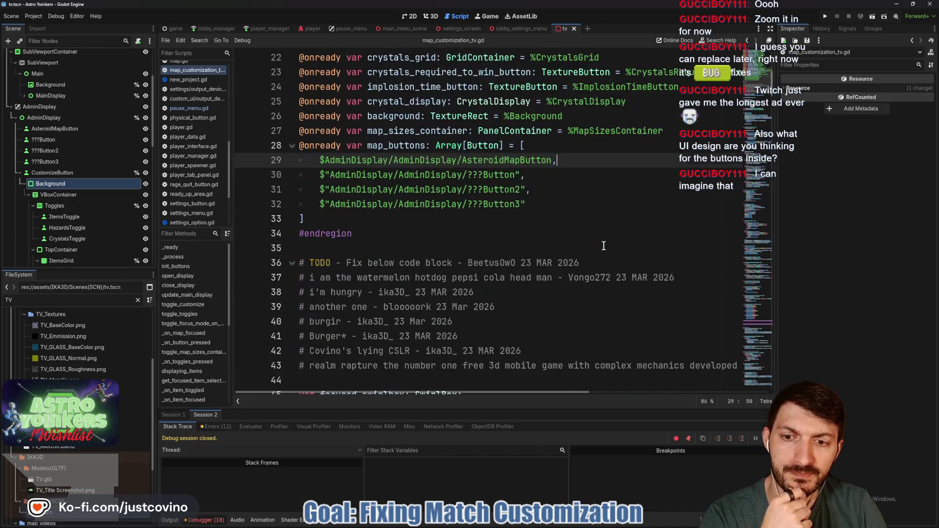
pyautogui.scroll(-6, 604, 246)
pyautogui.scroll(7, 600, 247)
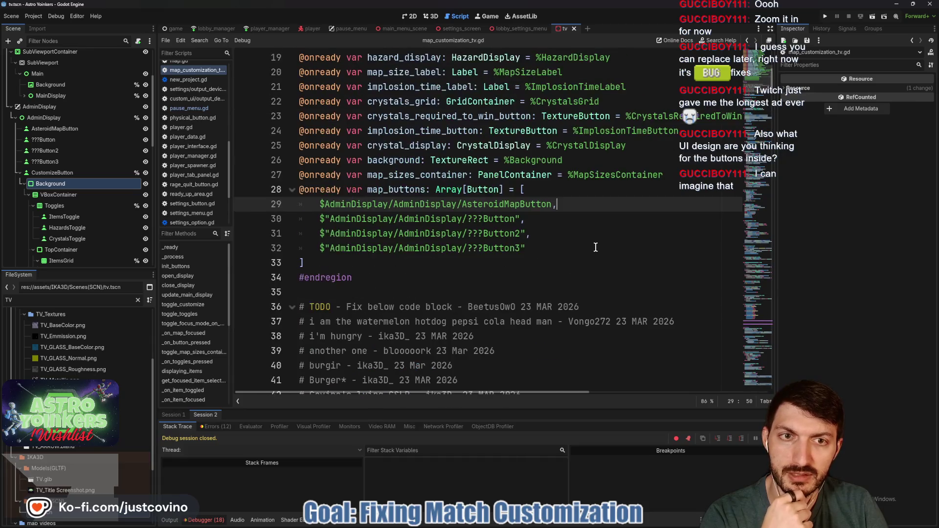
pyautogui.hscroll(3, 596, 248)
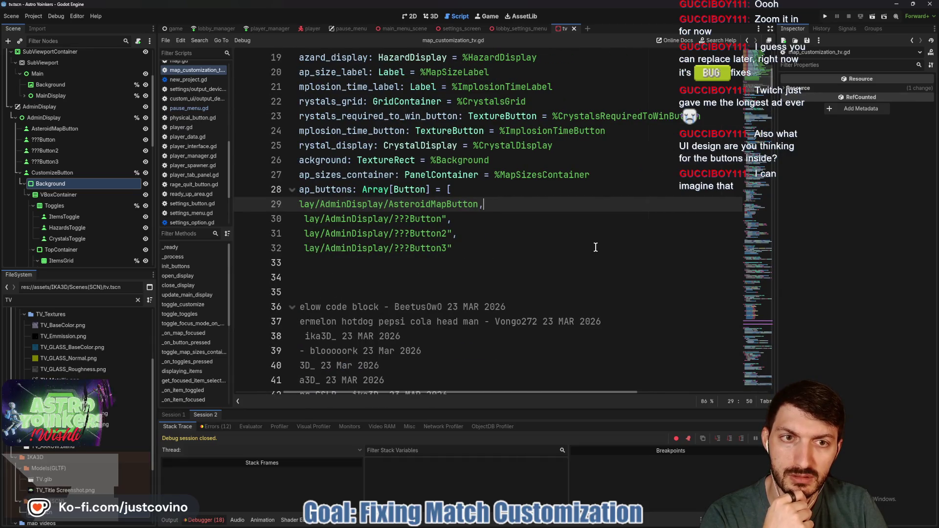
pyautogui.hscroll(-2, 596, 247)
pyautogui.hscroll(-1, 596, 247)
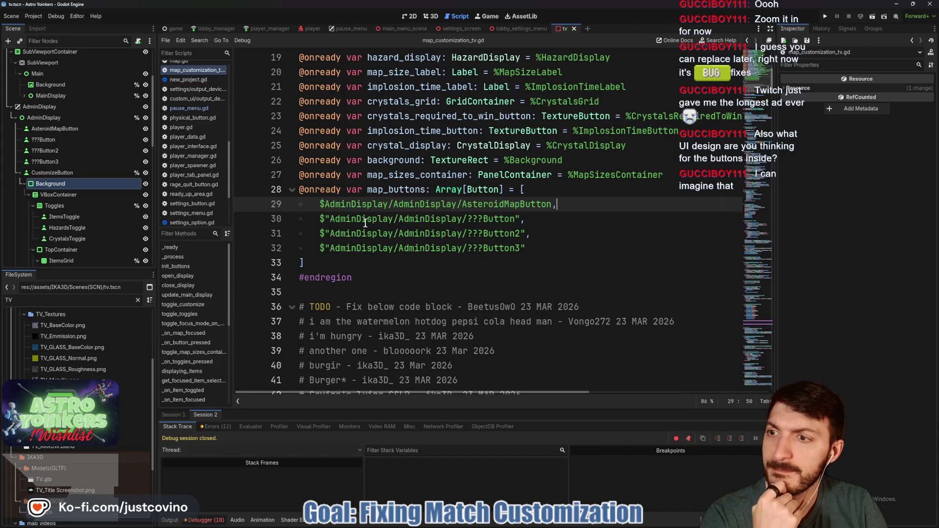
pyautogui.scroll(3, 118, 184)
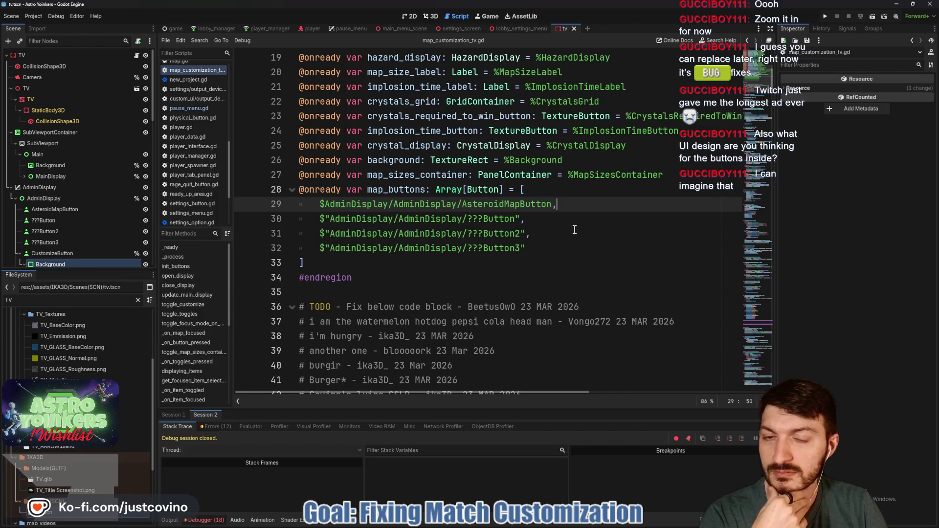
pyautogui.click(555, 244)
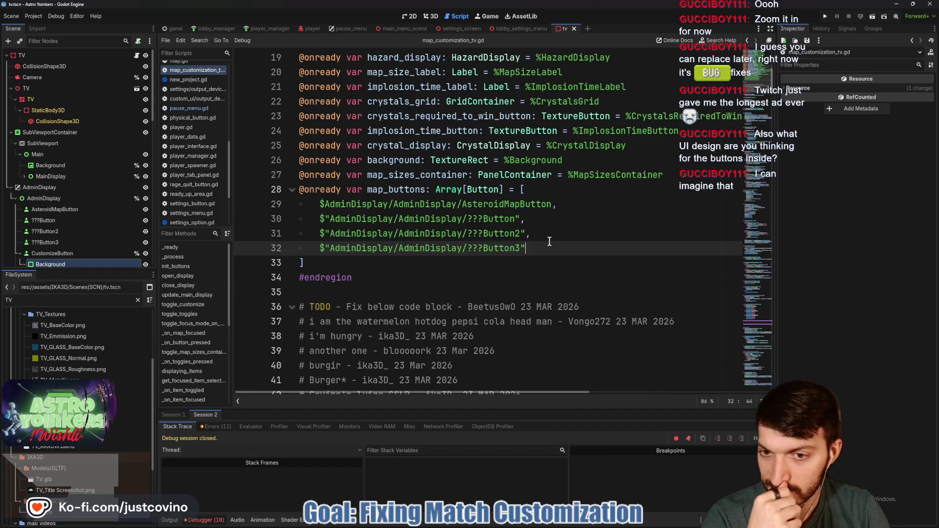
# Step: Run the game with F5 to test the path fix
pyautogui.scroll(-8, 549, 241)
pyautogui.scroll(-4, 549, 241)
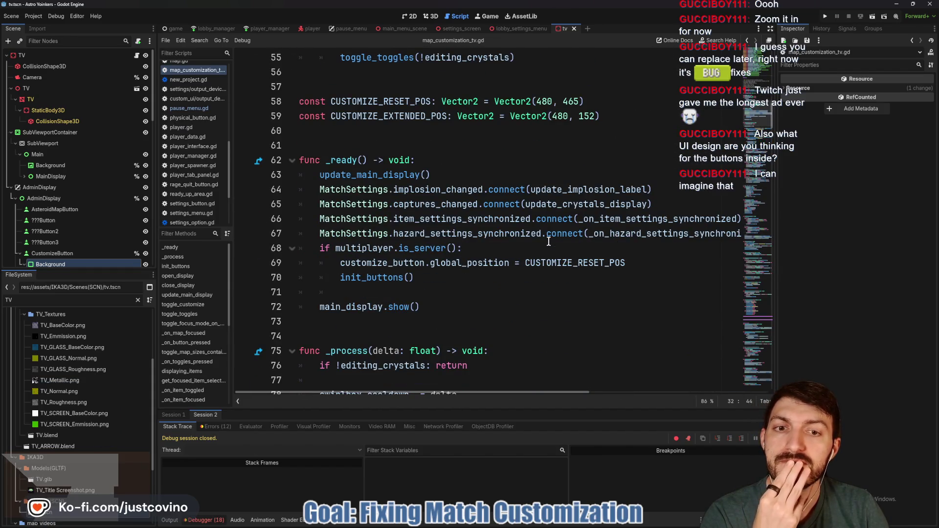
pyautogui.scroll(-2, 549, 241)
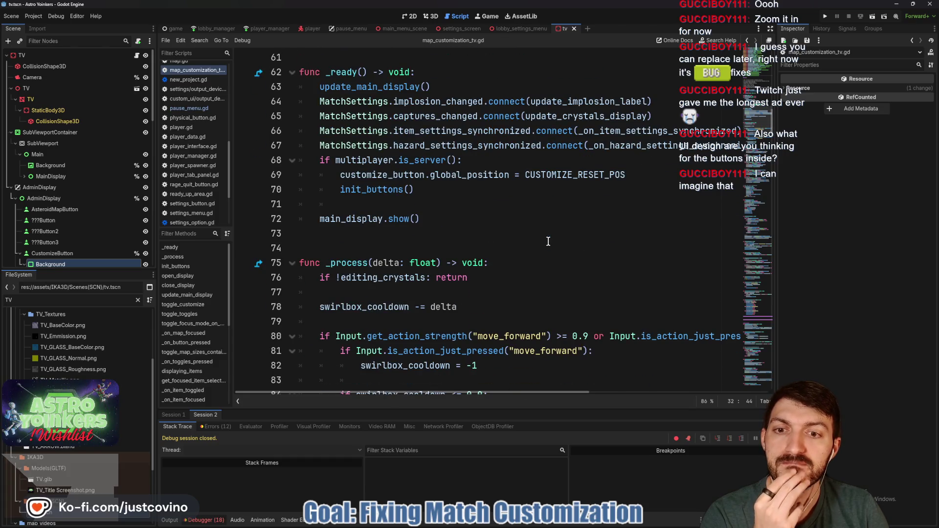
pyautogui.scroll(-3, 548, 241)
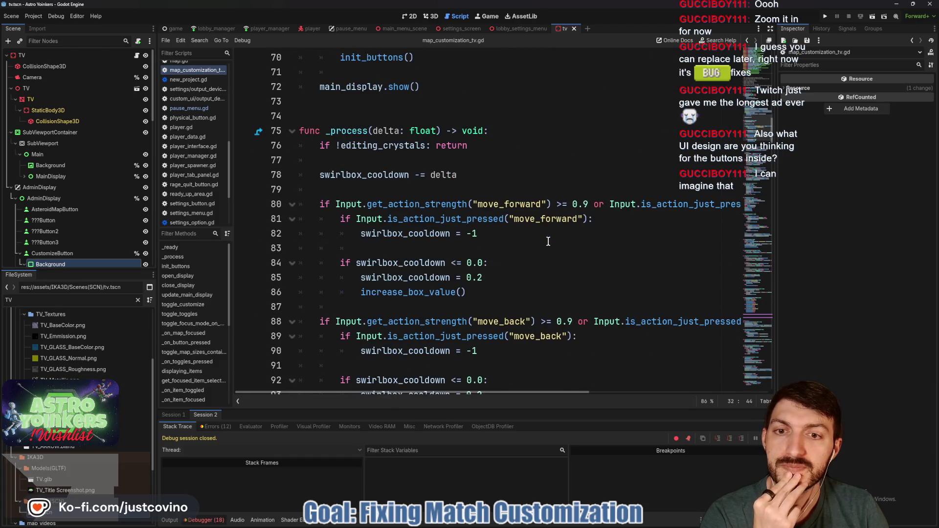
pyautogui.press('F5')
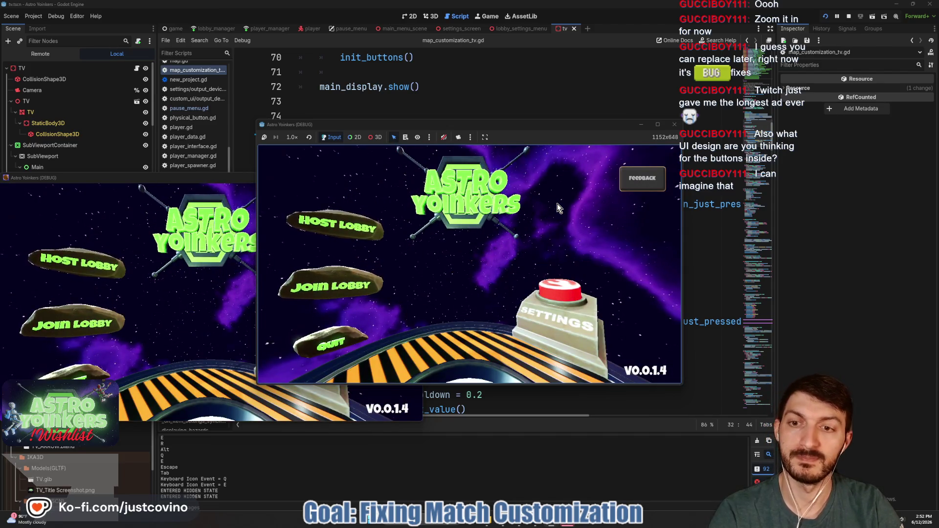
# Step: Close the second game instance and start hosting a lobby
pyautogui.click(177, 179)
pyautogui.click(415, 178)
pyautogui.click(336, 294)
pyautogui.click(451, 219)
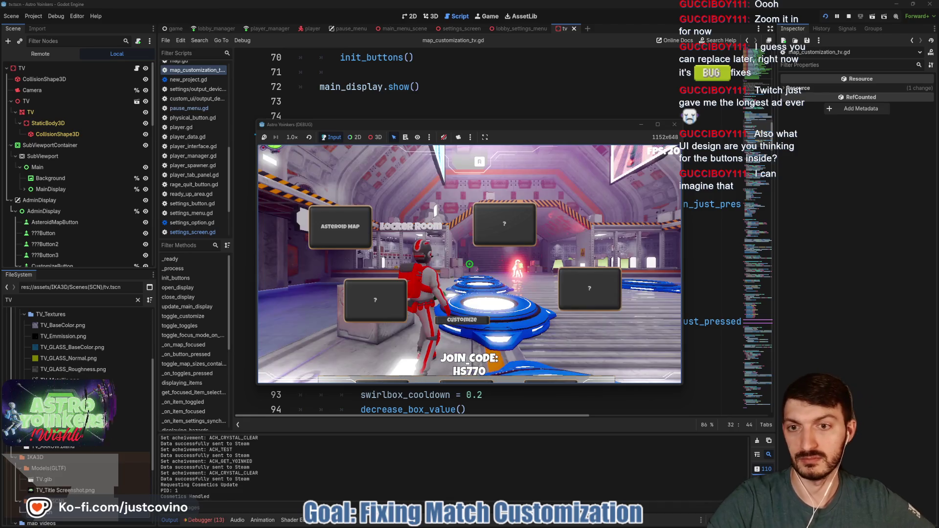
# Step: Walk to the TV, interact with E, and open the customize panel
pyautogui.press('a')
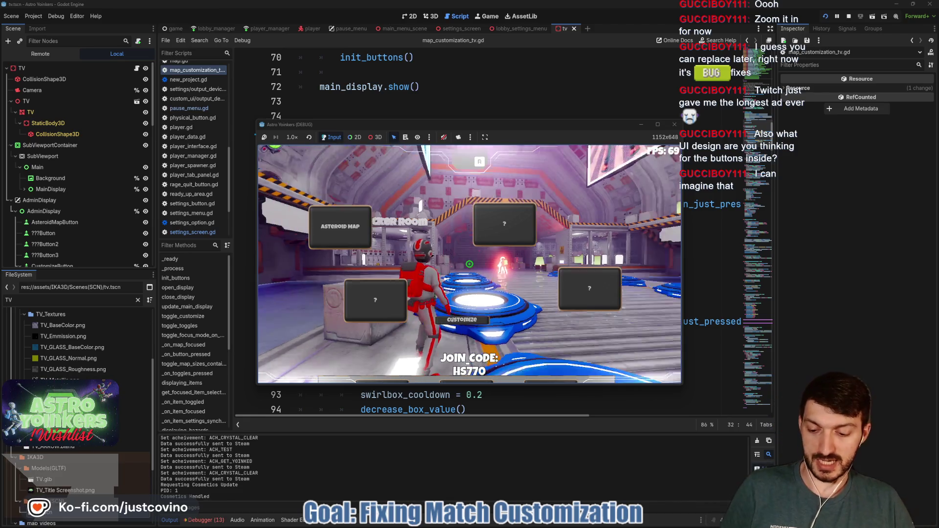
pyautogui.press('a')
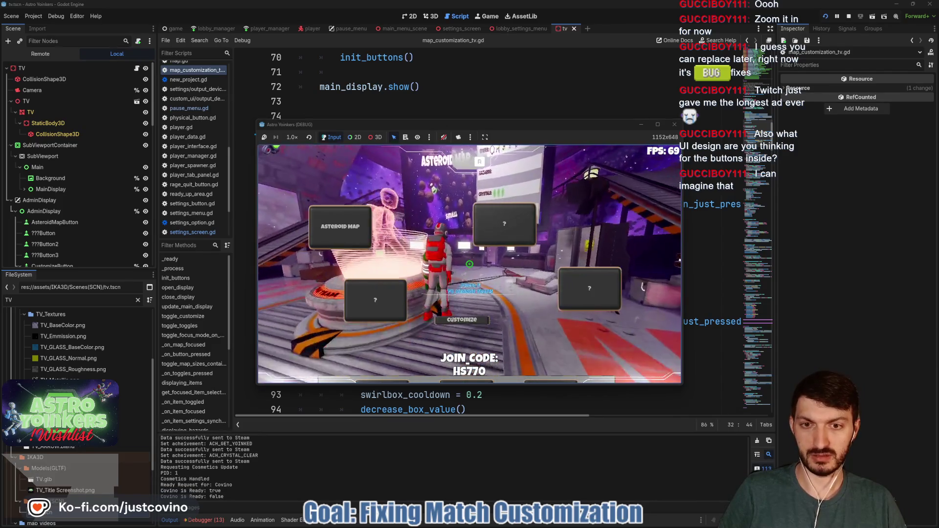
pyautogui.press('w')
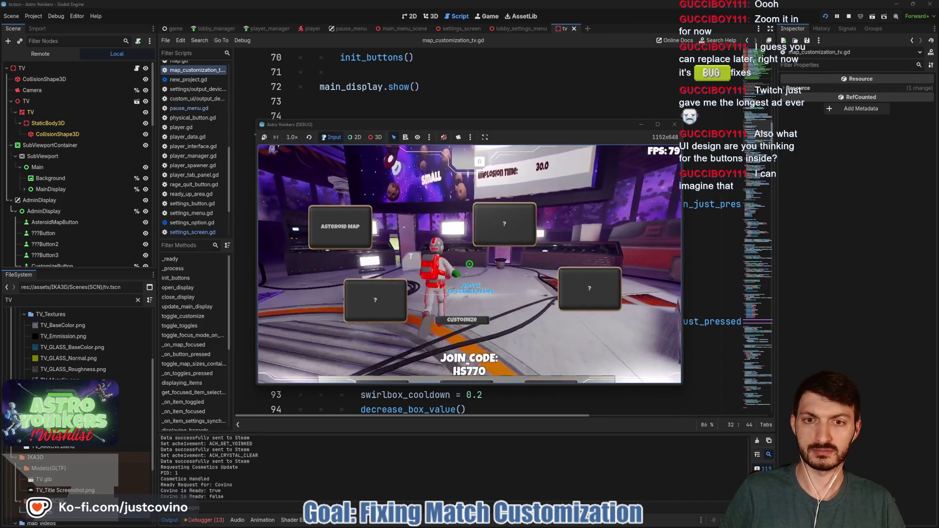
pyautogui.press('e')
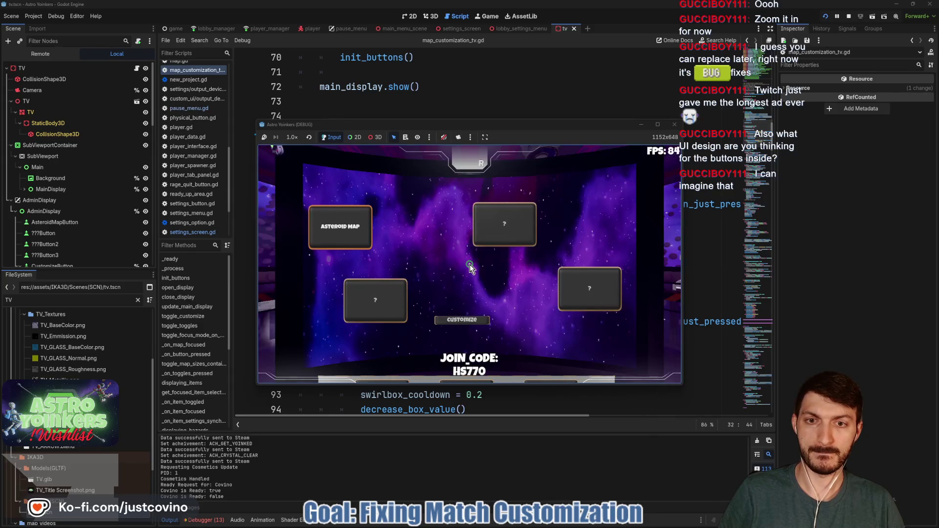
pyautogui.click(468, 319)
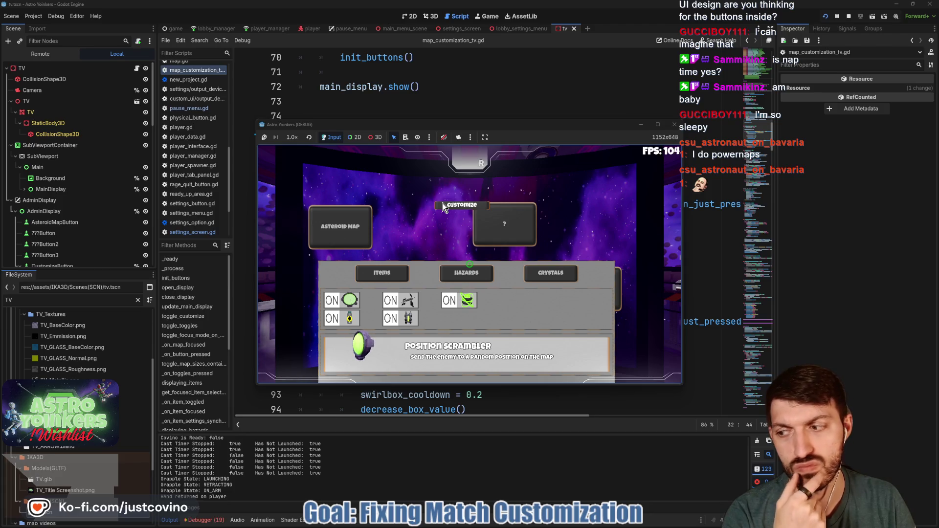
# Step: Toggle the customize panel open and closed several times over the map buttons
pyautogui.click(442, 205)
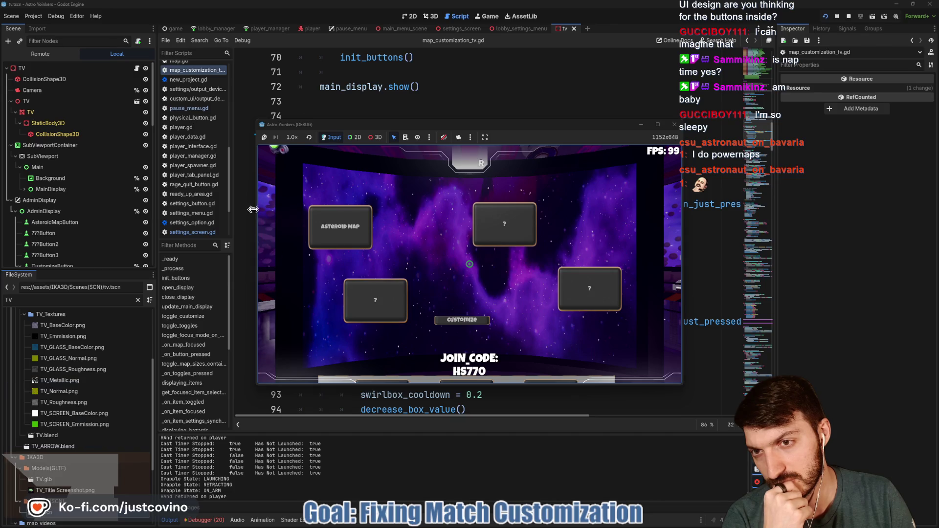
pyautogui.click(456, 326)
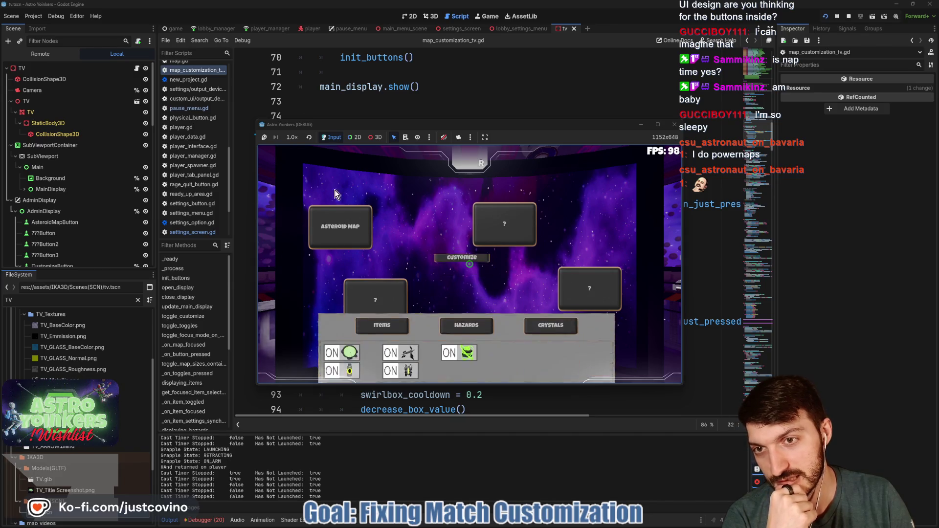
pyautogui.click(299, 154)
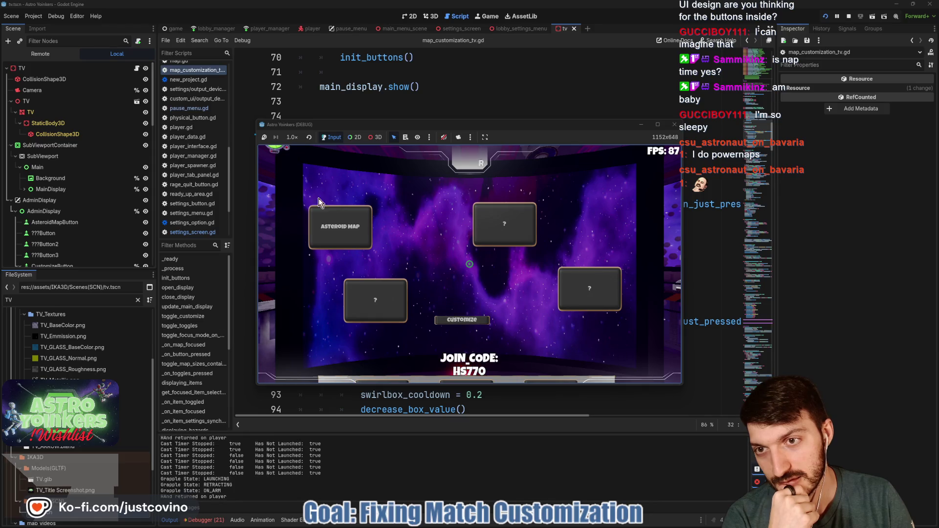
pyautogui.click(481, 324)
pyautogui.click(431, 215)
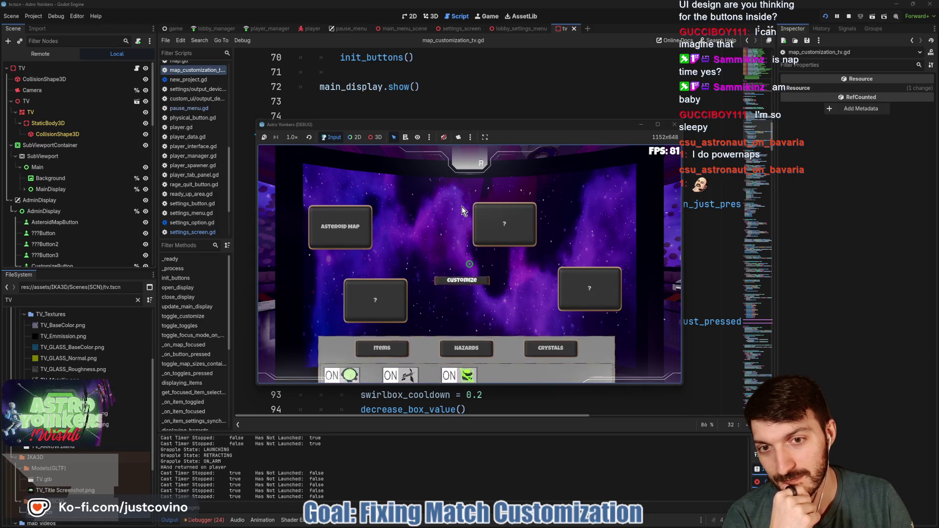
# Step: Stop the game and look through the TV scene's CustomizeButton nodes in the Scene dock
pyautogui.click(849, 16)
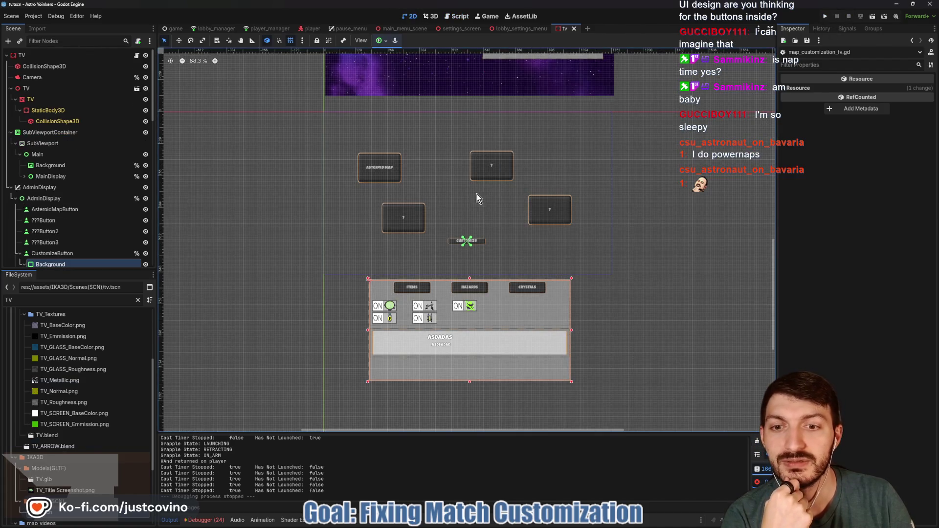
pyautogui.scroll(-3, 478, 194)
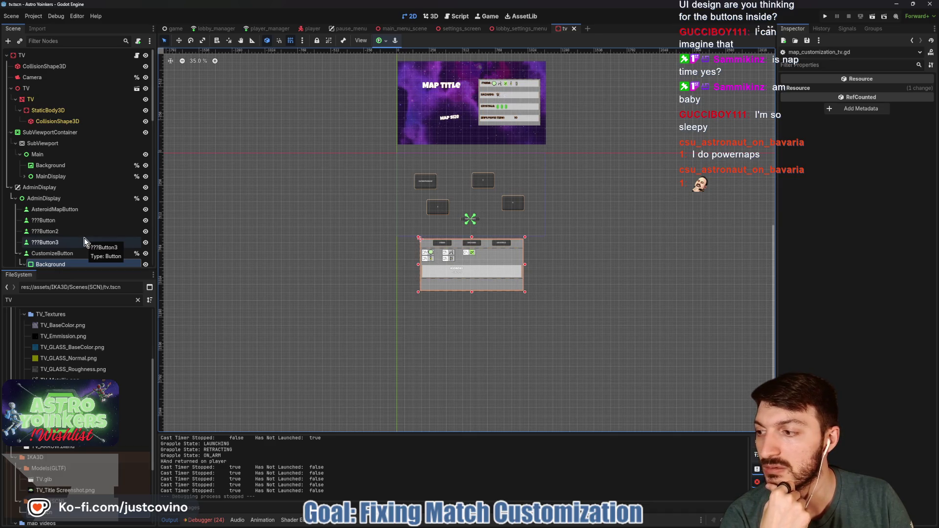
pyautogui.scroll(-2, 84, 238)
pyautogui.scroll(-3, 84, 238)
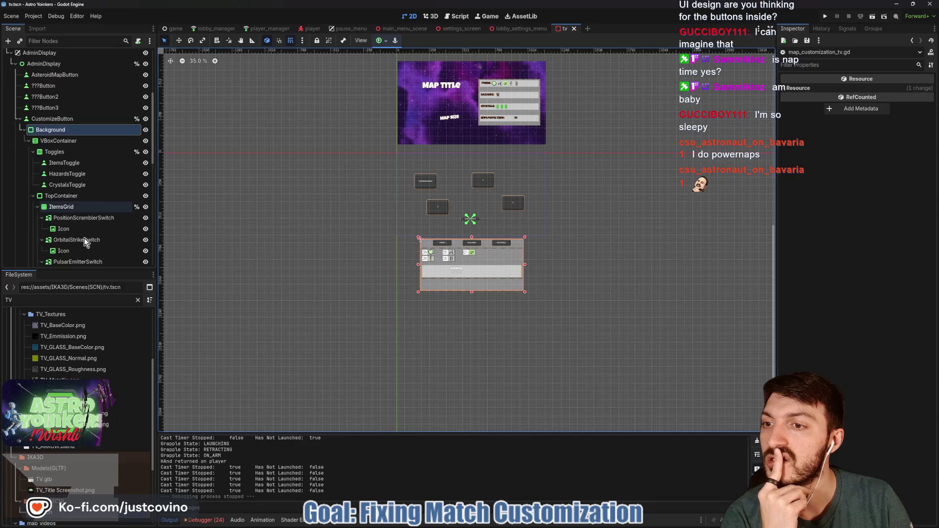
pyautogui.scroll(5, 84, 233)
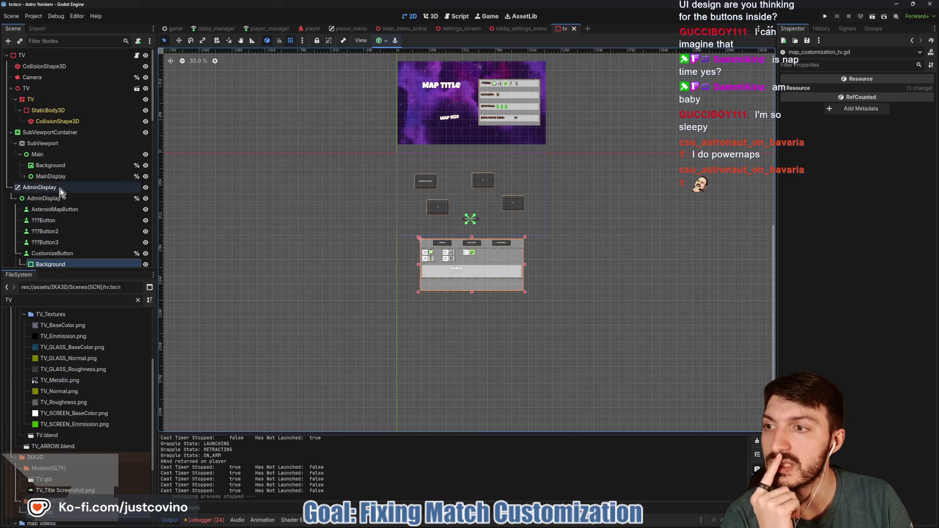
pyautogui.click(137, 55)
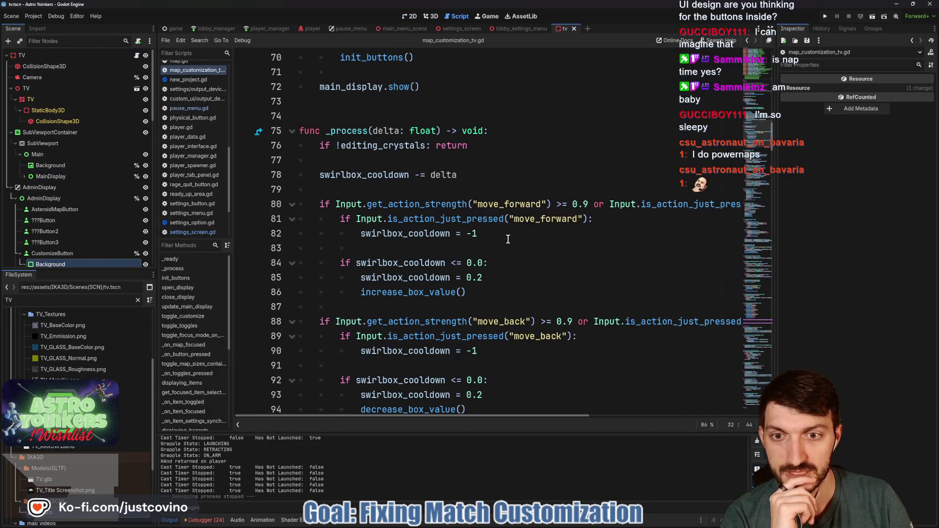
# Step: Read map_customization_tv.gd from the InteractArea comment down through the toggle_customize function
pyautogui.scroll(-13, 508, 240)
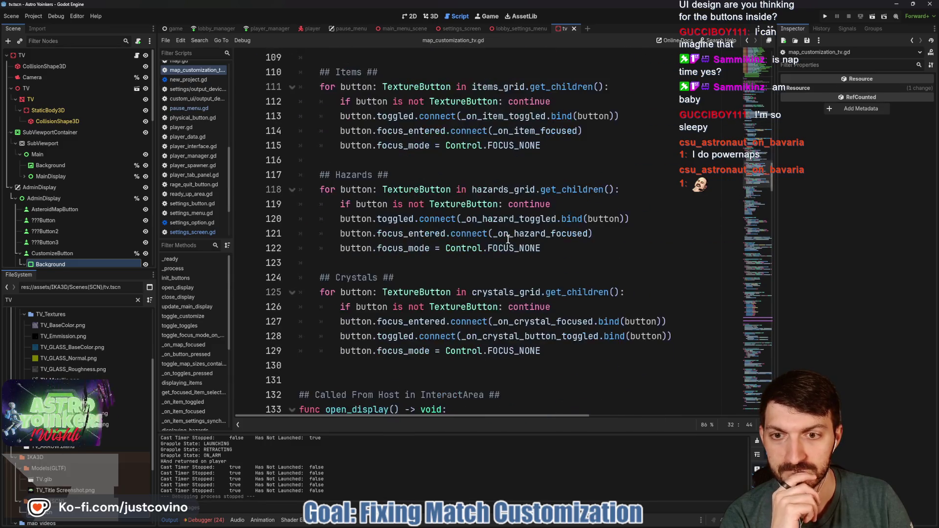
pyautogui.scroll(-5, 509, 239)
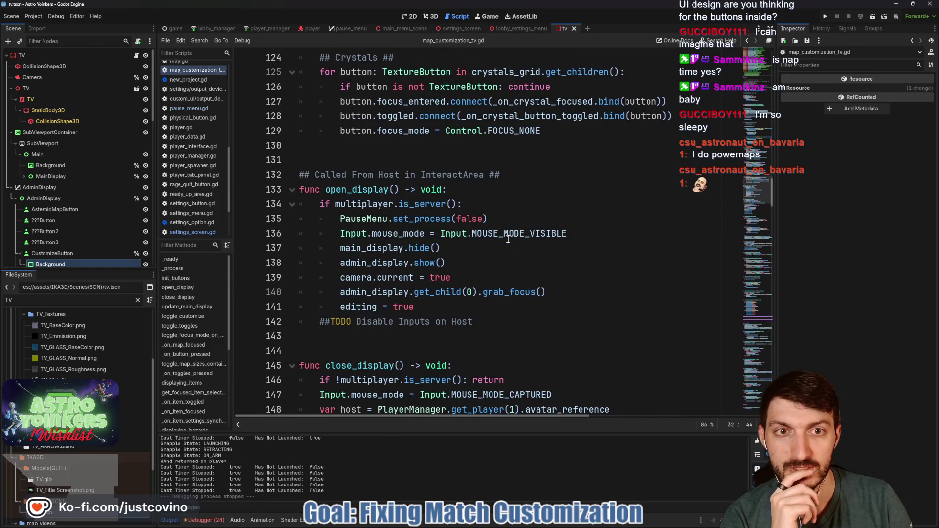
pyautogui.scroll(-1, 508, 240)
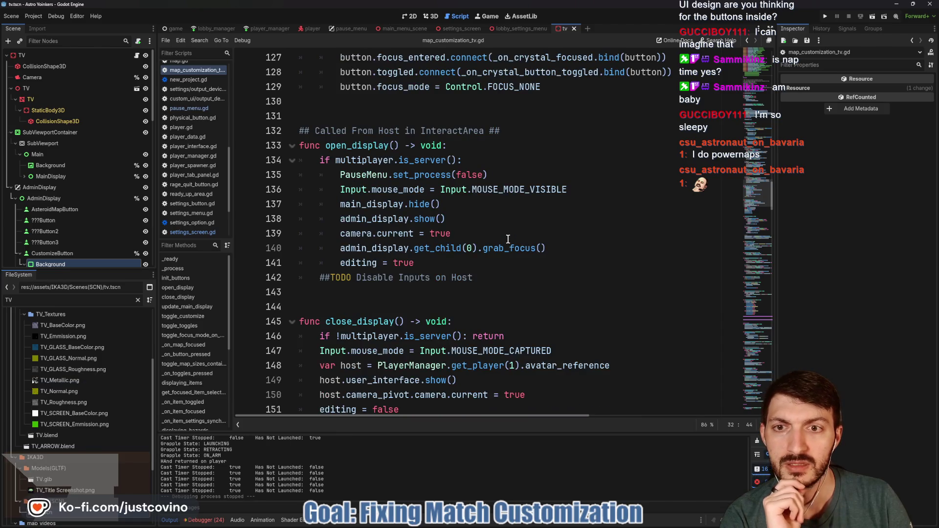
pyautogui.click(408, 132)
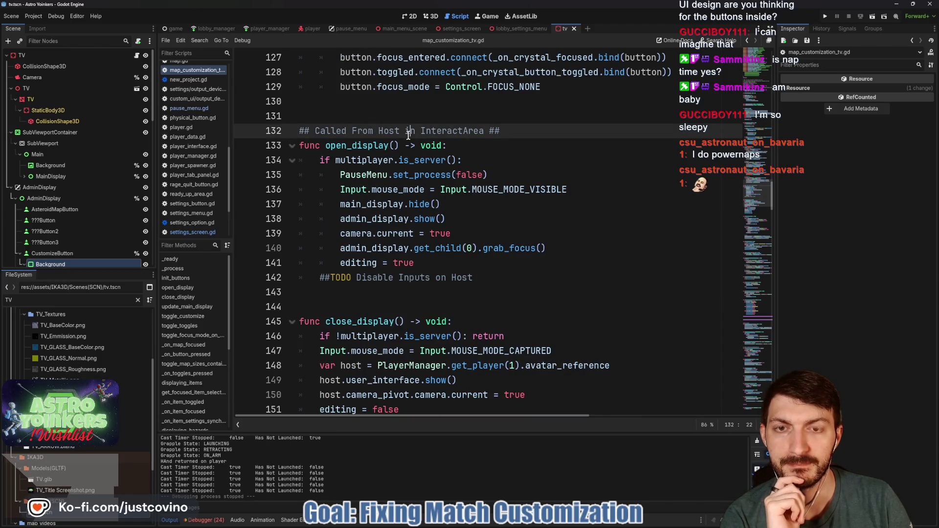
pyautogui.scroll(-3, 460, 207)
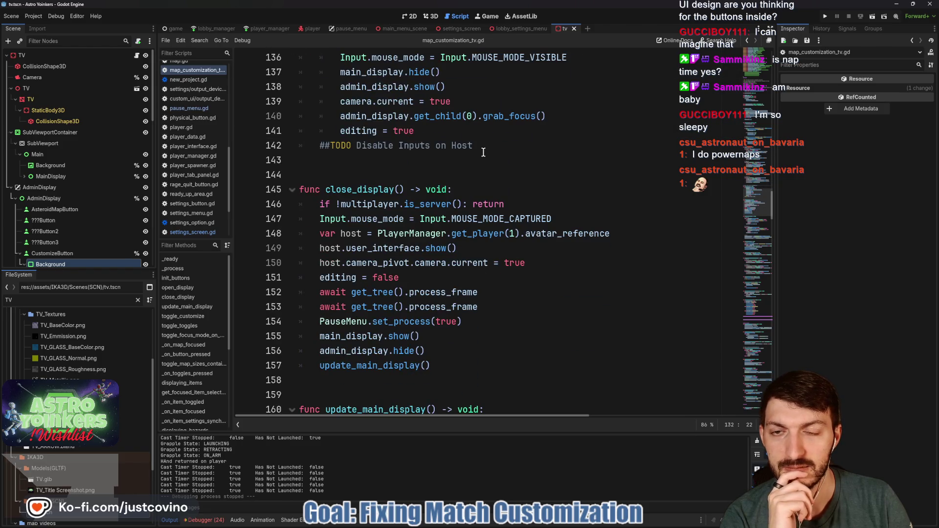
pyautogui.scroll(-1, 483, 154)
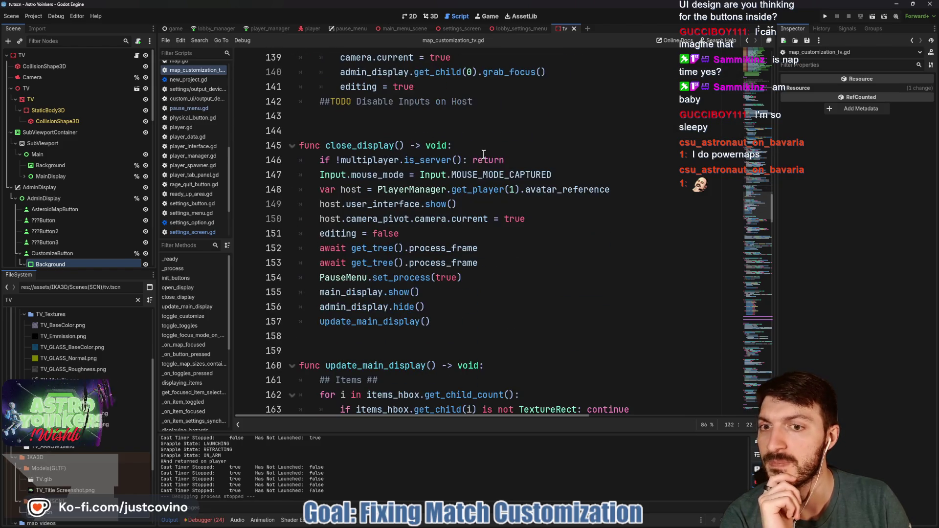
pyautogui.scroll(-6, 460, 150)
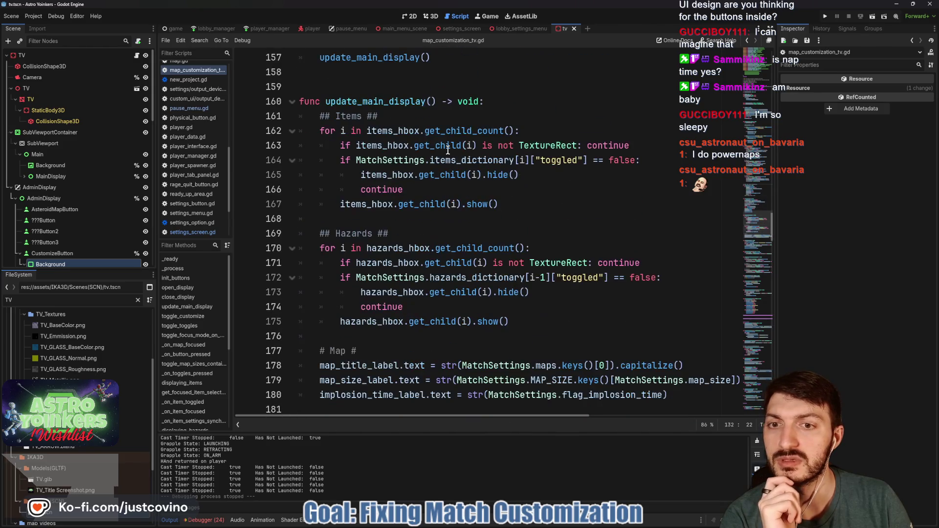
pyautogui.scroll(-3, 415, 121)
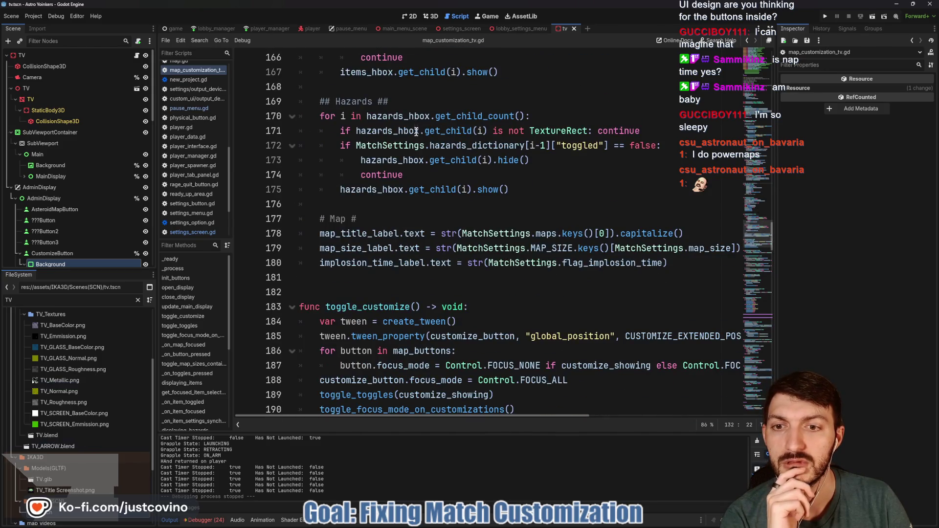
pyautogui.scroll(-2, 407, 205)
pyautogui.doubleClick(380, 220)
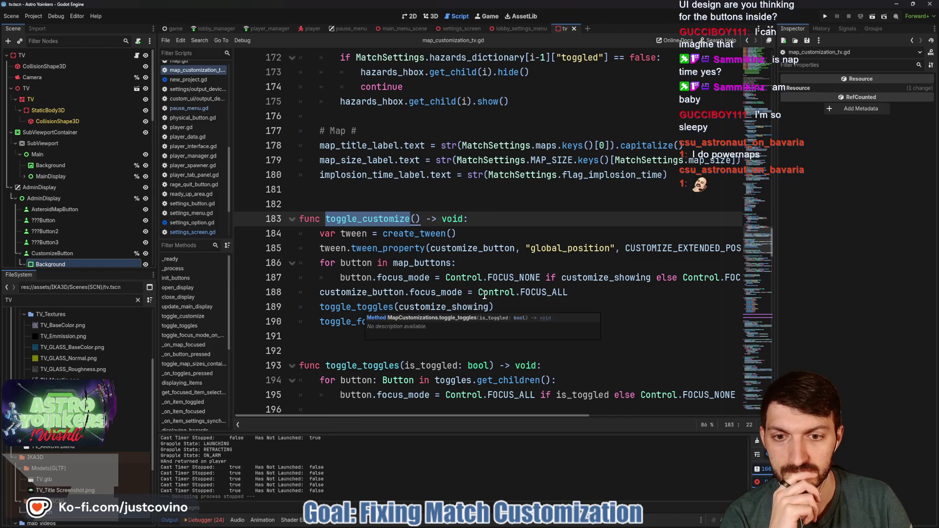
pyautogui.moveTo(488, 297)
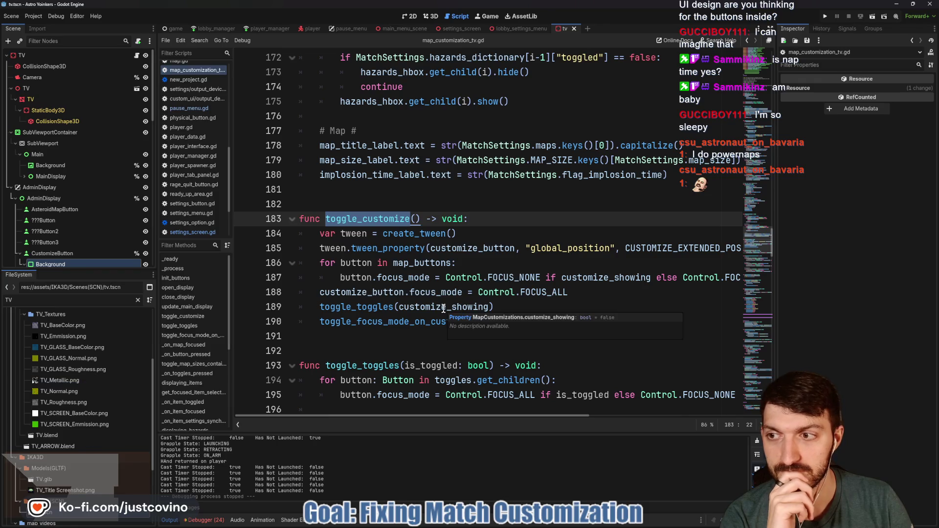
pyautogui.scroll(-5, 124, 263)
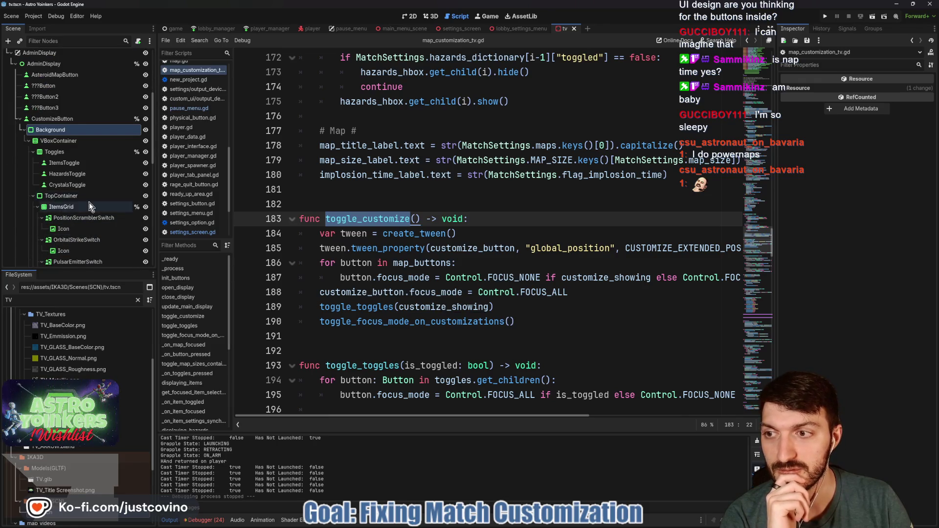
pyautogui.scroll(-10, 89, 204)
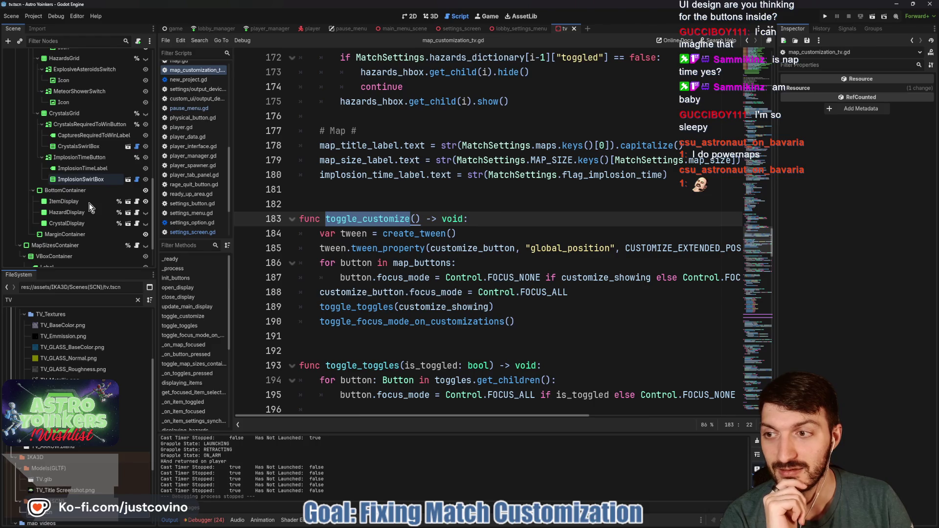
pyautogui.scroll(-2, 89, 204)
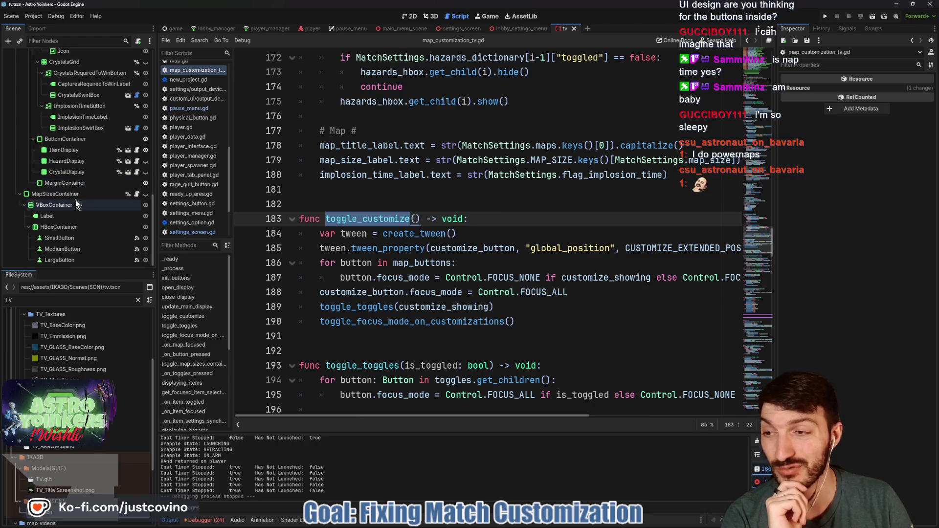
# Step: Zoom and pan the 2D canvas to show the map buttons above the Items/Hazards/Crystals panel
pyautogui.click(411, 16)
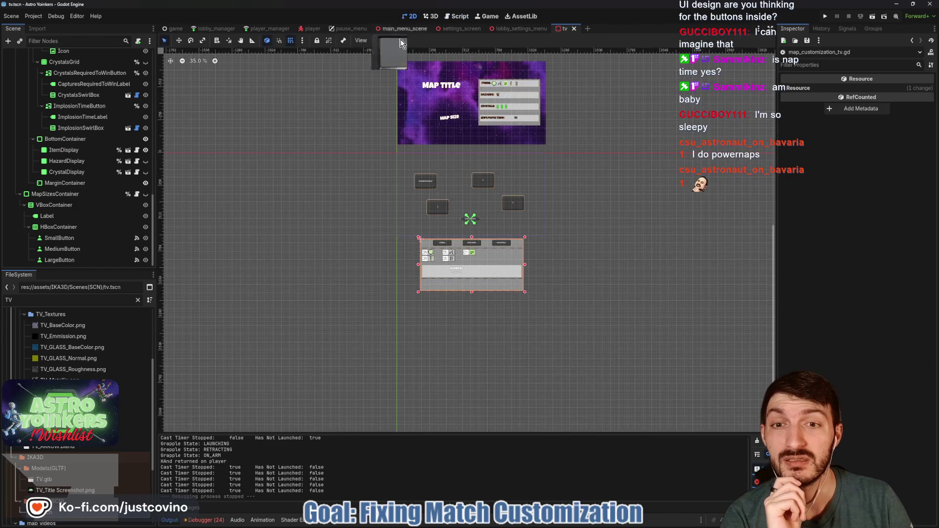
pyautogui.scroll(3, 470, 243)
pyautogui.scroll(4, 470, 243)
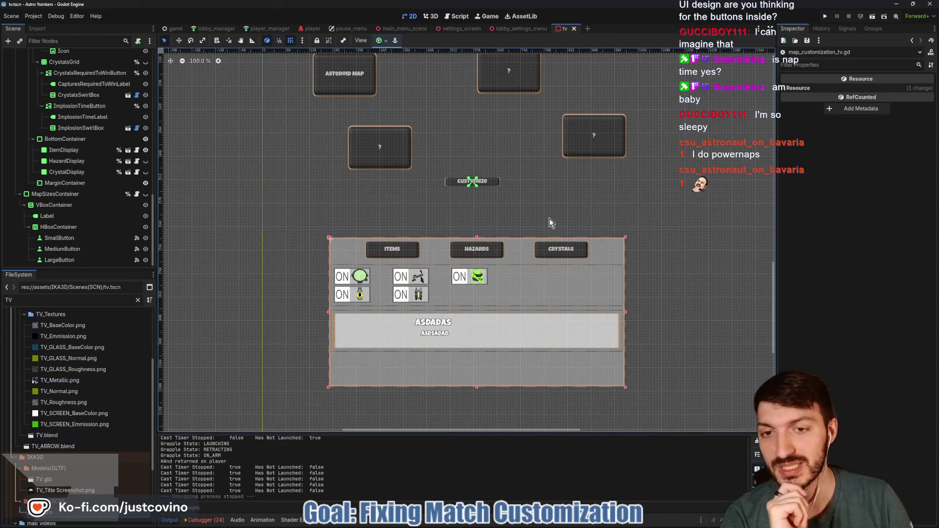
pyautogui.scroll(-1, 557, 198)
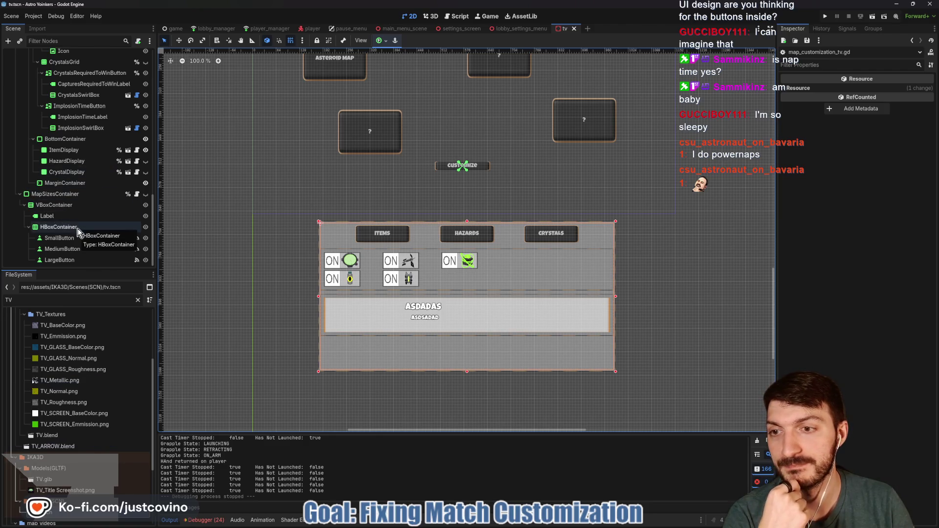
pyautogui.moveTo(316, 176)
pyautogui.mouseDown()
pyautogui.moveTo(326, 207)
pyautogui.moveTo(319, 207)
pyautogui.mouseUp()
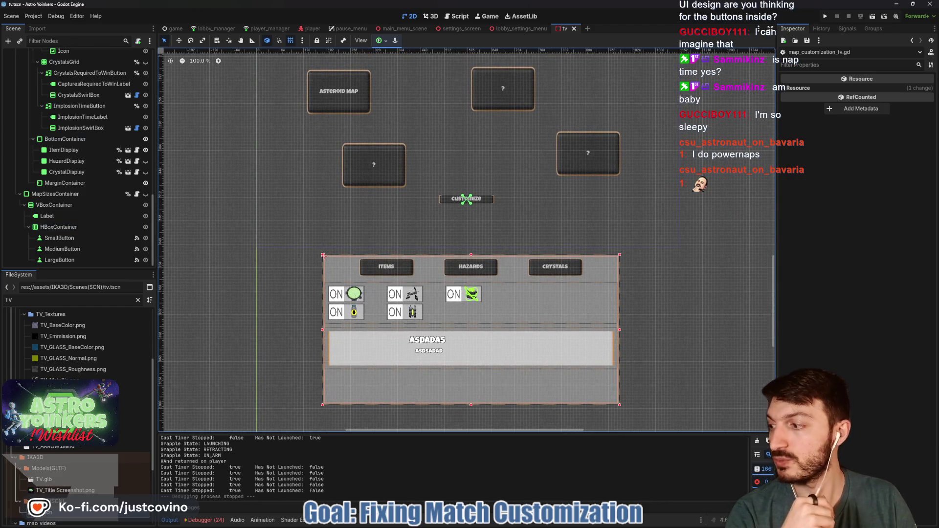